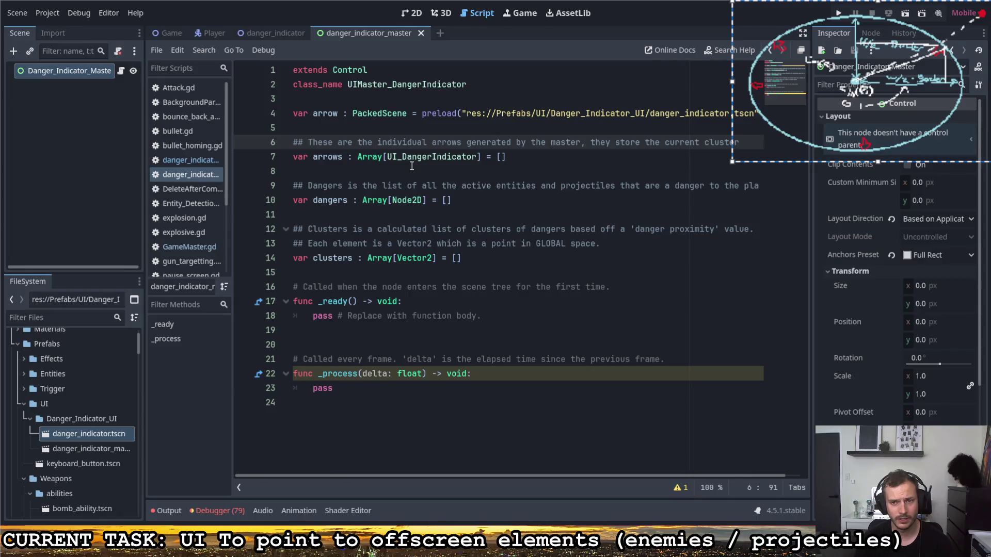
Break the arrows doc comment after 'master.' onto a new '## ' comment line.
key("ctrl+Left")
type("danger")
left_click(583, 141)
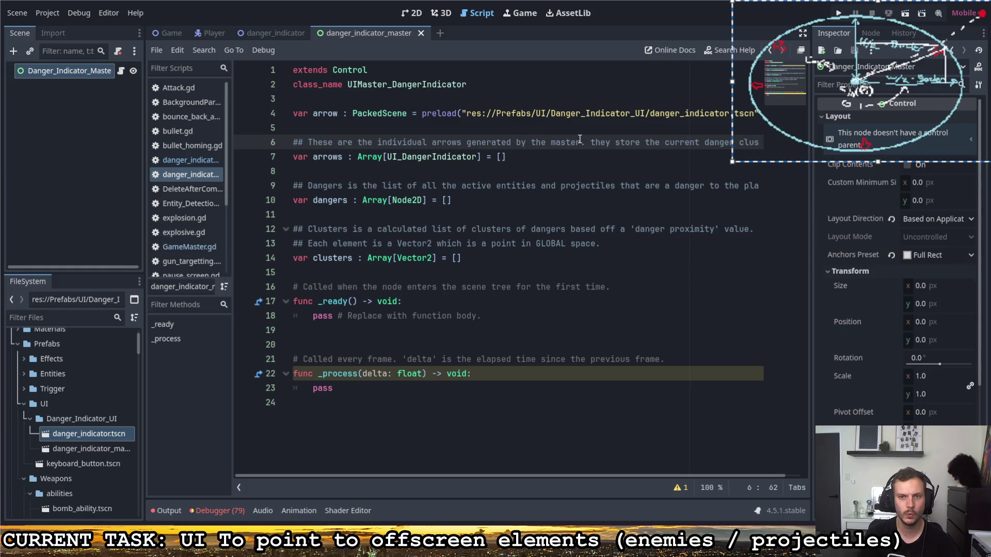
key("BackSpace")
key("BackSpace")
key("Return")
type("## T")
Finish comment line 7 with 'location as a varible called at'.
left_click(518, 158)
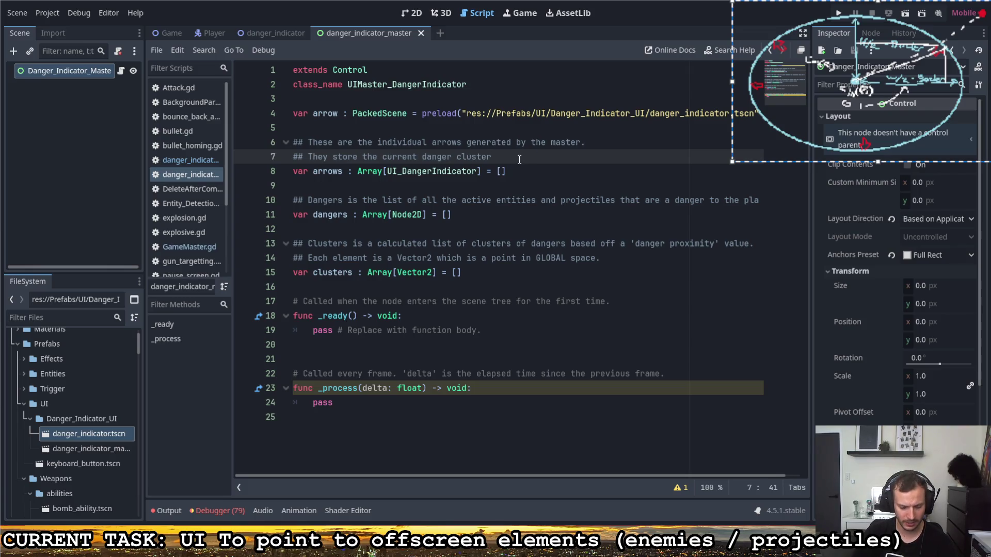
type("as")
key("BackSpace")
key("BackSpace")
key("BackSpace")
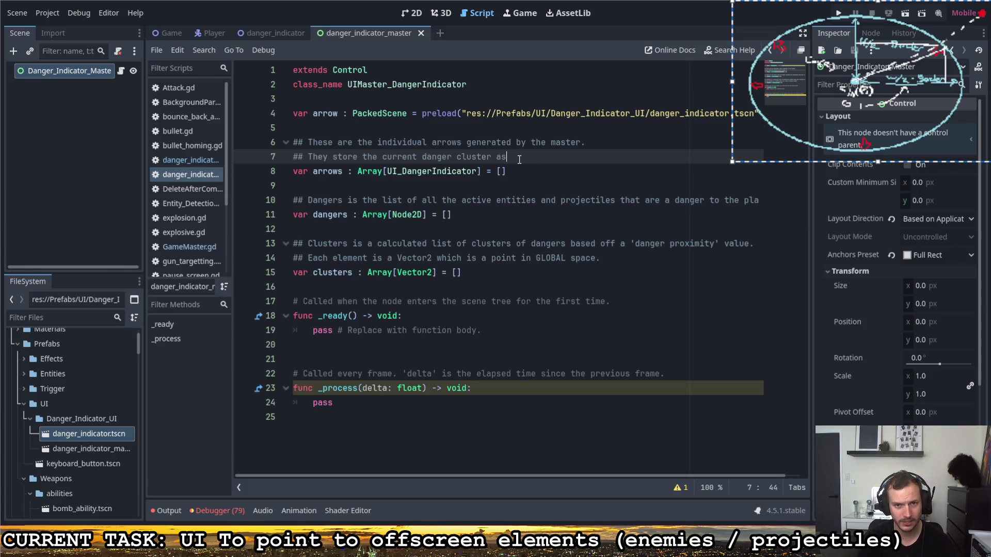
type("location as a varib")
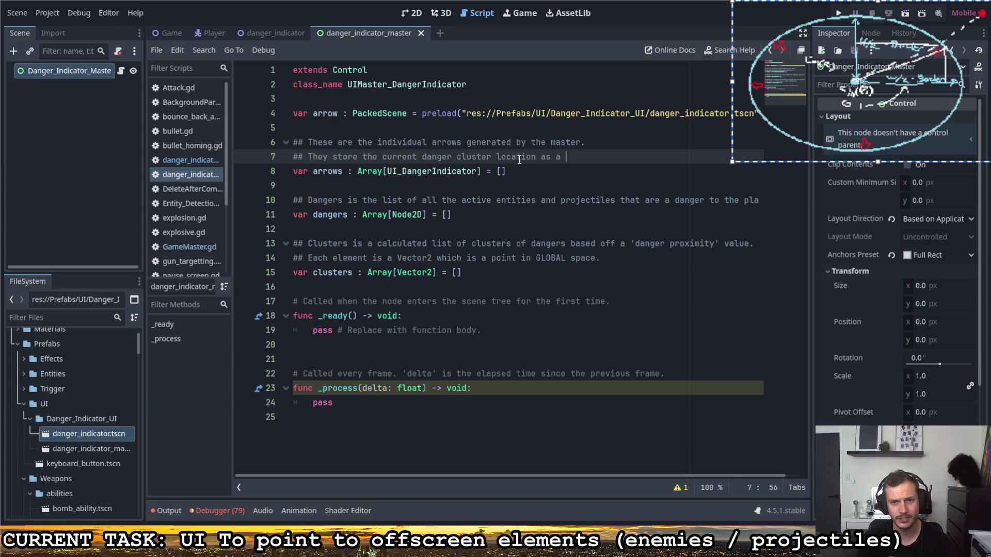
type("led")
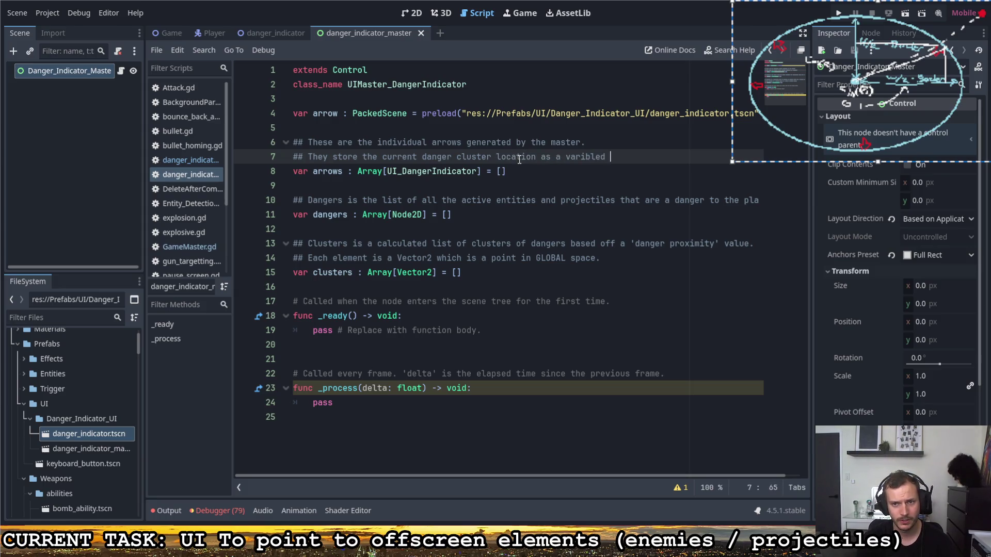
key("BackSpace")
key("BackSpace")
type("called at")
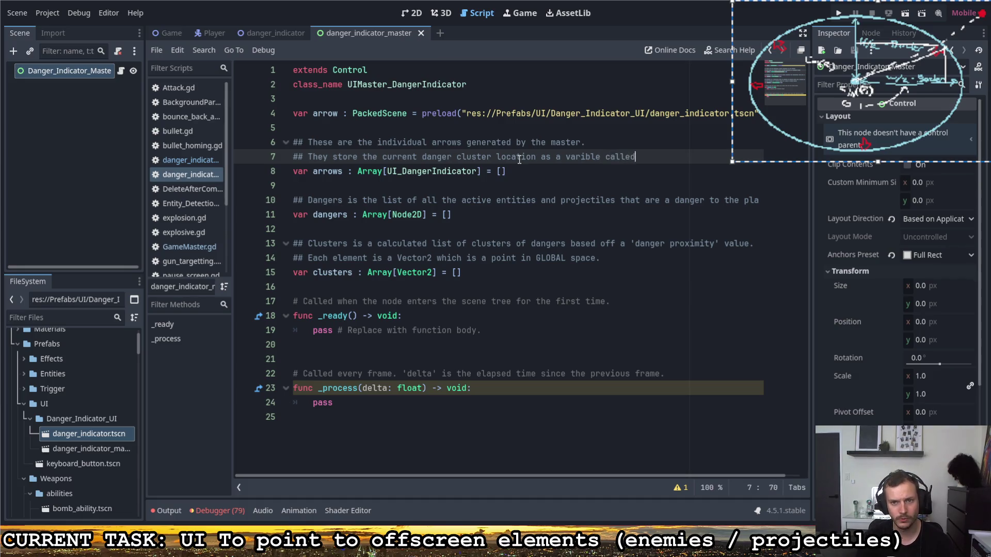
Check danger_indicator's variable names and complete the comment with 'arrow.danger_location'.
left_click(287, 31)
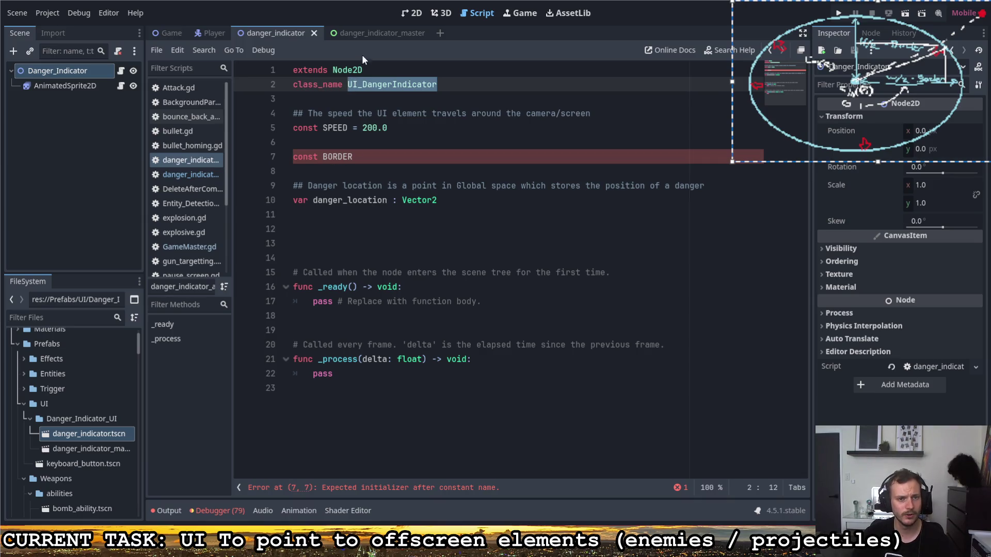
left_click(376, 29)
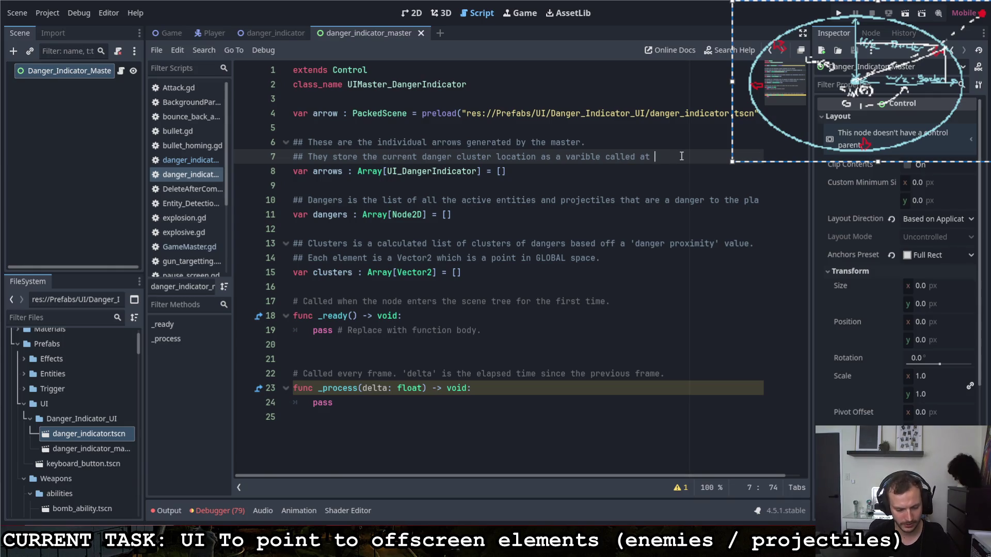
type("arrow ")
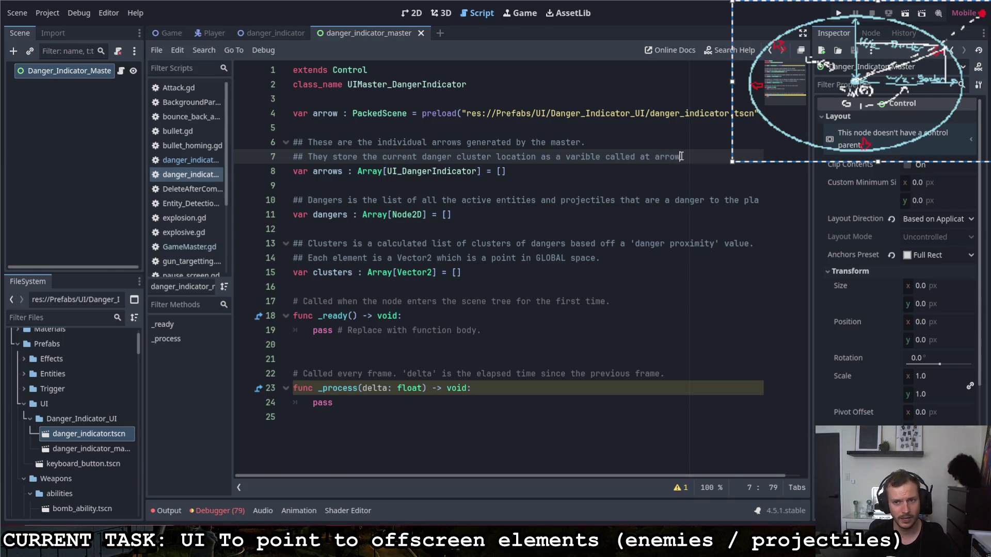
type(".")
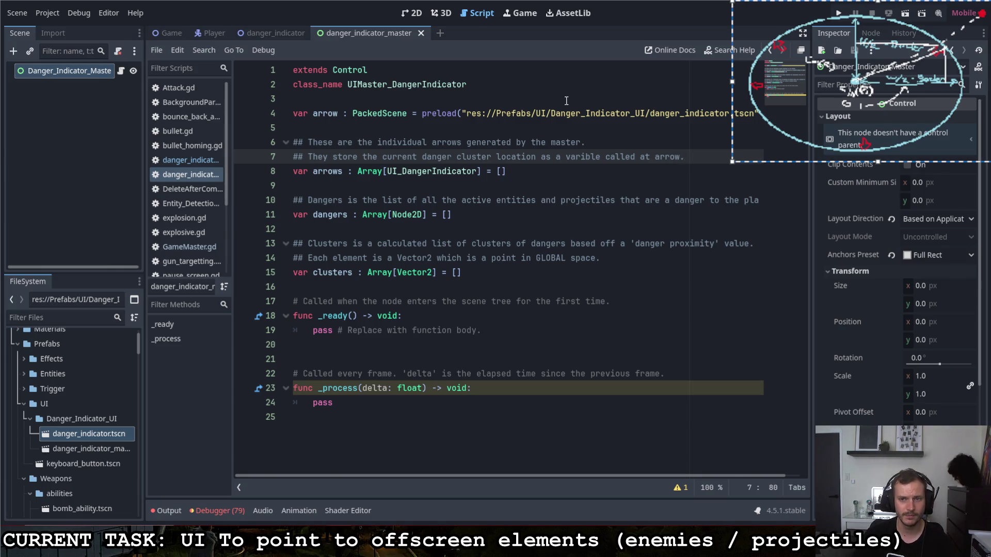
type("location")
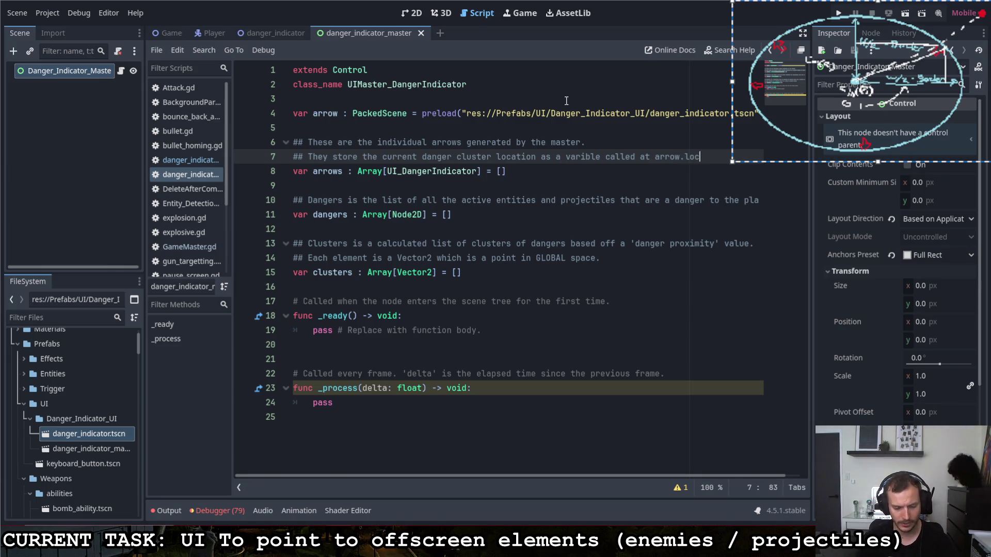
left_click(274, 33)
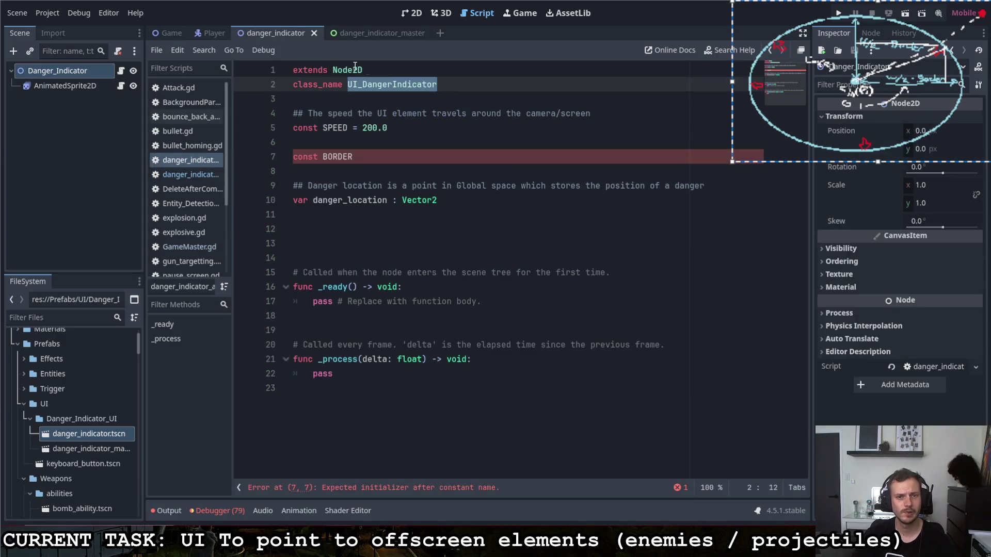
left_click(369, 32)
left_click(687, 156)
type("danger_location")
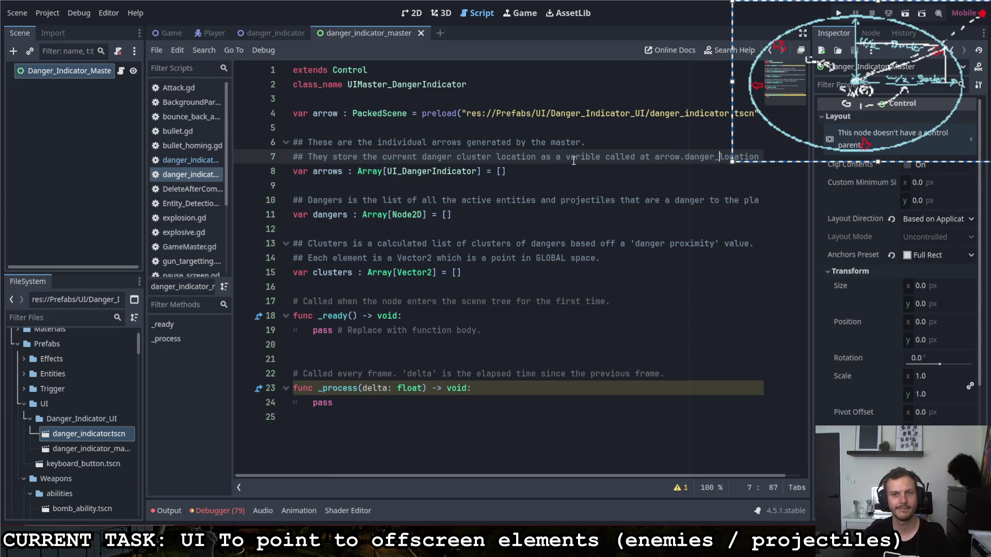
left_click(286, 32)
Place the cursor after 'const BORDER' on line 7 and mark the danger_indicator script entry.
left_click(429, 163)
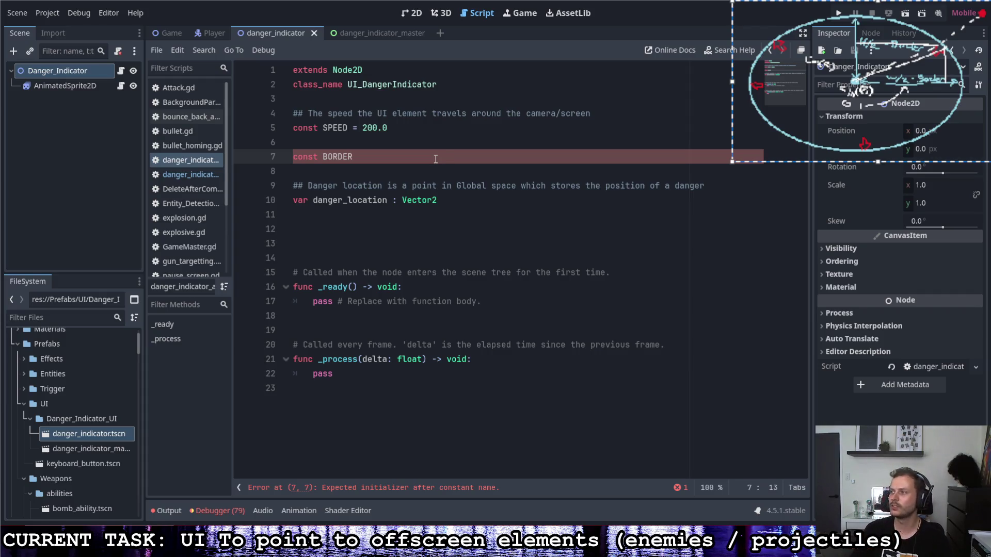
key("Escape")
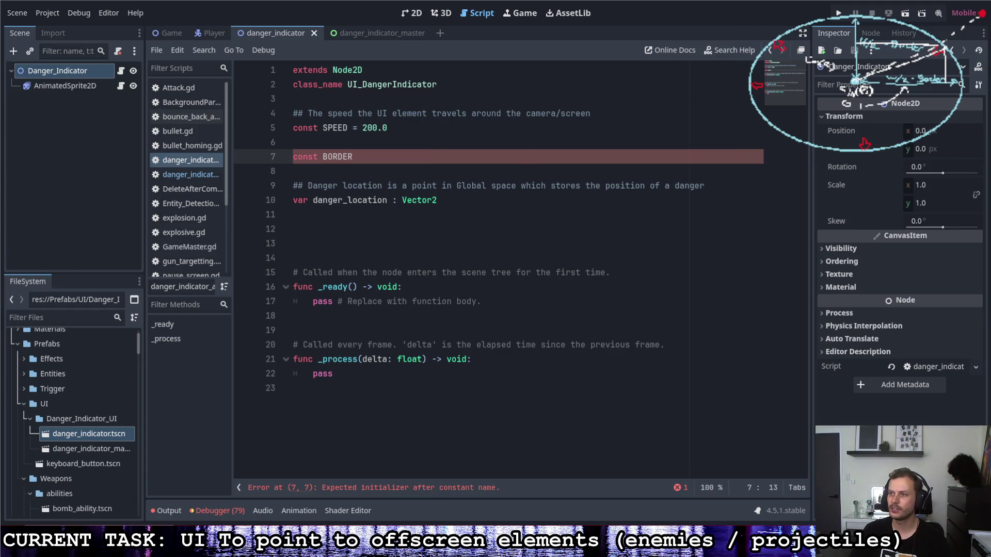
mouse_move(183, 188)
left_mouse_down()
mouse_move(205, 171)
mouse_move(214, 181)
mouse_move(201, 206)
left_mouse_up()
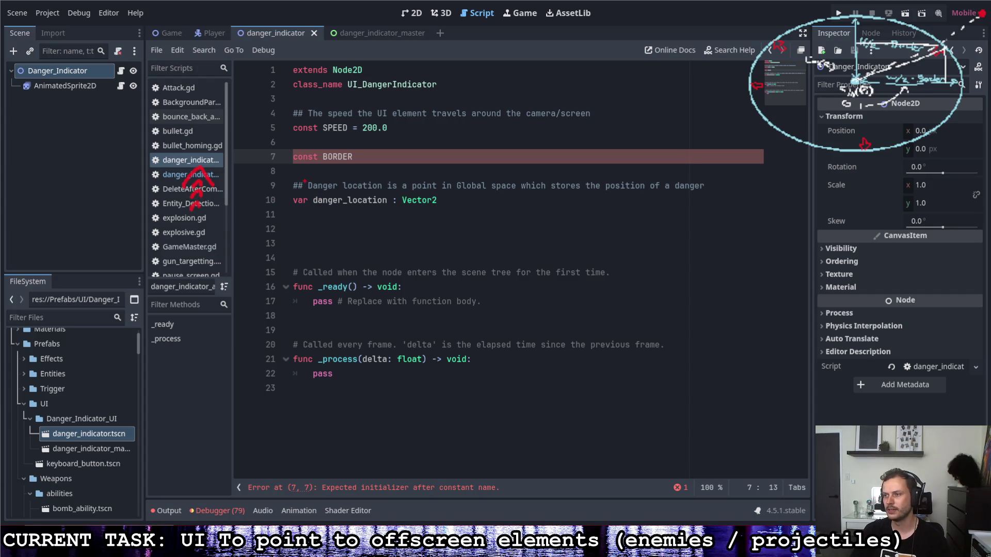
mouse_move(299, 179)
left_mouse_down()
mouse_move(326, 142)
mouse_move(351, 181)
mouse_move(310, 225)
left_mouse_up()
mouse_move(340, 170)
left_mouse_down()
mouse_move(340, 226)
mouse_move(312, 227)
left_mouse_up()
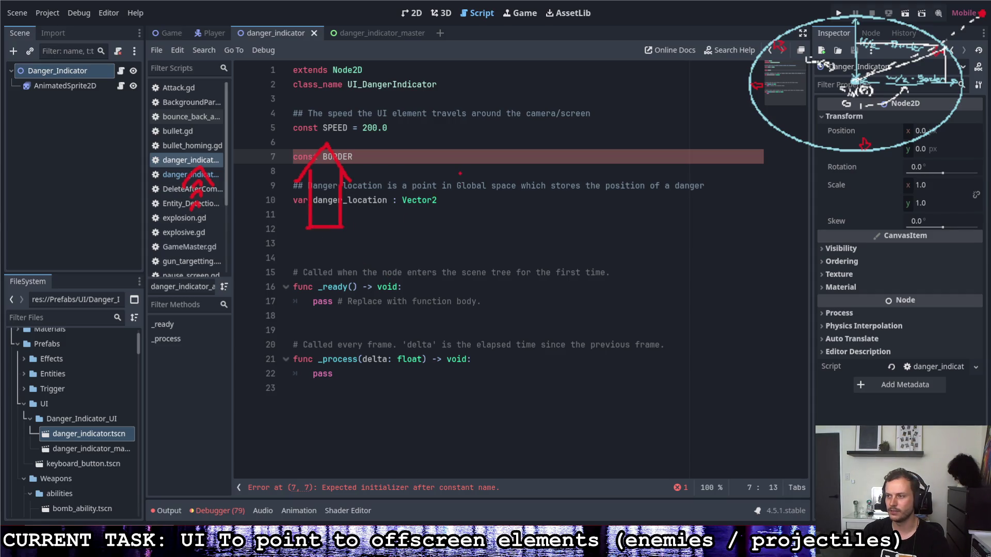
mouse_move(416, 181)
left_mouse_down()
mouse_move(492, 146)
mouse_move(539, 181)
mouse_move(516, 181)
mouse_move(496, 162)
mouse_move(413, 183)
mouse_move(492, 165)
mouse_move(465, 196)
mouse_move(476, 220)
mouse_move(488, 206)
mouse_move(487, 166)
left_mouse_up()
mouse_move(476, 223)
left_mouse_down()
mouse_move(489, 249)
mouse_move(477, 223)
left_mouse_up()
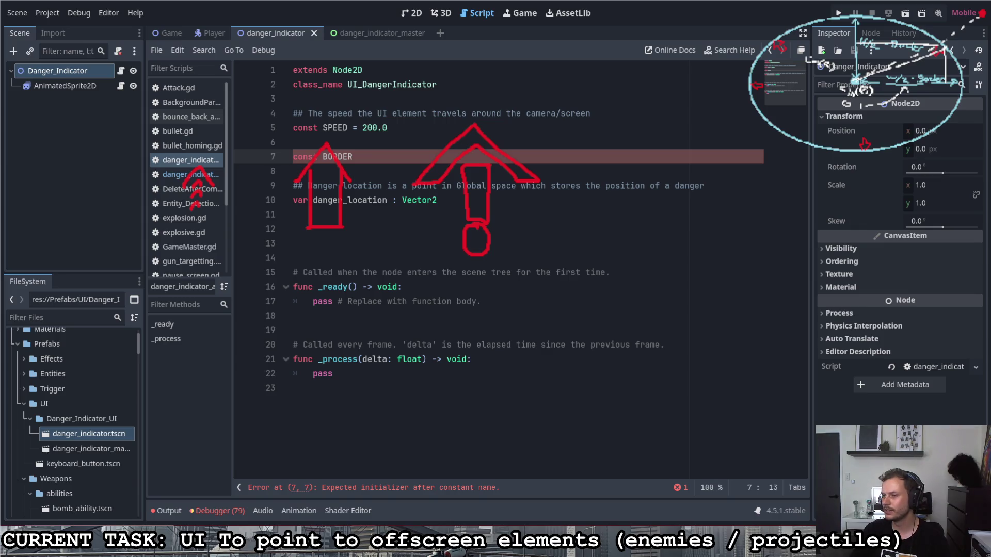
mouse_move(144, 259)
left_mouse_down()
mouse_move(223, 267)
mouse_move(246, 216)
left_mouse_up()
mouse_move(237, 268)
left_mouse_down()
mouse_move(402, 283)
mouse_move(395, 225)
left_mouse_up()
left_click_drag(410, 282, 550, 223)
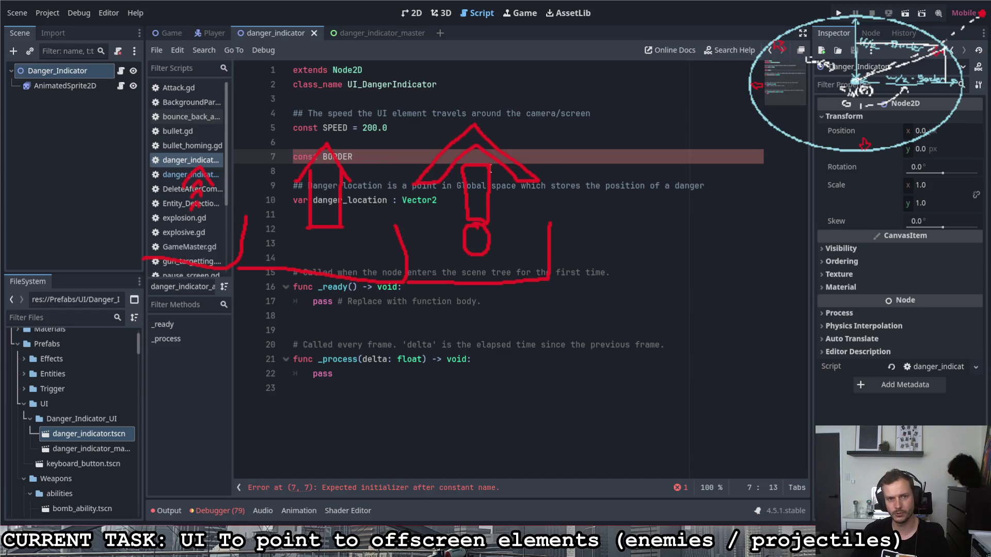
left_click_drag(656, 385, 67, 59)
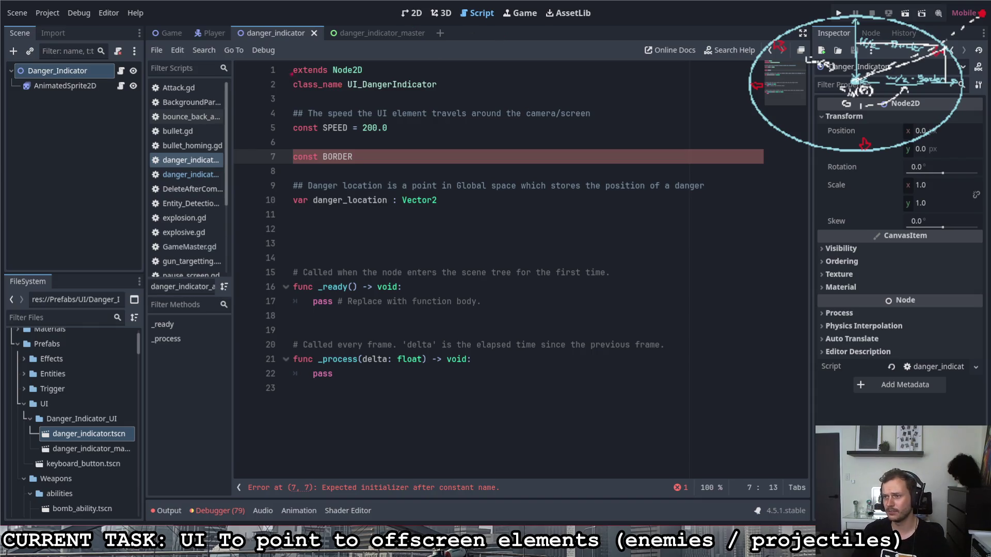
Sketch annotation strokes around the script list, line 7 and the _process function.
mouse_move(157, 97)
left_mouse_down()
mouse_move(197, 99)
mouse_move(172, 121)
mouse_move(159, 99)
left_mouse_up()
mouse_move(490, 93)
left_mouse_down()
mouse_move(516, 74)
mouse_move(529, 114)
mouse_move(490, 96)
left_mouse_up()
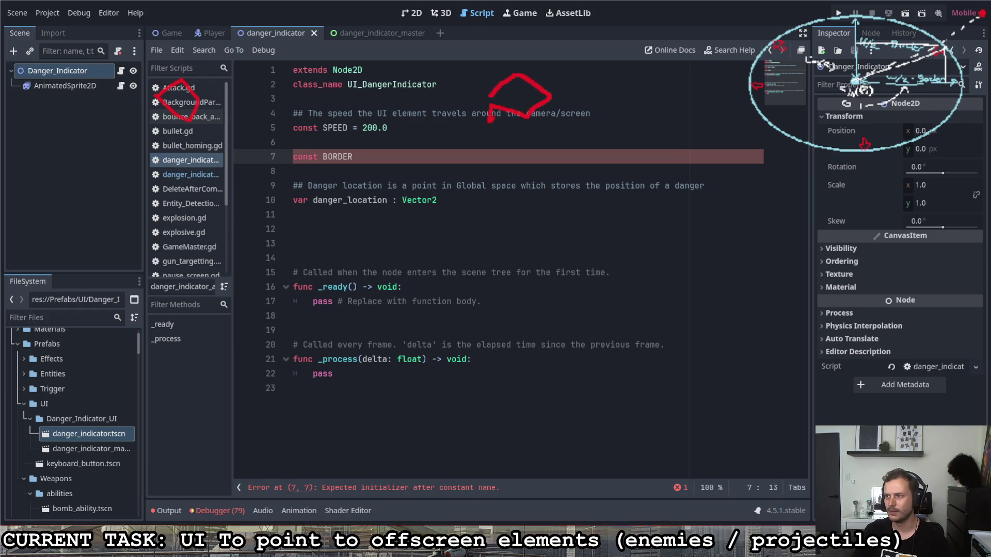
left_click_drag(472, 145, 475, 174)
mouse_move(195, 154)
left_mouse_down()
mouse_move(216, 179)
mouse_move(223, 167)
left_mouse_up()
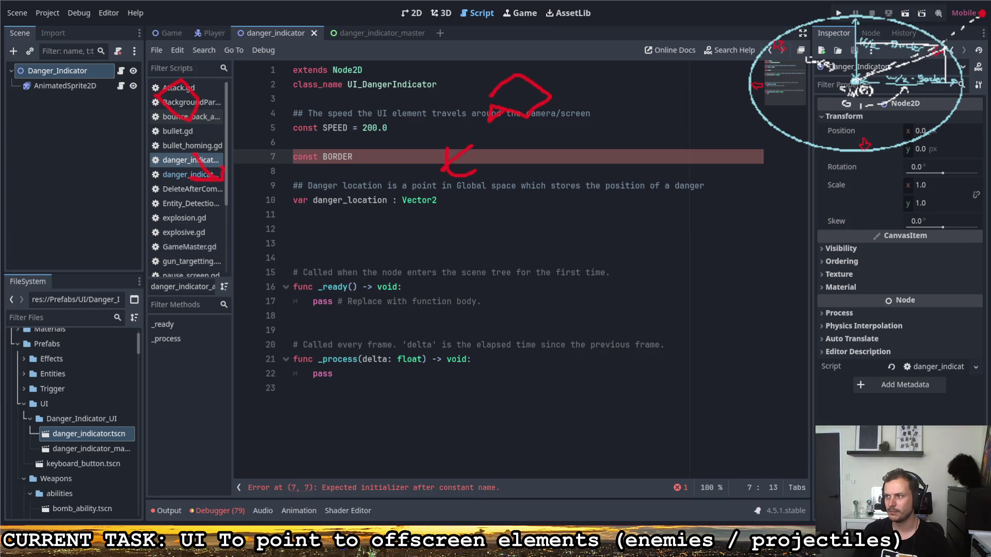
mouse_move(325, 311)
left_mouse_down()
mouse_move(317, 369)
mouse_move(296, 313)
left_mouse_up()
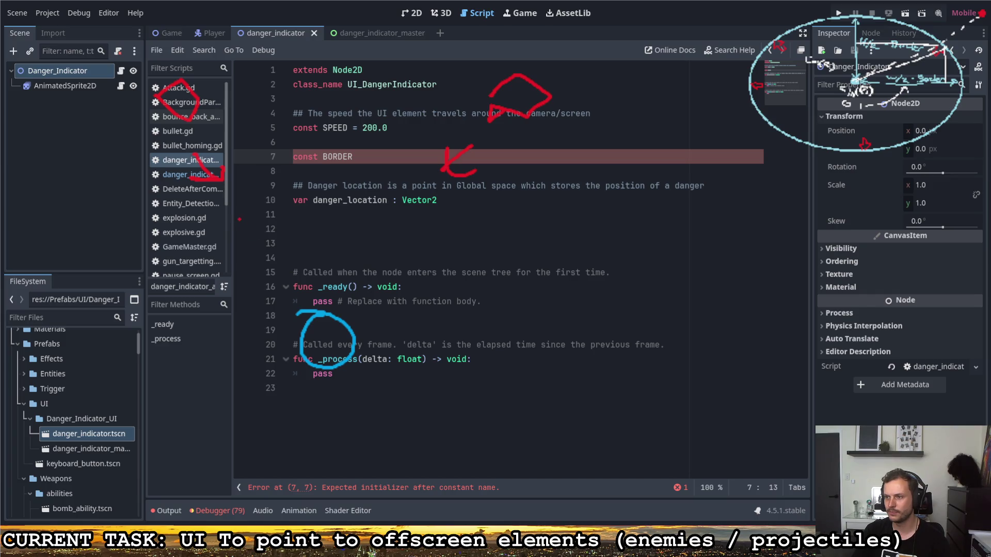
mouse_move(239, 212)
left_mouse_down()
mouse_move(246, 236)
mouse_move(265, 233)
mouse_move(260, 210)
mouse_move(238, 218)
left_mouse_up()
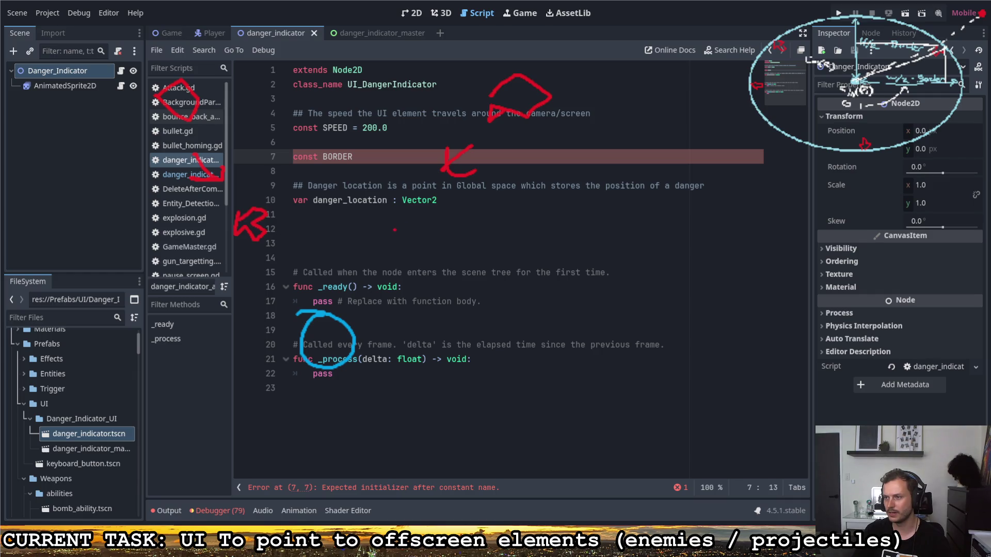
mouse_move(385, 231)
left_mouse_down()
mouse_move(407, 208)
mouse_move(417, 225)
mouse_move(386, 237)
left_mouse_up()
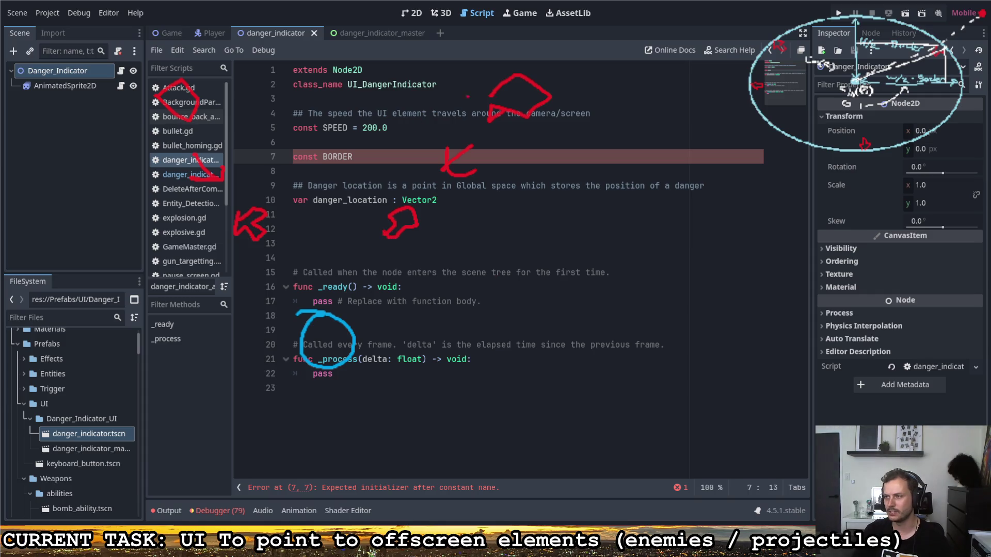
Erase the red sketches and draw an arrow pointing at BORDER on line 7.
left_click_drag(123, 57, 273, 253)
left_click_drag(206, 155, 250, 145)
left_click_drag(459, 157, 413, 150)
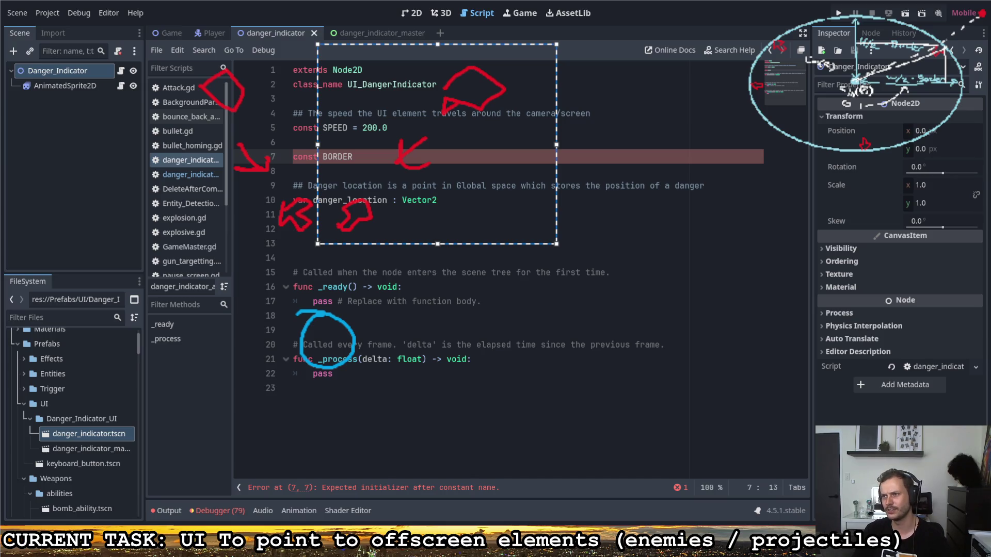
mouse_move(412, 150)
left_mouse_down()
mouse_move(361, 151)
mouse_move(385, 153)
left_mouse_up()
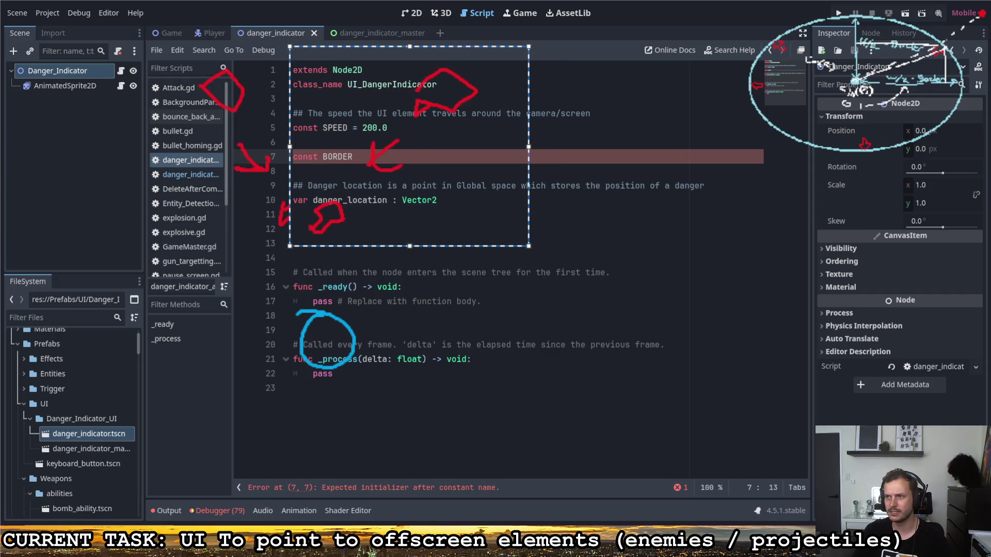
left_click_drag(155, 27, 567, 254)
key("Delete")
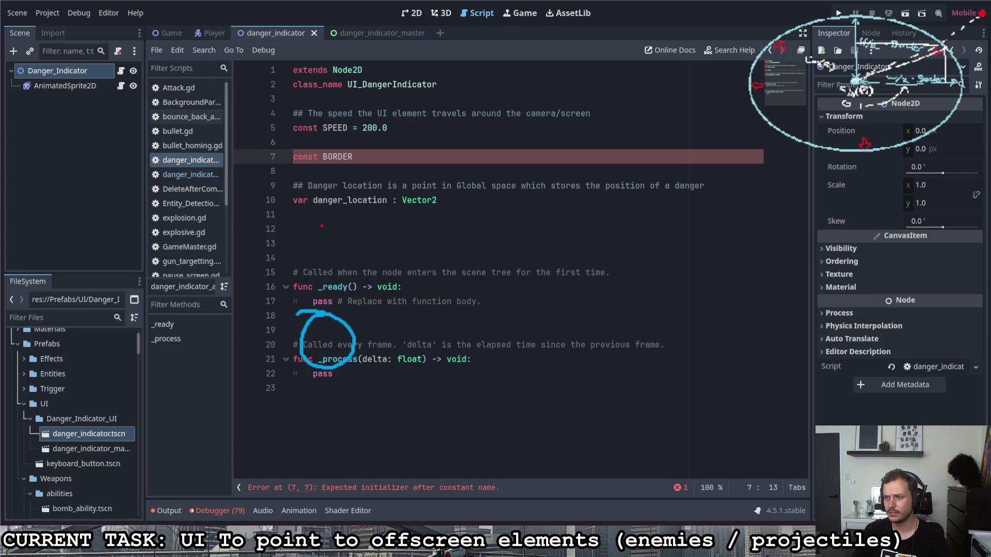
mouse_move(320, 225)
left_mouse_down()
mouse_move(316, 172)
mouse_move(357, 183)
mouse_move(340, 223)
left_mouse_up()
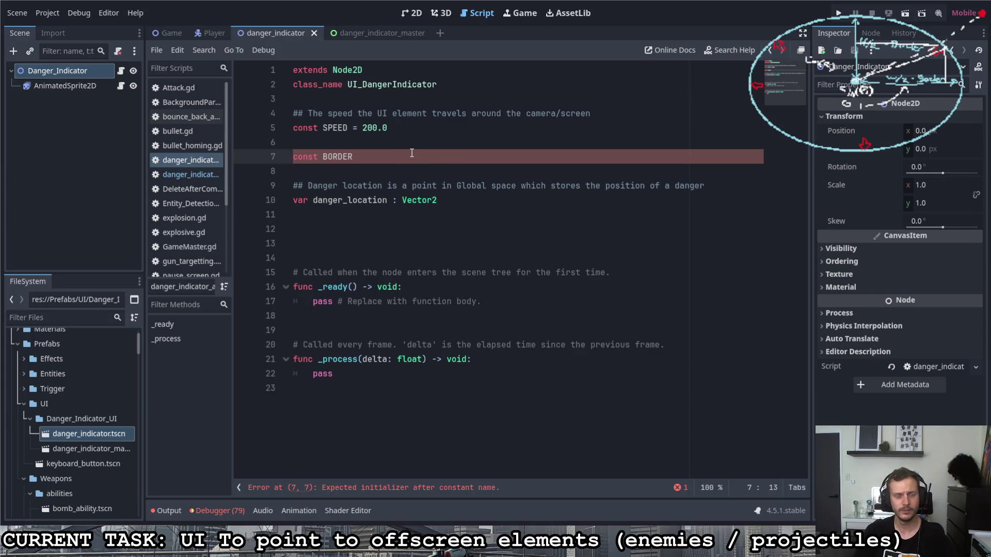
Set BORDER to 10.0 with a '## The pixel count from the border of the screen…' comment above.
type(" = ")
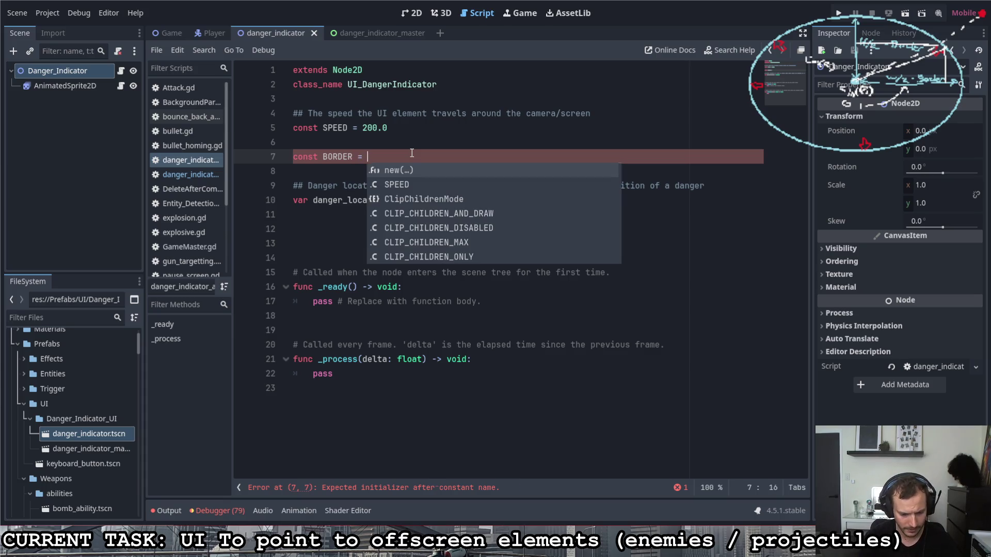
type("10.0")
key("ctrl+shift+Return")
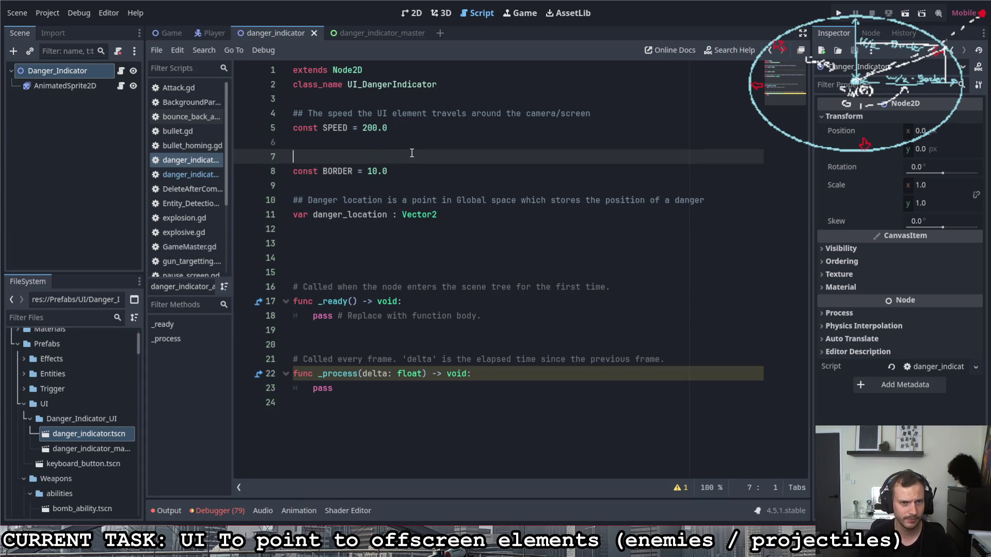
type("## The ")
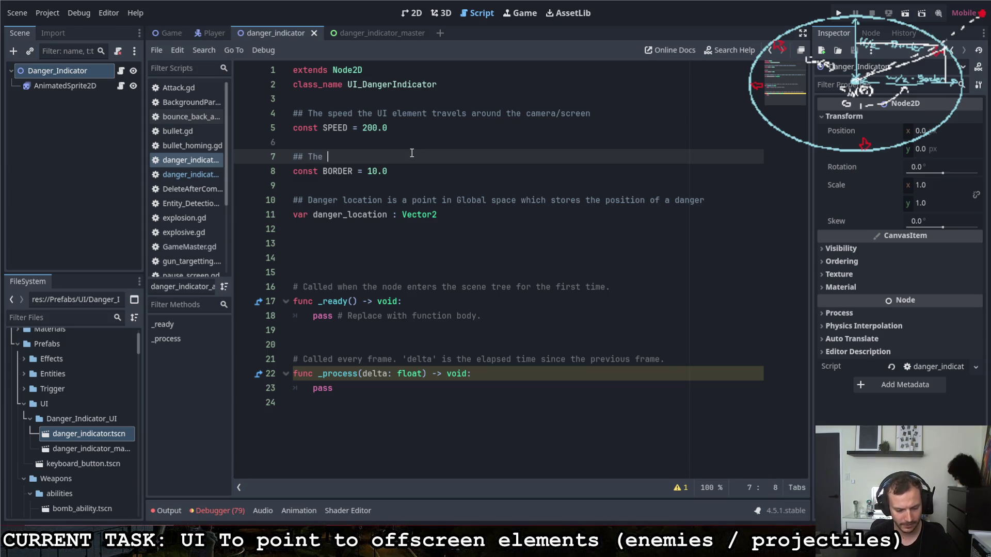
type("absolute pixel")
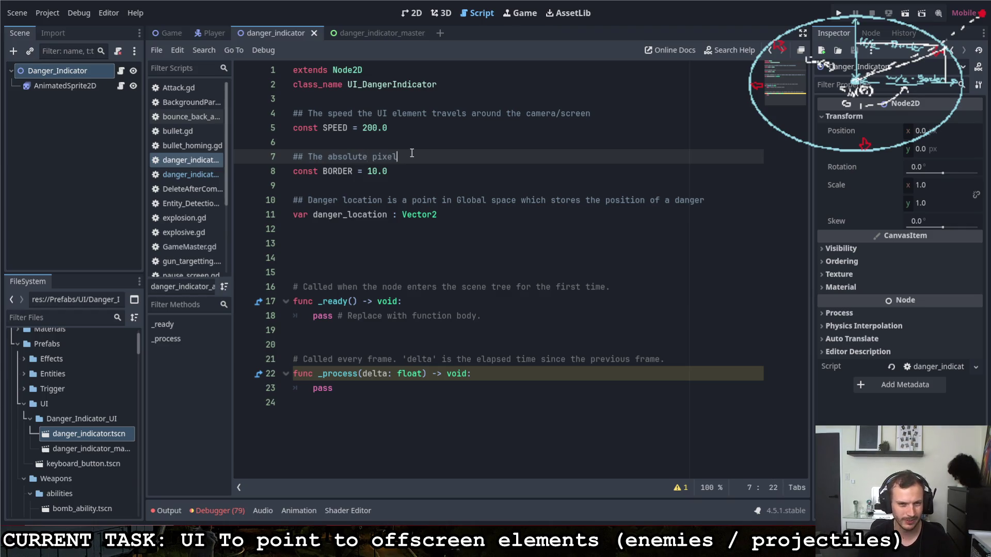
key("BackSpace")
key("BackSpace")
key("BackSpace")
type("pixel ")
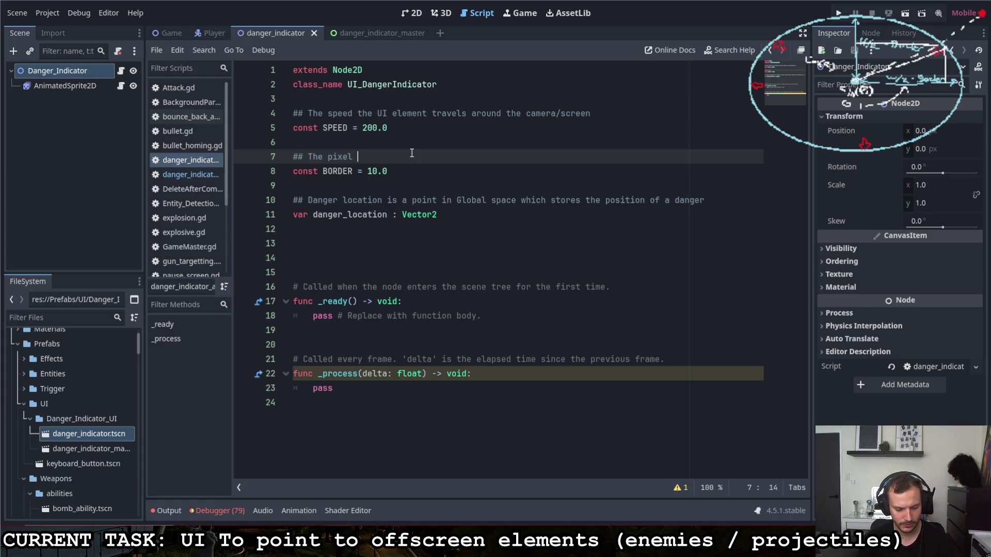
type("count from the border of the screen that the arrows will travel towards.")
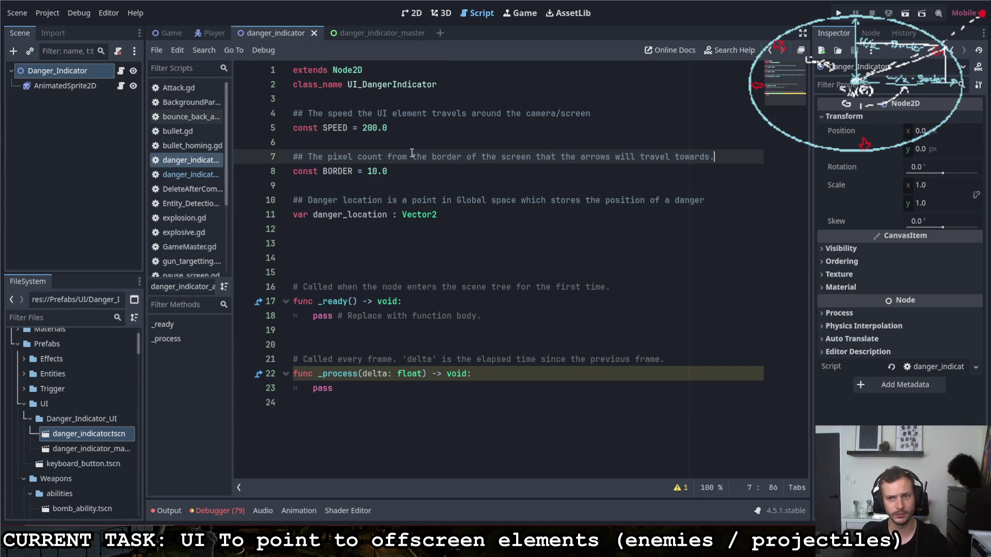
key("Up")
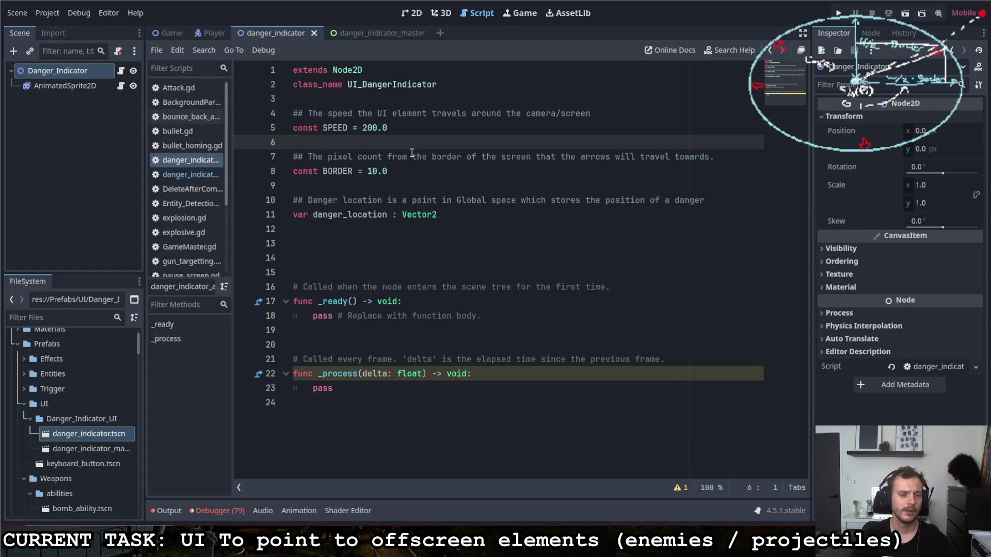
key("Return")
key("Return")
key("Up")
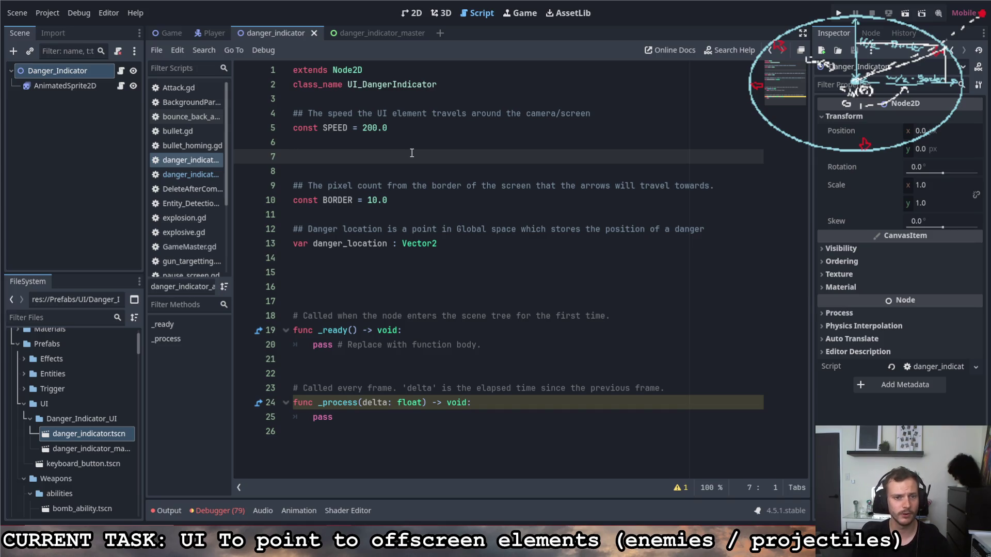
left_click(460, 245)
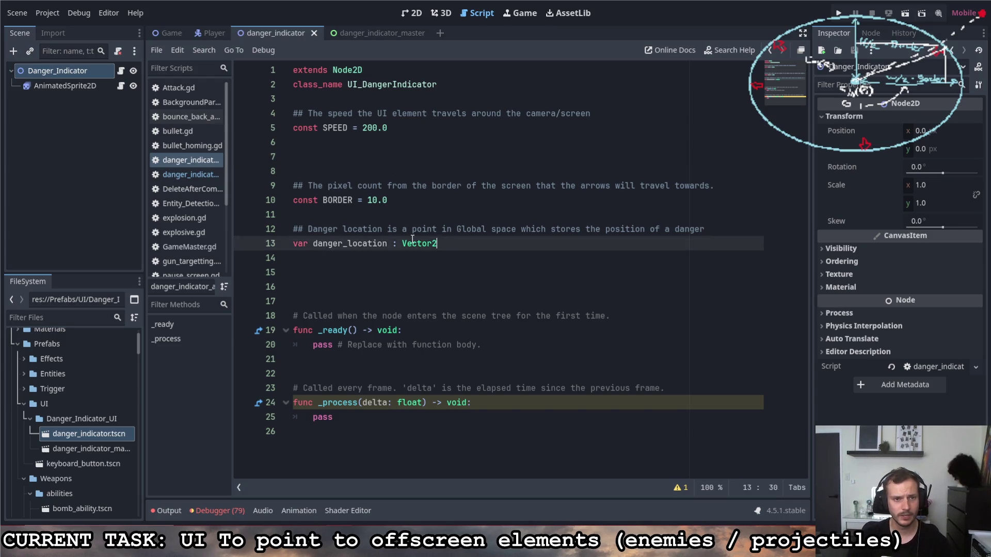
Tidy the spacing so one blank line sits above the BORDER comment.
left_click(292, 215, "shift")
left_click(293, 185)
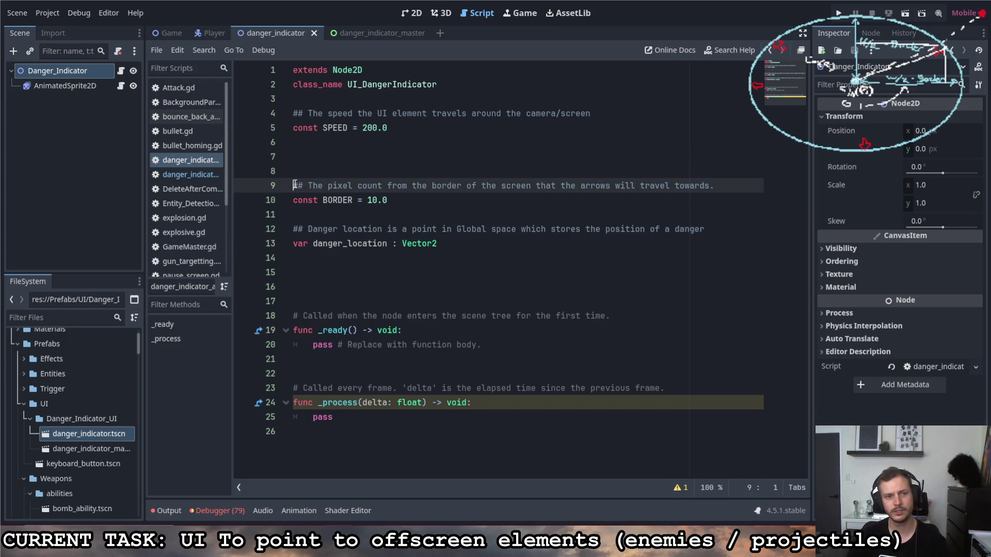
key("BackSpace")
key("BackSpace")
key("BackSpace")
key("Return")
left_click(405, 172)
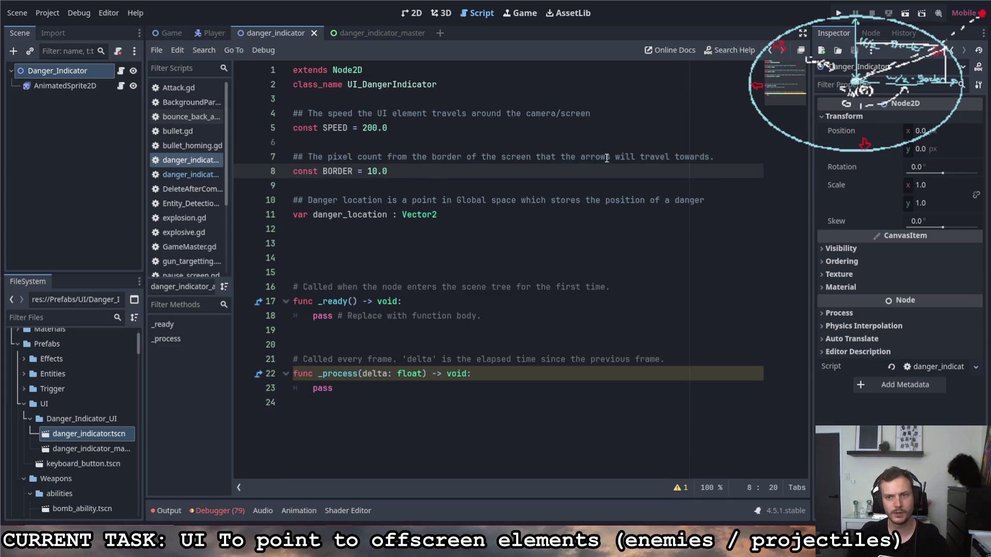
left_click(699, 155)
left_click(613, 183)
left_click(514, 239)
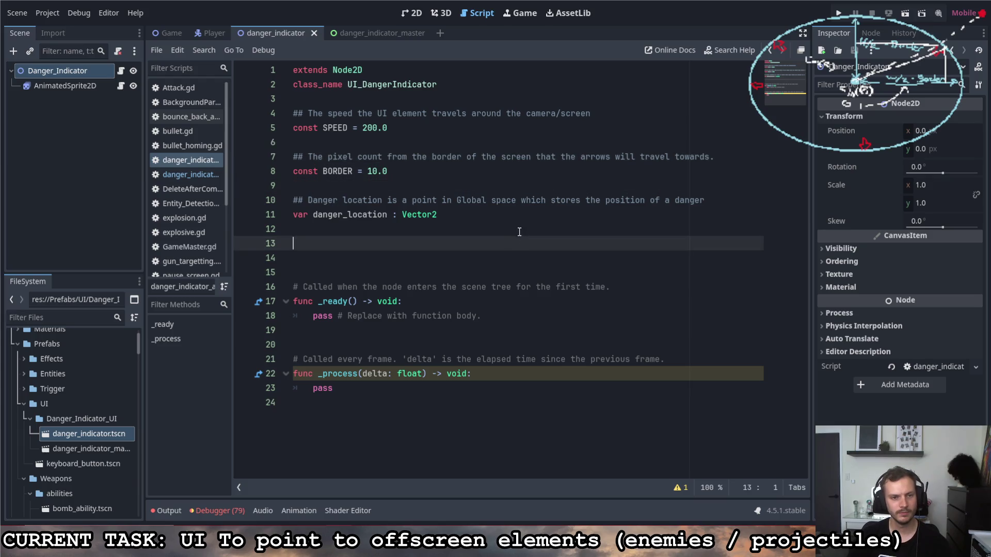
Declare 'var screen_size : Vector2' with a getter returning get_viewport().size.
type("var screen_size ")
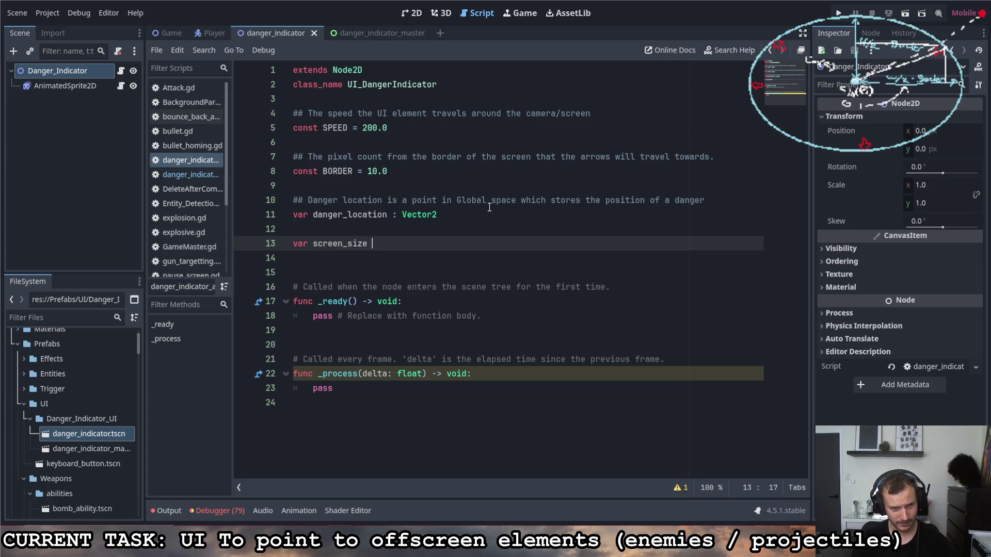
type(": Vectro")
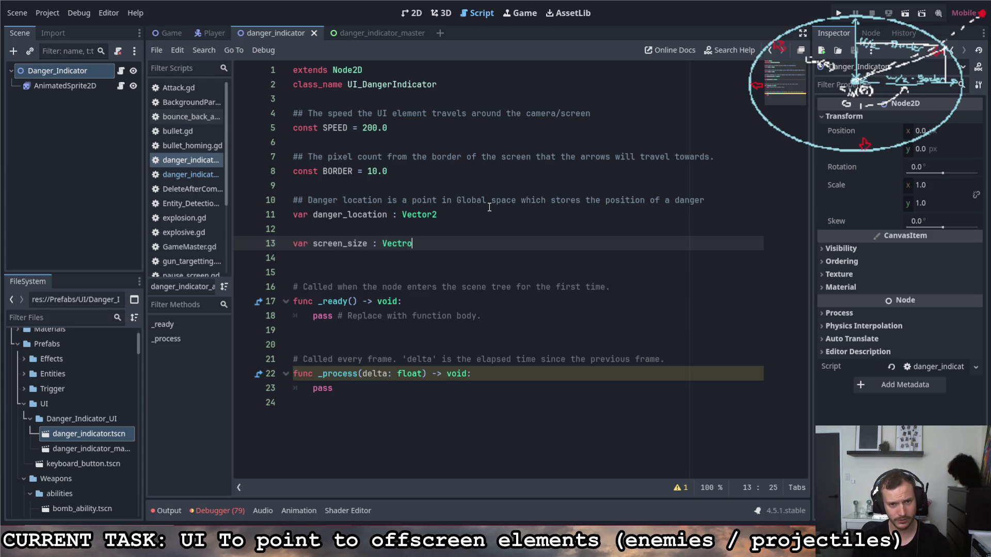
key("BackSpace")
key("BackSpace")
type("or2 :")
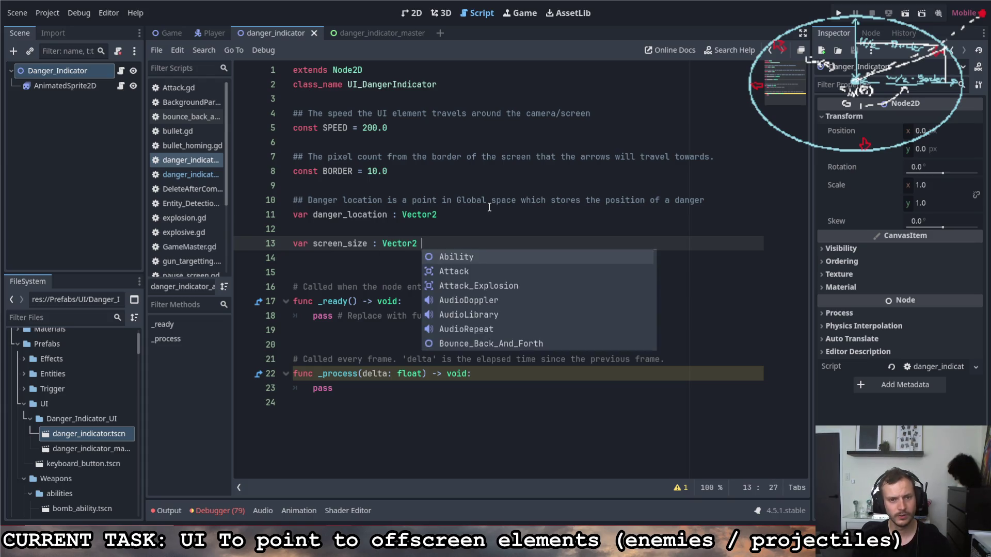
key("Return")
type("get:")
key("Return")
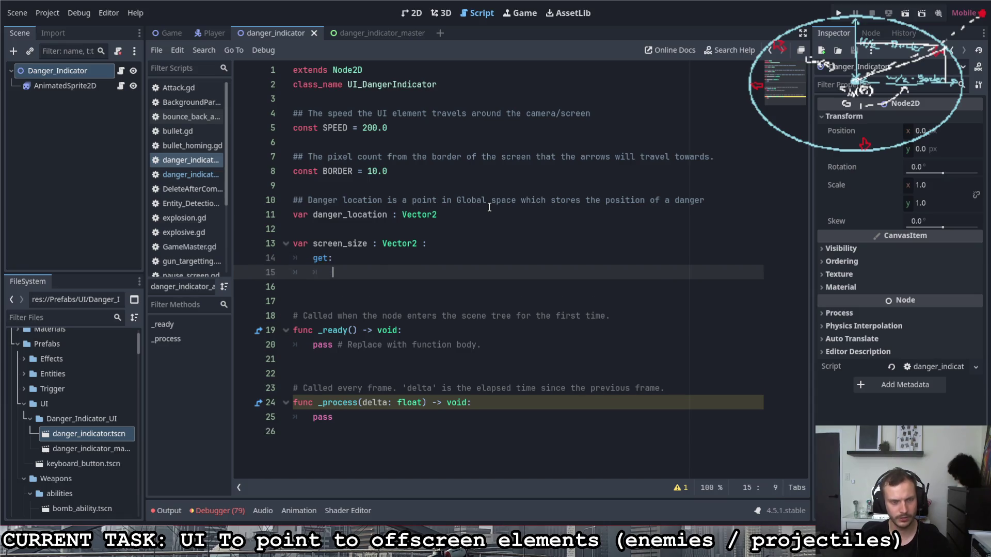
type("return SCREEN")
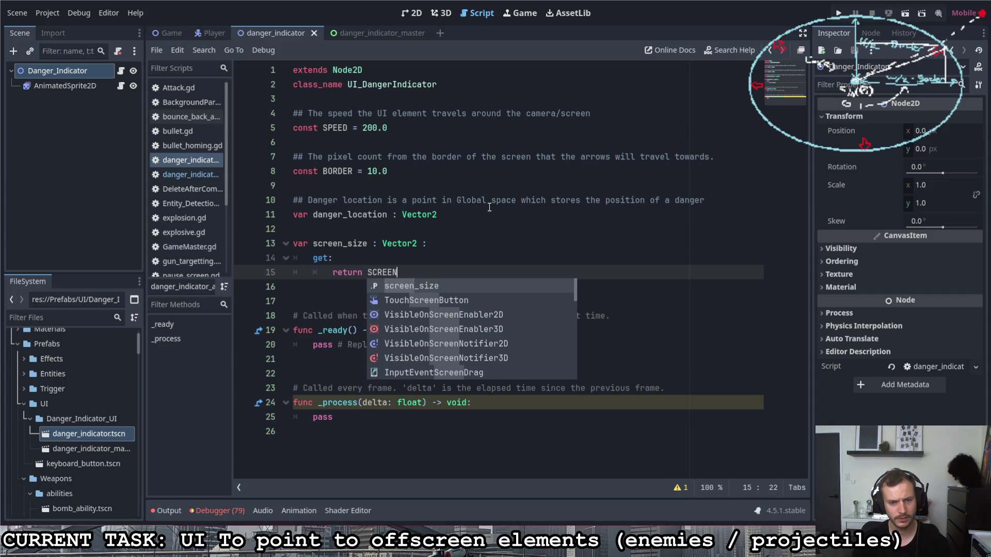
key("BackSpace")
key("BackSpace")
key("BackSpace")
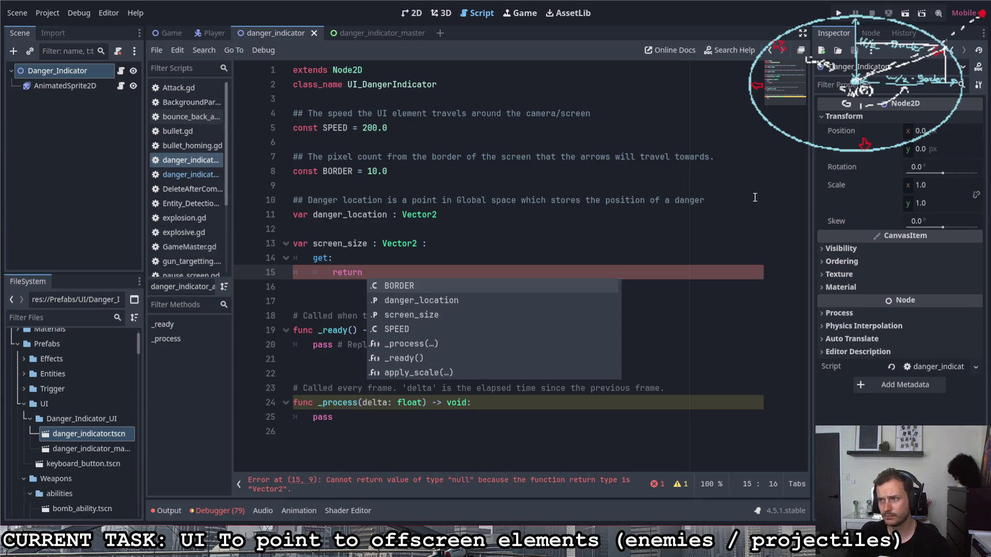
type("get_vi")
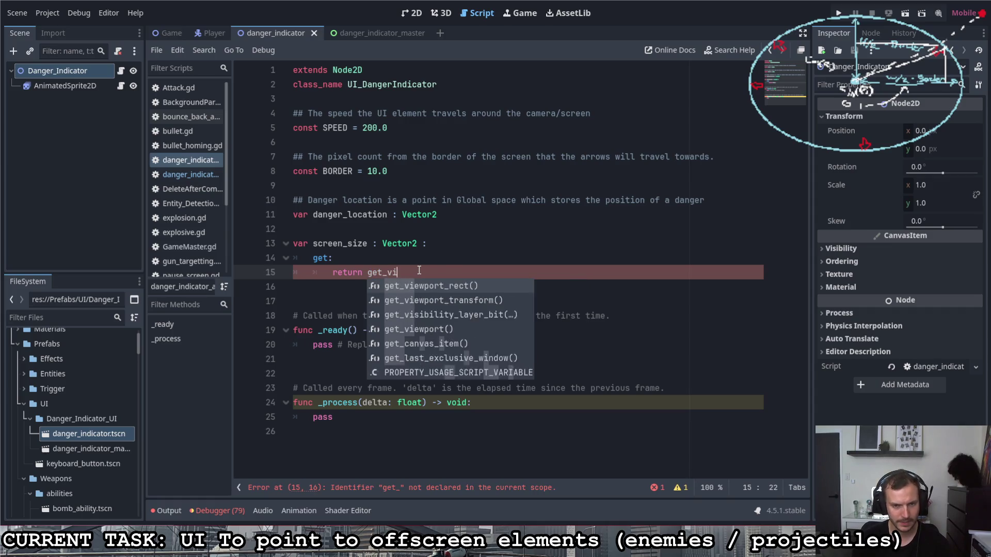
type("ewport")
key("Return")
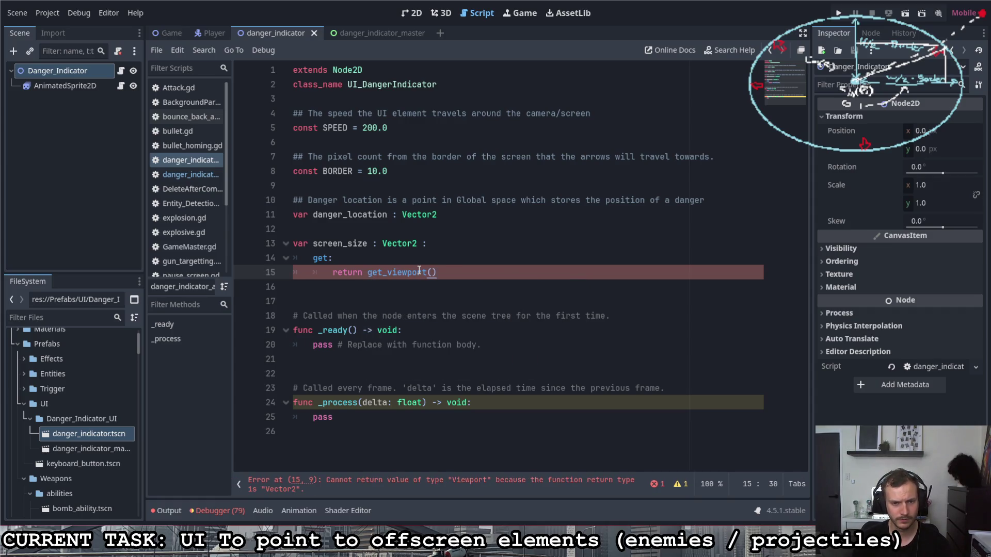
type(".size")
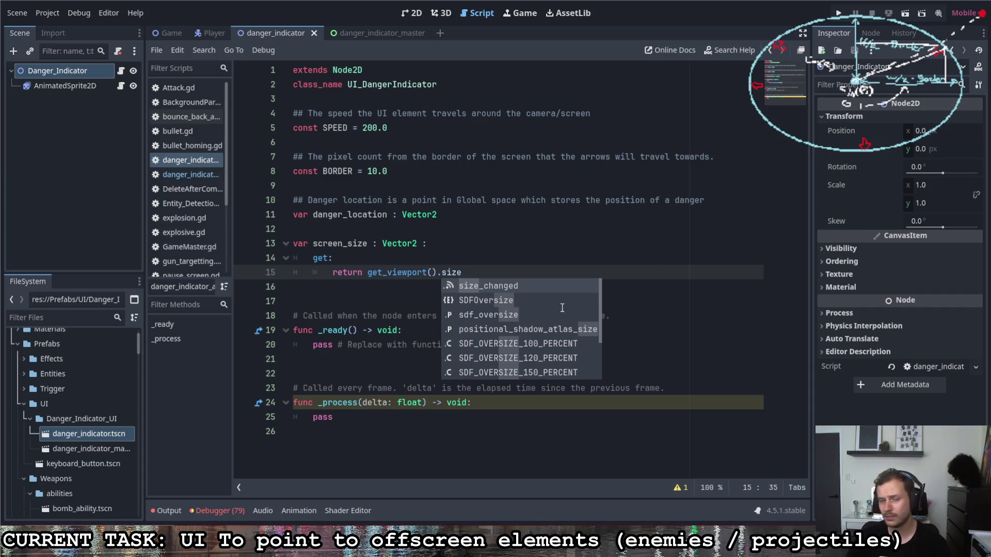
Change the screen_size getter to return get_viewport().get_visible_rect().size.
left_click_drag(484, 272, 444, 273)
key("BackSpace")
type("get")
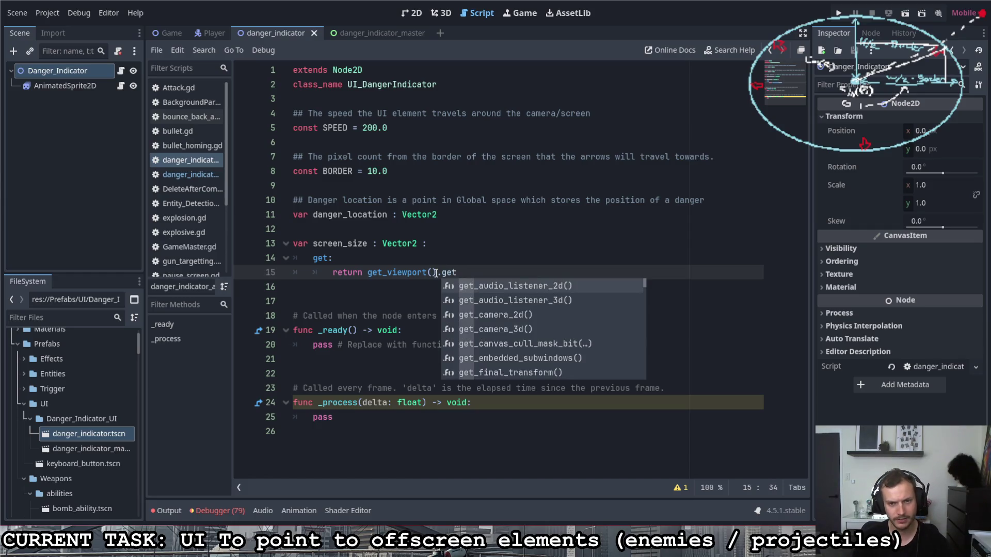
type("_visi")
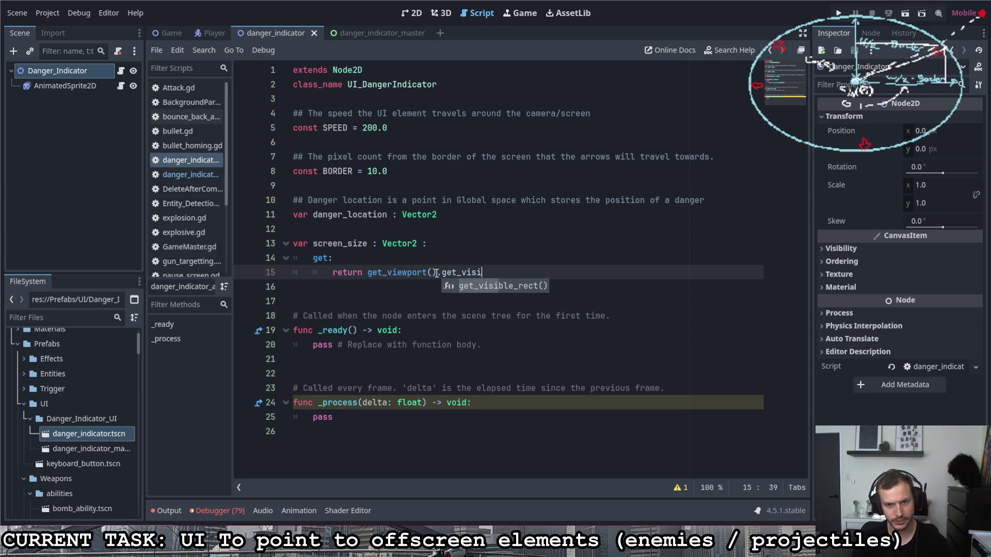
key("Return")
type(".size")
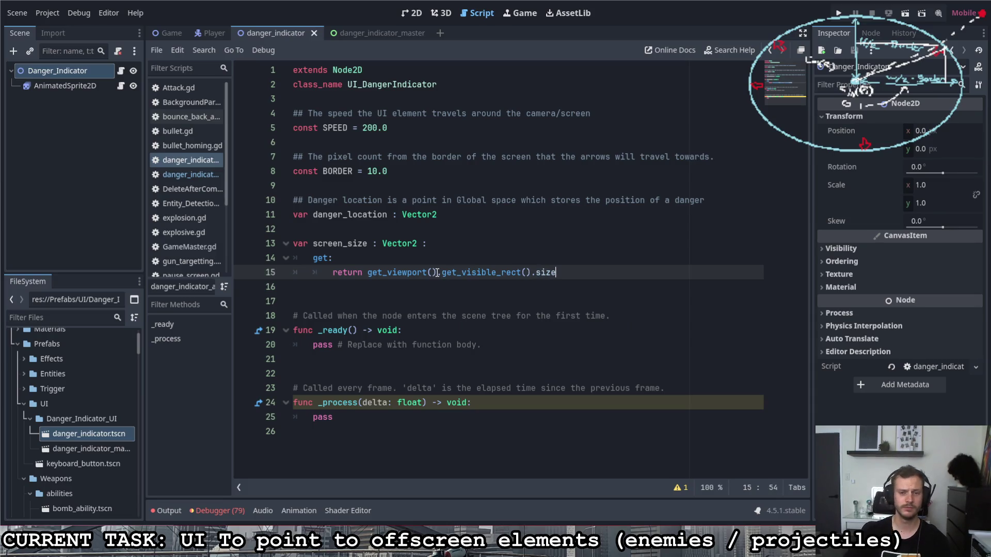
left_click(172, 32)
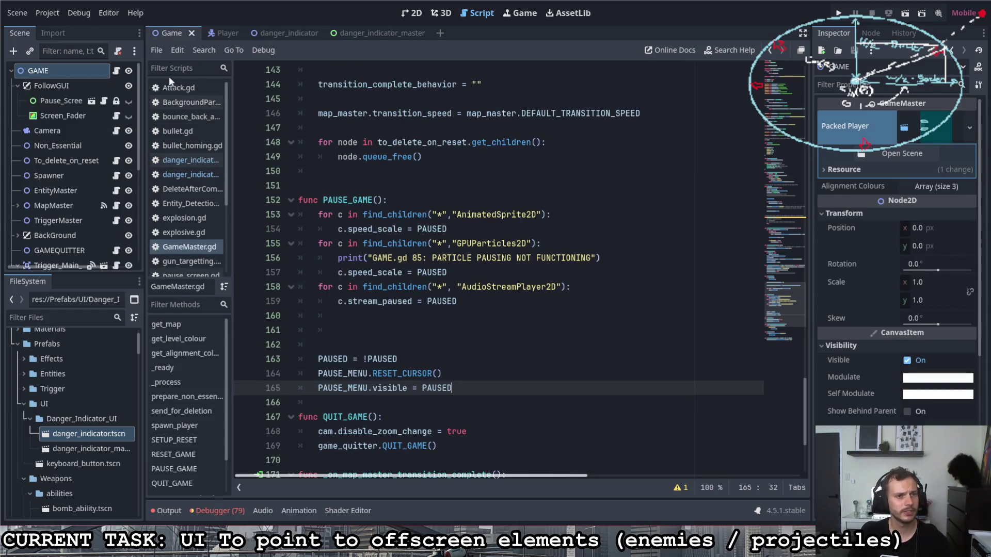
scroll(337, 282, "up", 5)
scroll(337, 281, "up", 20)
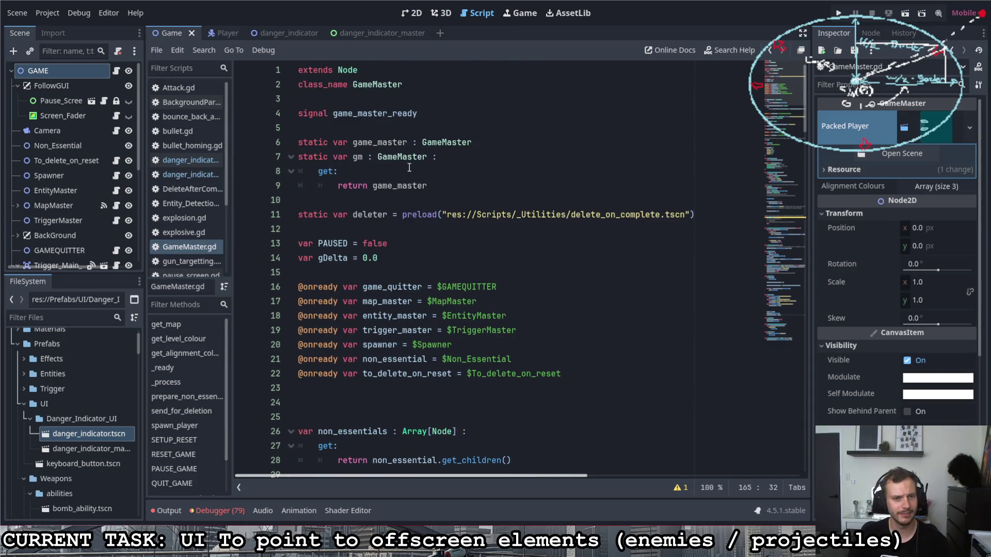
scroll(400, 187, "down", 1)
scroll(401, 187, "down", 6)
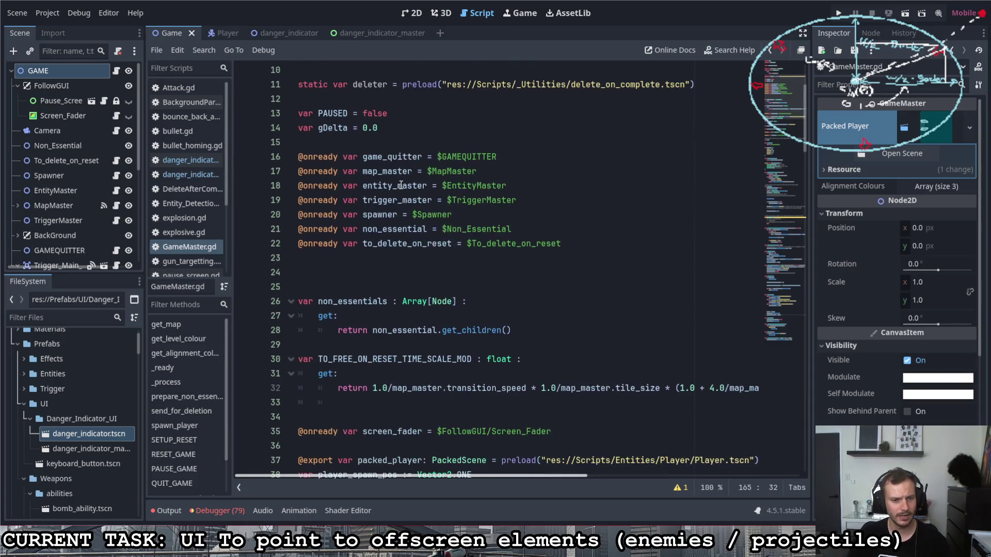
scroll(405, 186, "down", 4)
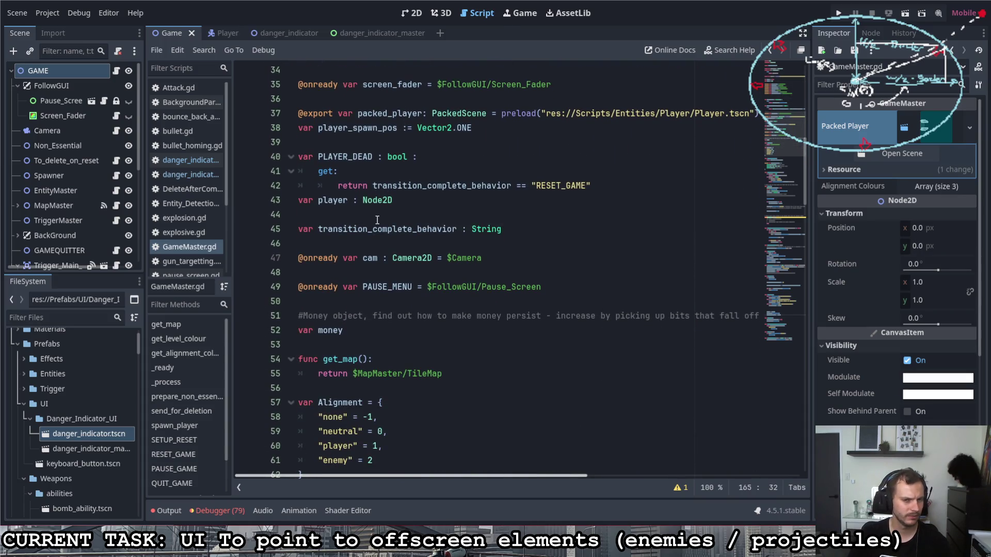
scroll(433, 219, "up", 11)
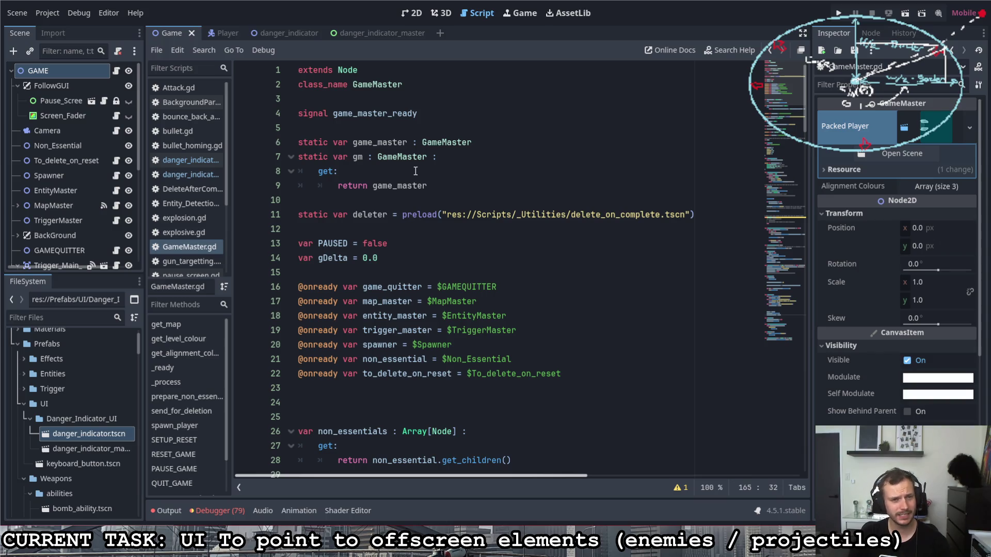
left_click(395, 229)
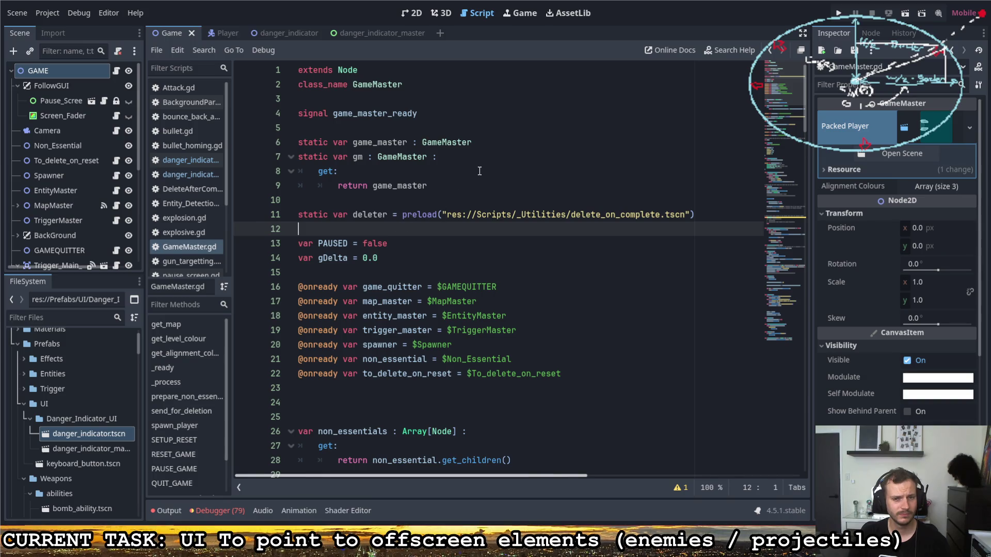
Start a 'static var screen_size : Vector2' declaration with a get: block in GameMaster.gd.
key("Return")
key("Return")
key("Up")
type("stat")
key("BackSpace")
type("ic var")
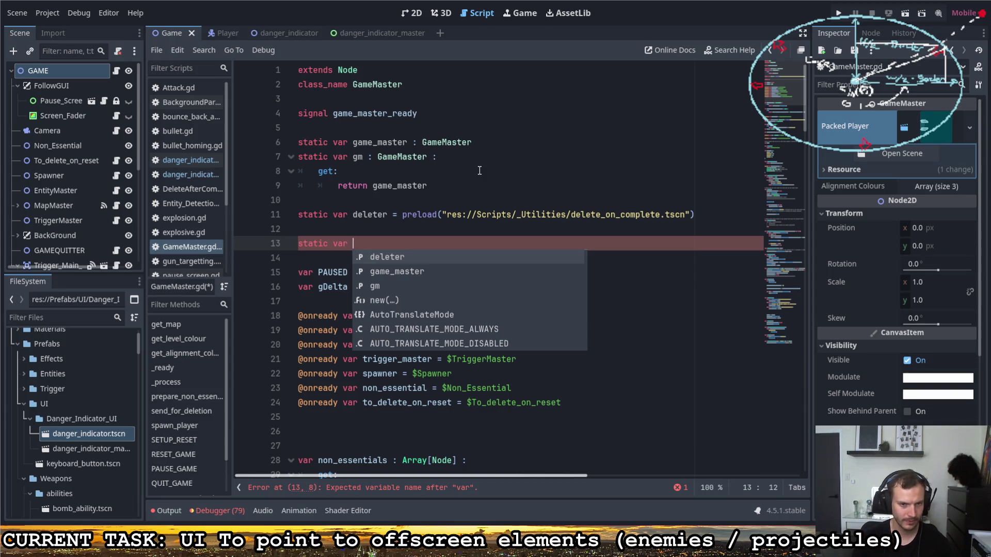
type("s")
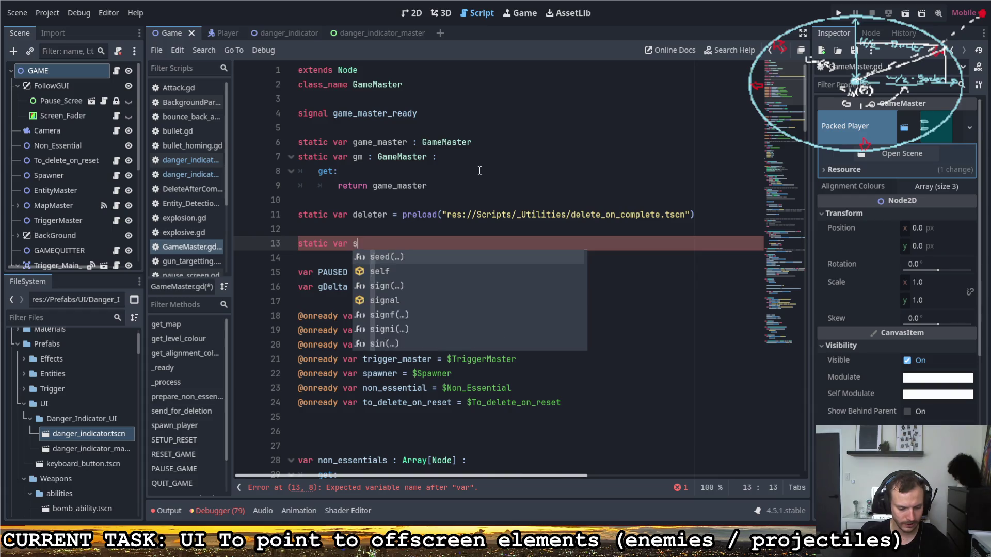
type("creen_size")
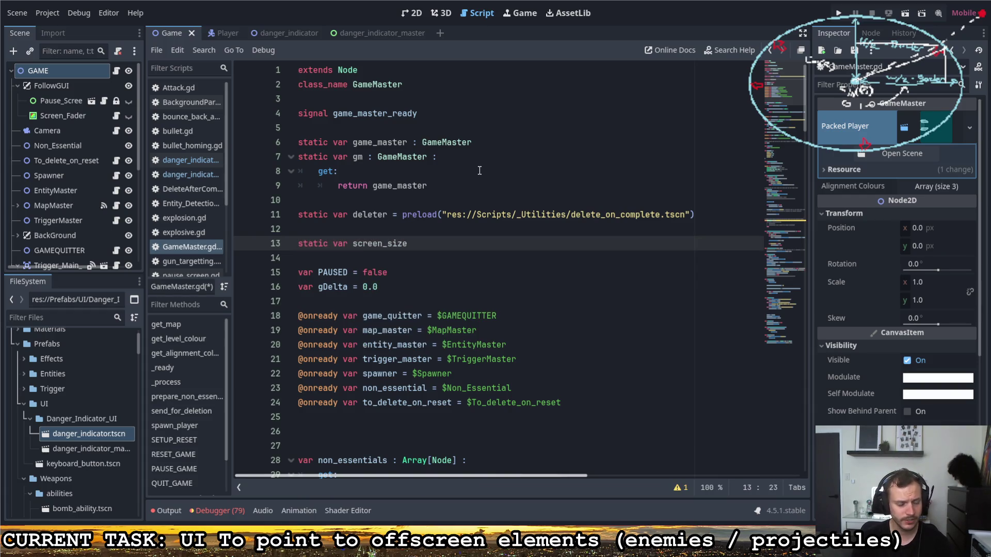
type(" : Vector2 :")
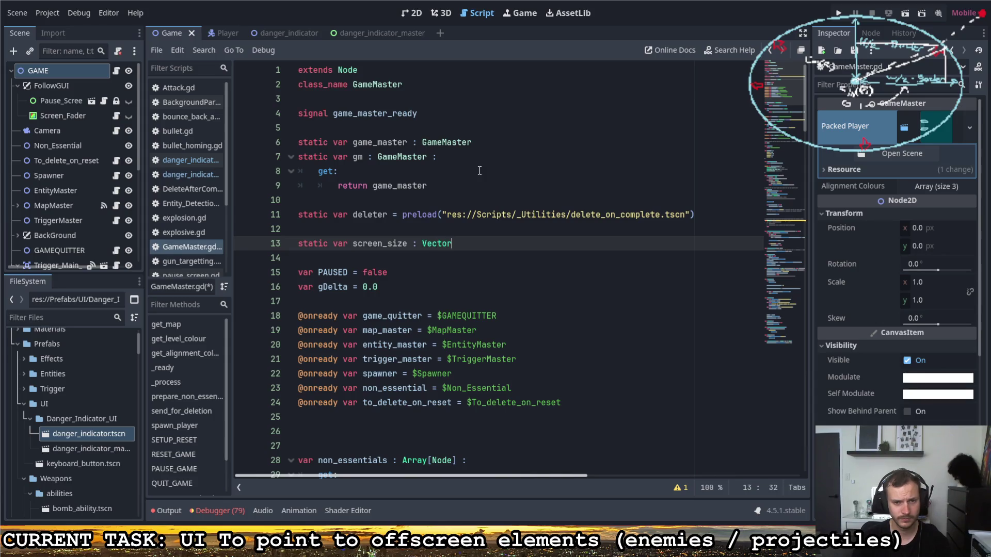
key("Return")
type("get:")
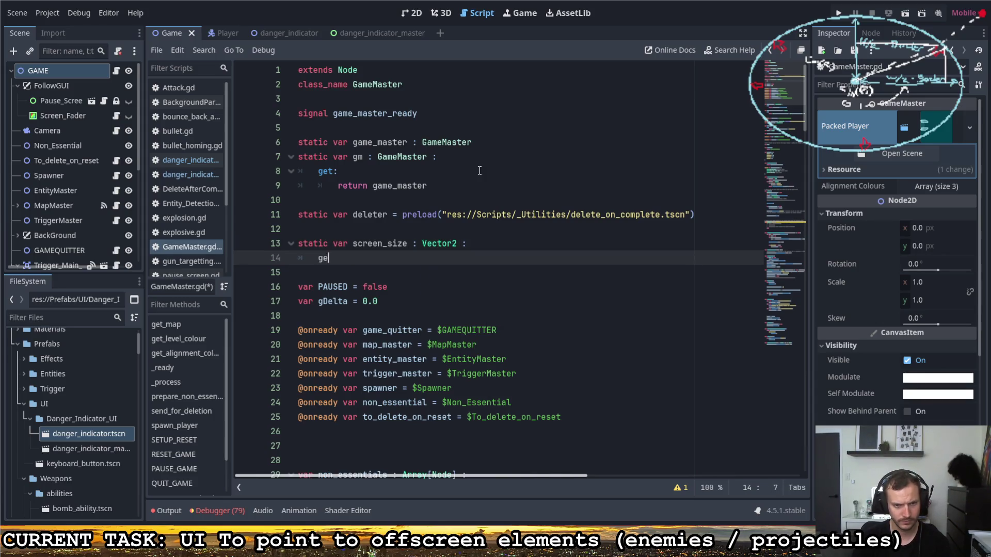
key("Return")
Make the getter return get_viewport().get_visible_rect().size.
type("retun")
key("BackSpace")
type("rn ")
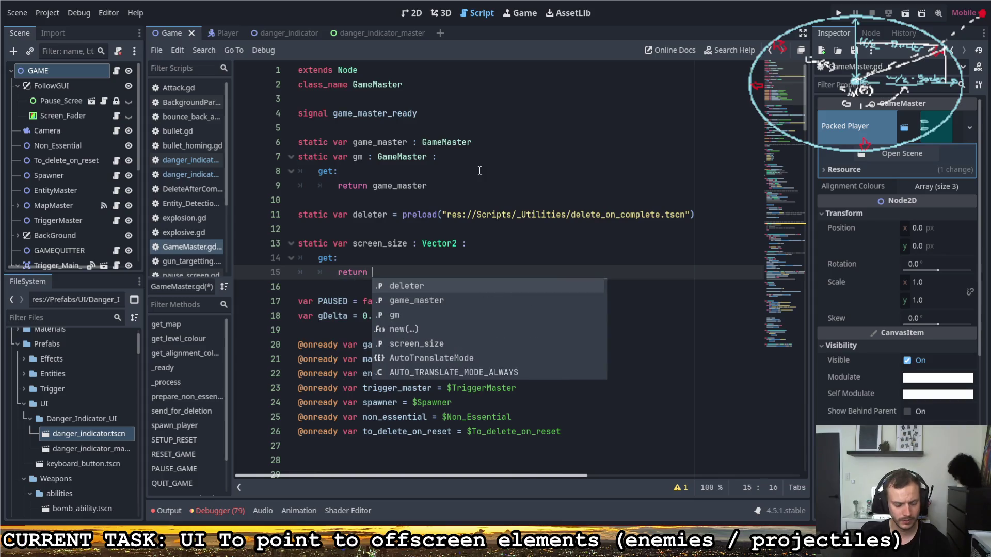
type("get_view")
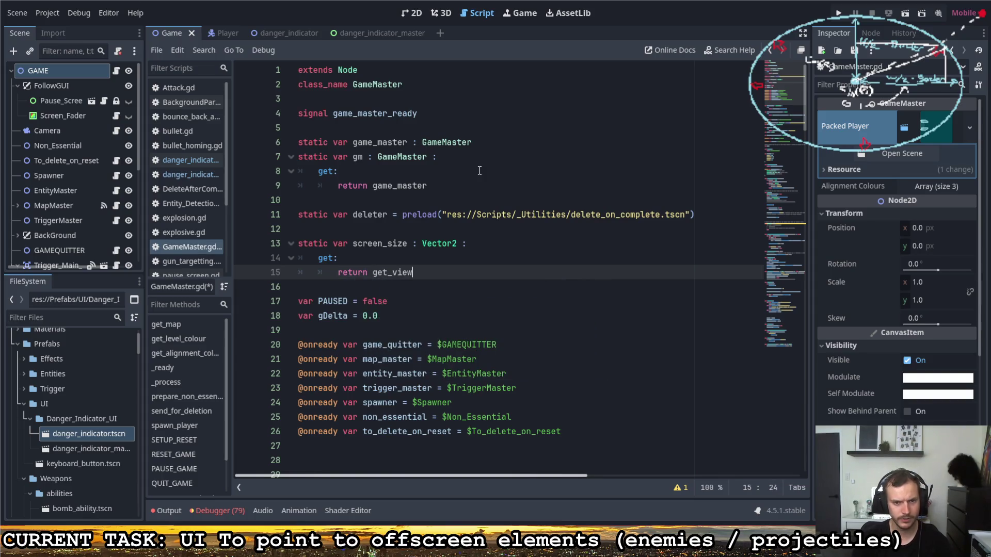
type("port")
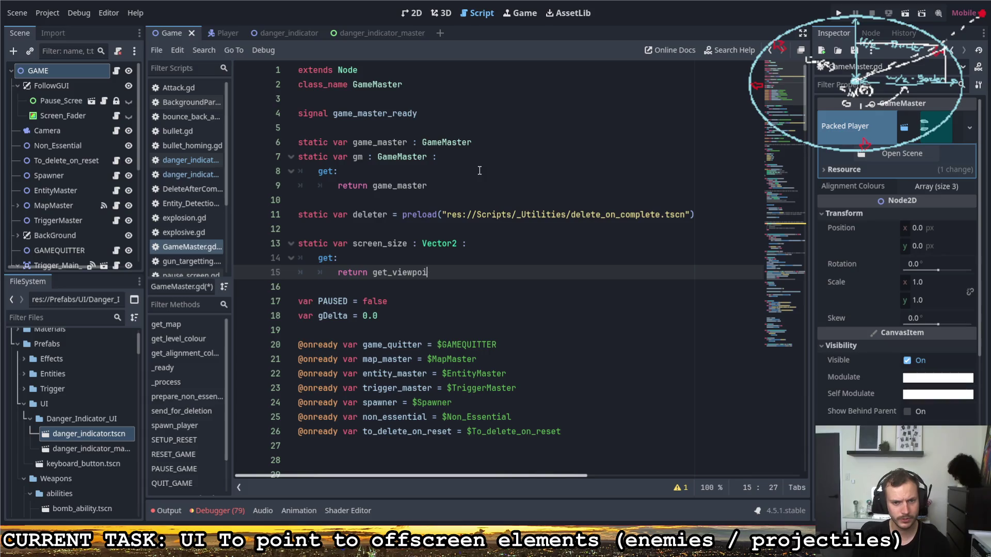
key("Return")
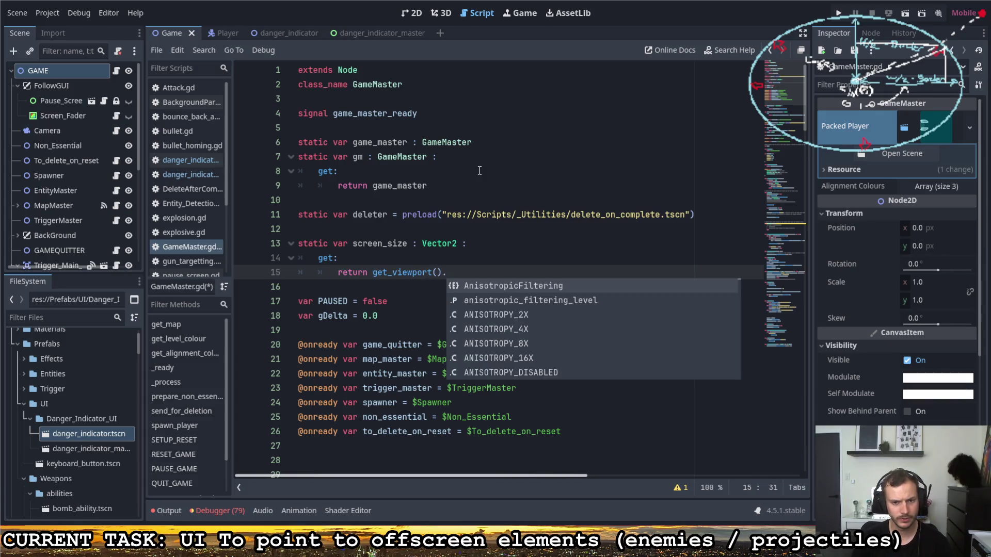
type("get_vis")
key("Return")
type(".size")
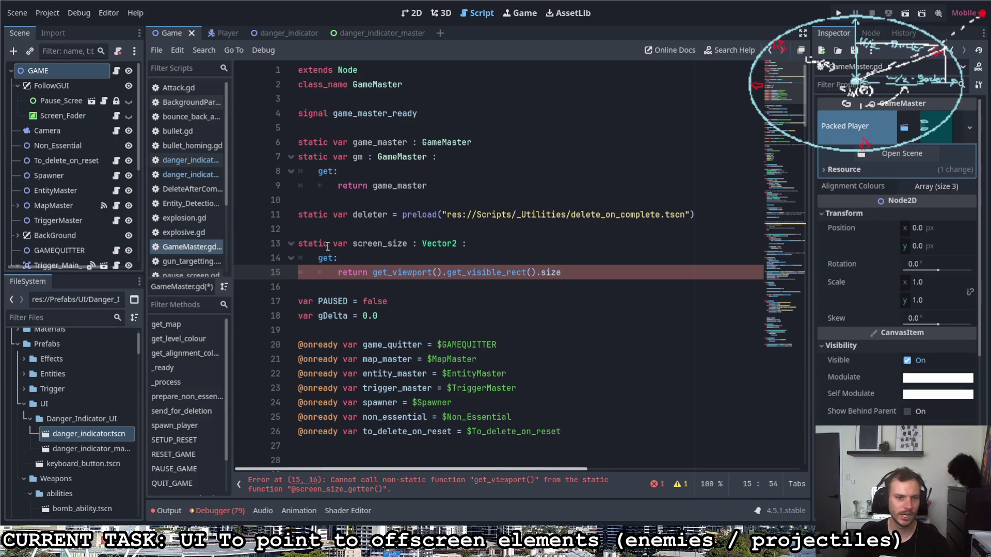
Remove 'static' from the screen_size declaration and save the script.
left_click_drag(333, 243, 298, 243)
key("Delete")
left_click(449, 243)
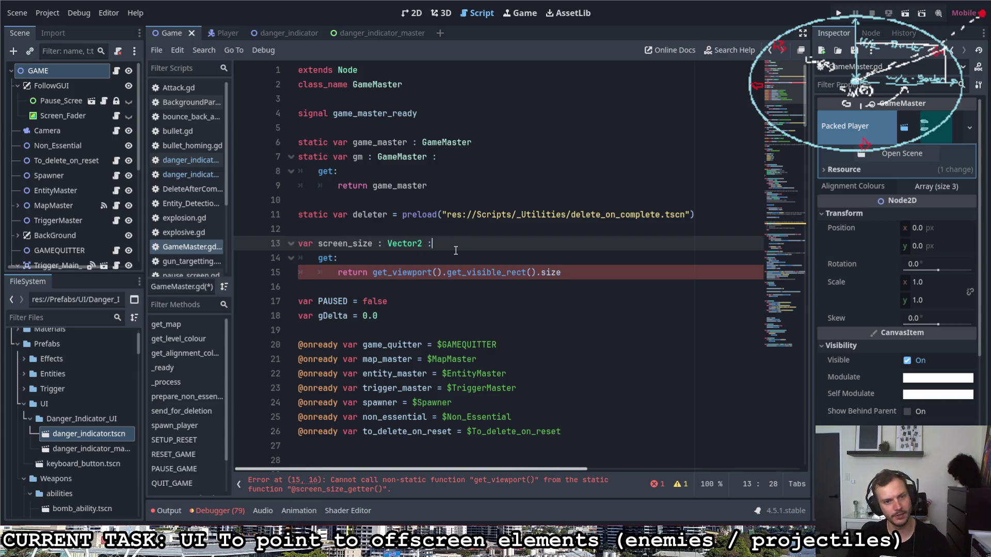
key("ctrl+s")
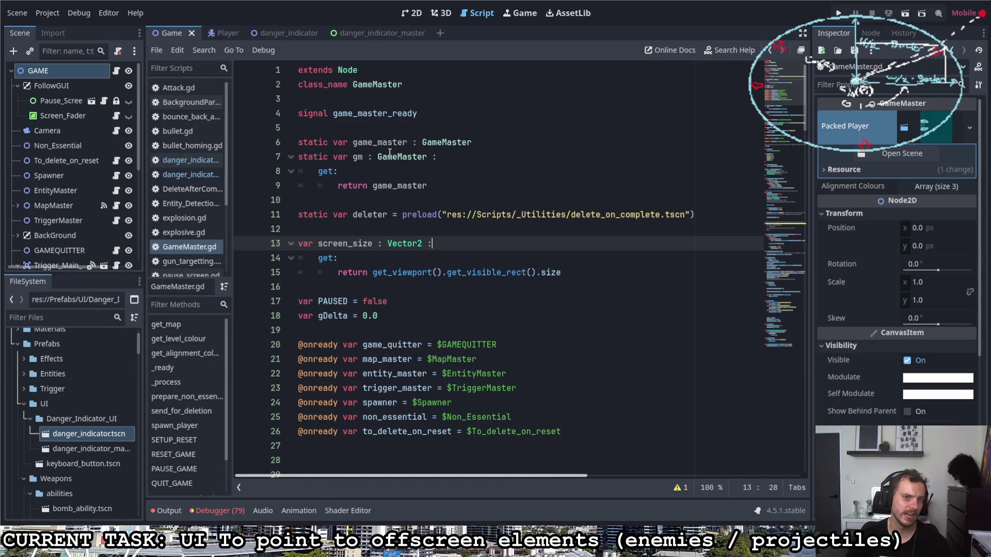
double_click(354, 84)
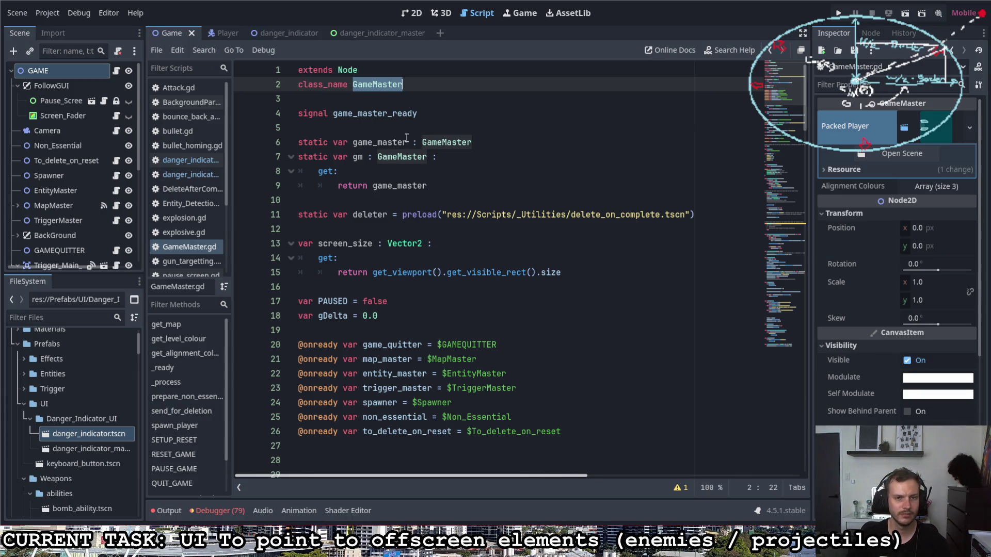
Add 'static var game : GameMaster' with a getter returning game_master, and save.
left_click(402, 133)
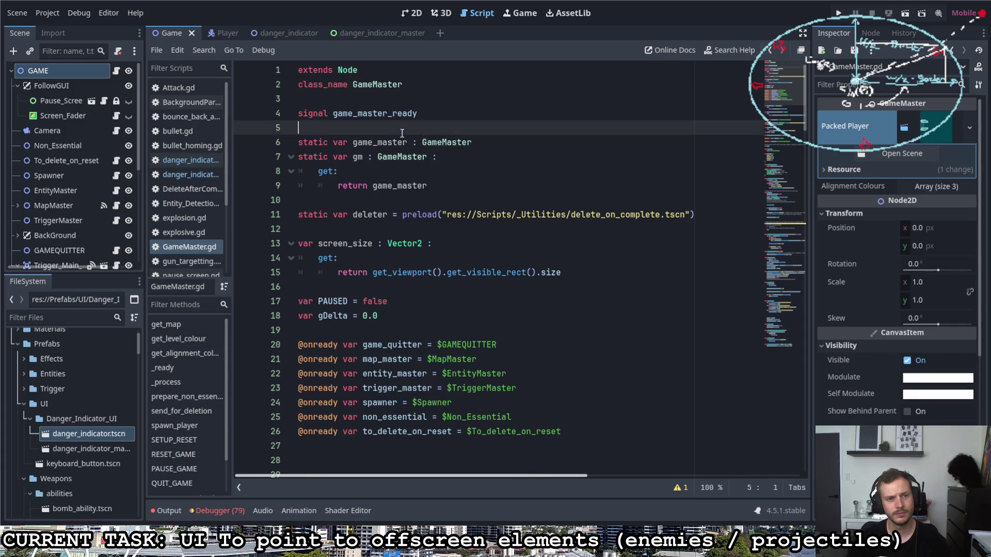
key("Return")
type("static var game : G")
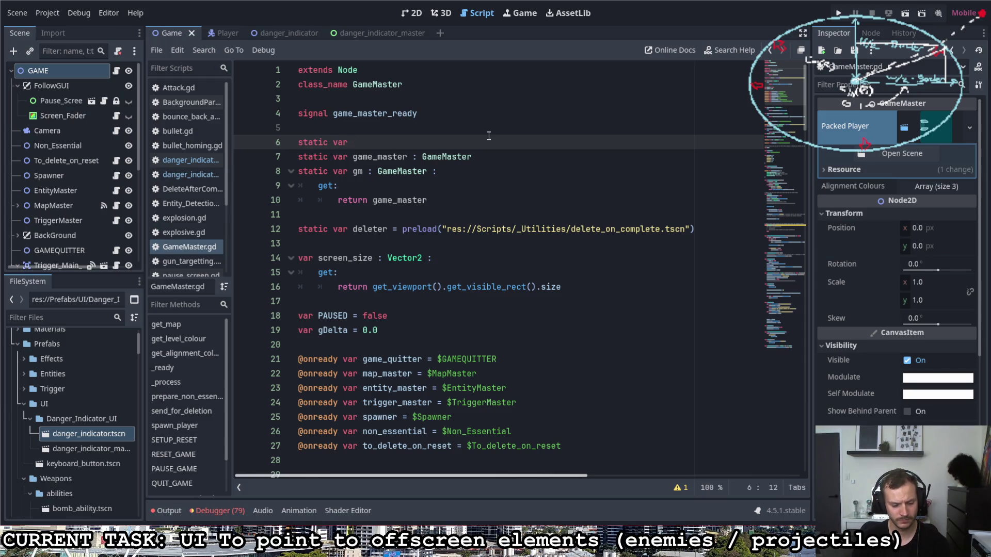
type("ameMastr")
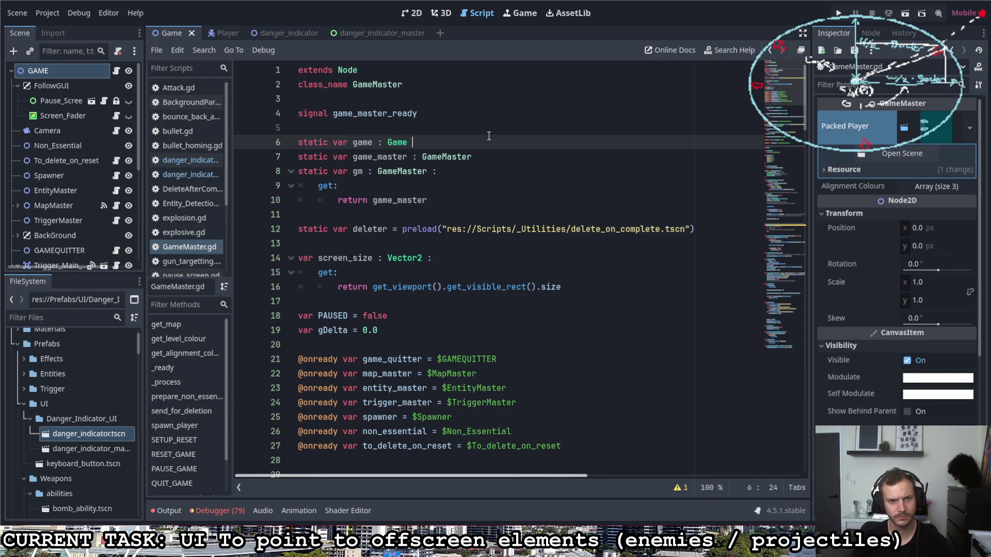
key("BackSpace")
key("BackSpace")
type("ter")
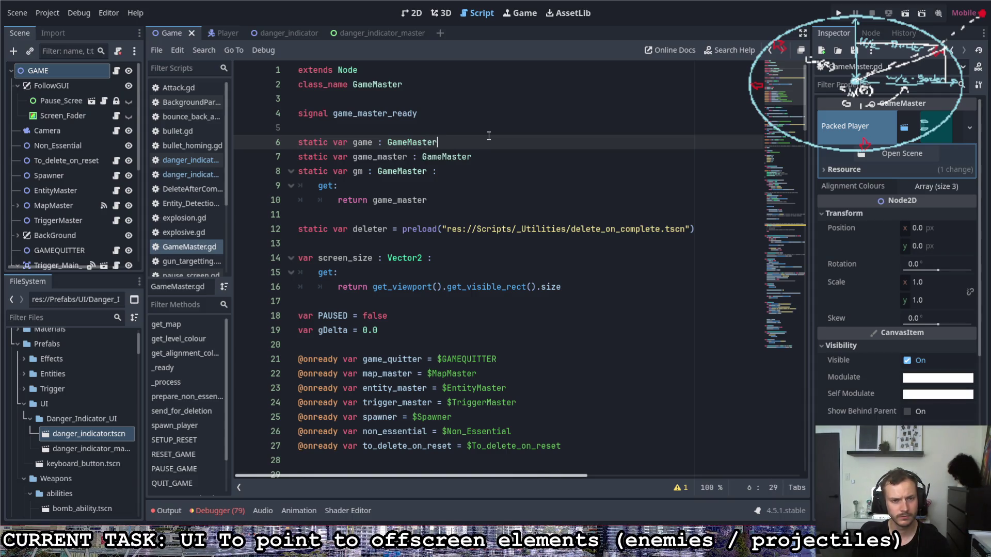
type(":")
key("Return")
type("get:")
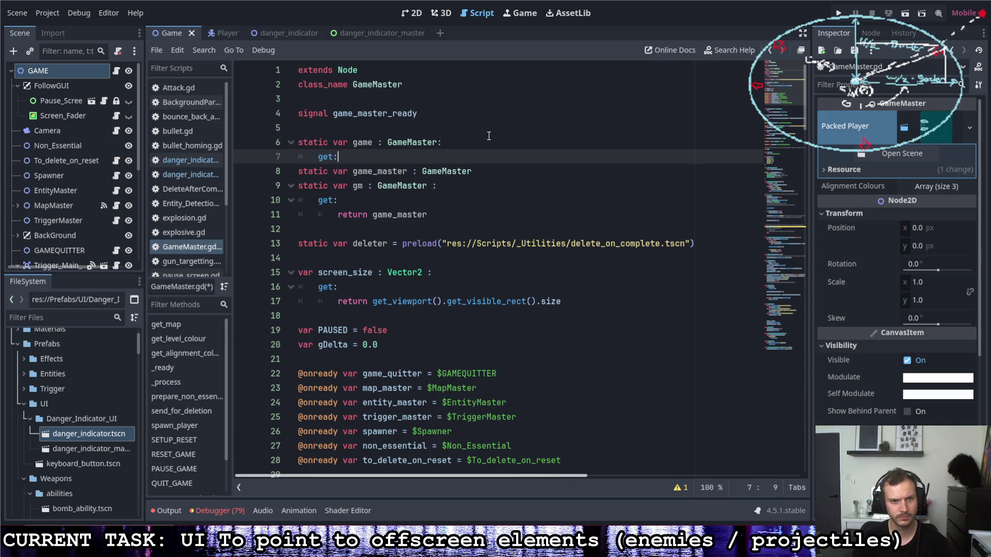
key("Return")
type("return")
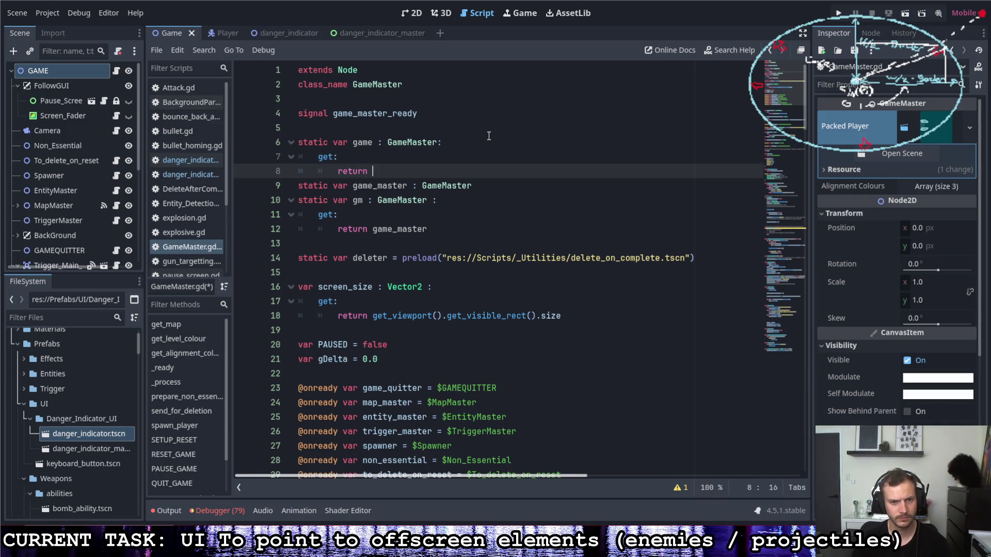
type("game_master")
key("ctrl+s")
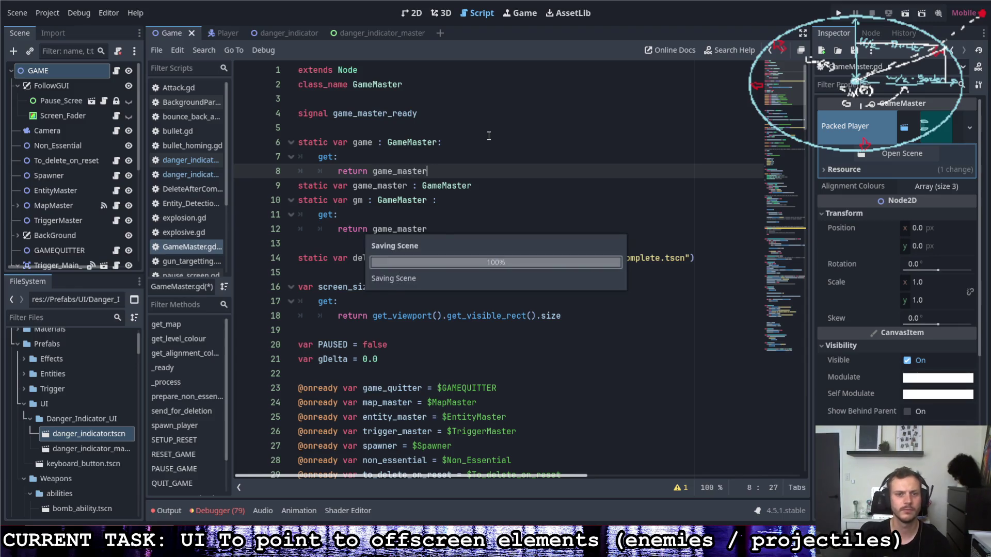
Move the game property below the game_master declaration, remove the extra blank line, and save.
left_click(449, 145)
mouse_move(427, 172)
left_mouse_down()
mouse_move(285, 142)
mouse_move(323, 197)
mouse_move(331, 237)
mouse_move(317, 188)
mouse_move(491, 191)
left_mouse_up()
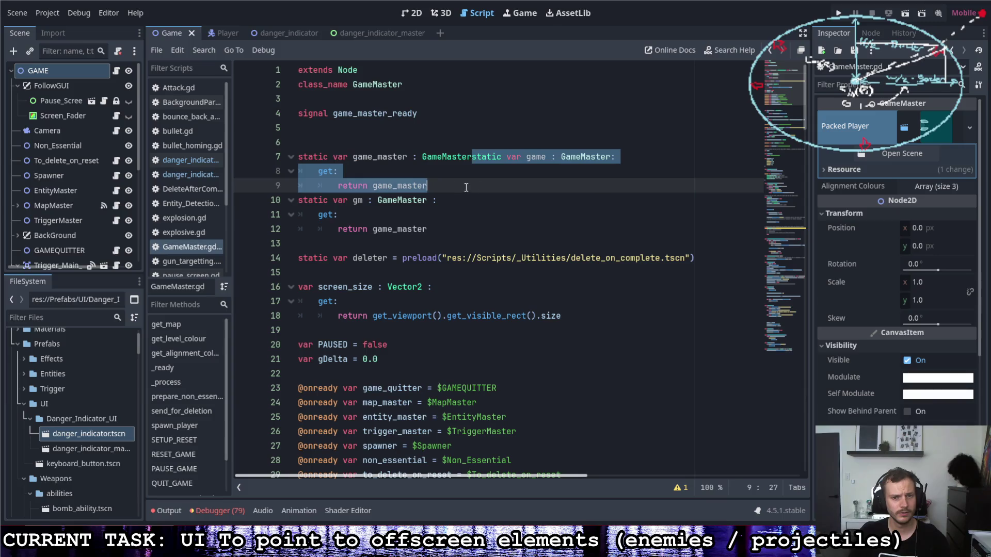
left_click(472, 158)
key("Return")
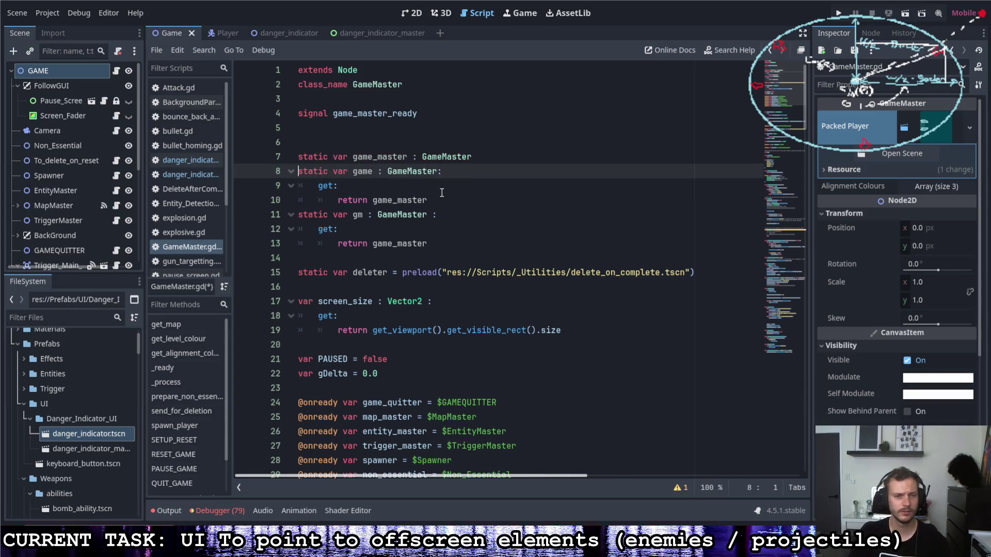
left_click(444, 200)
left_click(402, 129)
key("Delete")
key("ctrl+s")
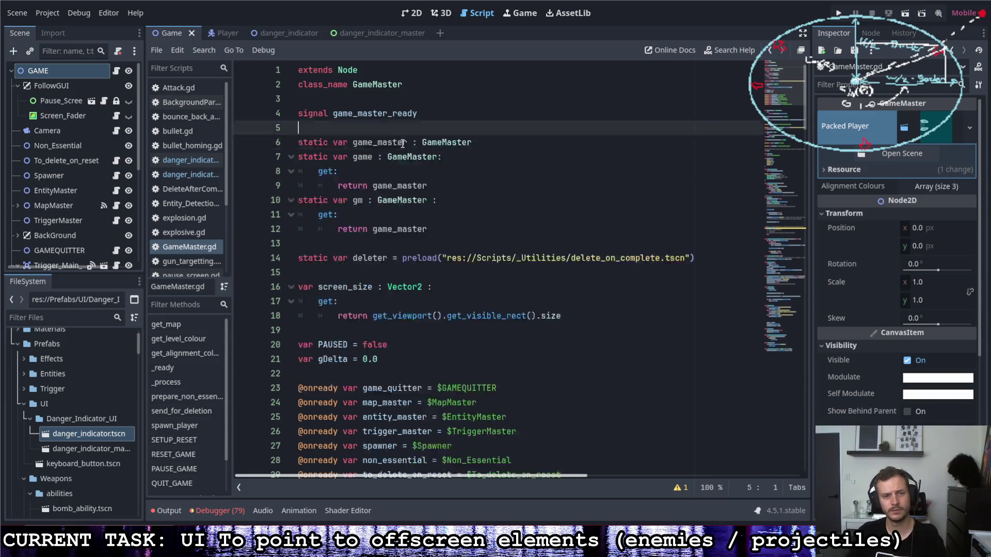
Review the game_master, game and gm property names and save GameMaster.gd again.
double_click(372, 143)
key("ctrl+v")
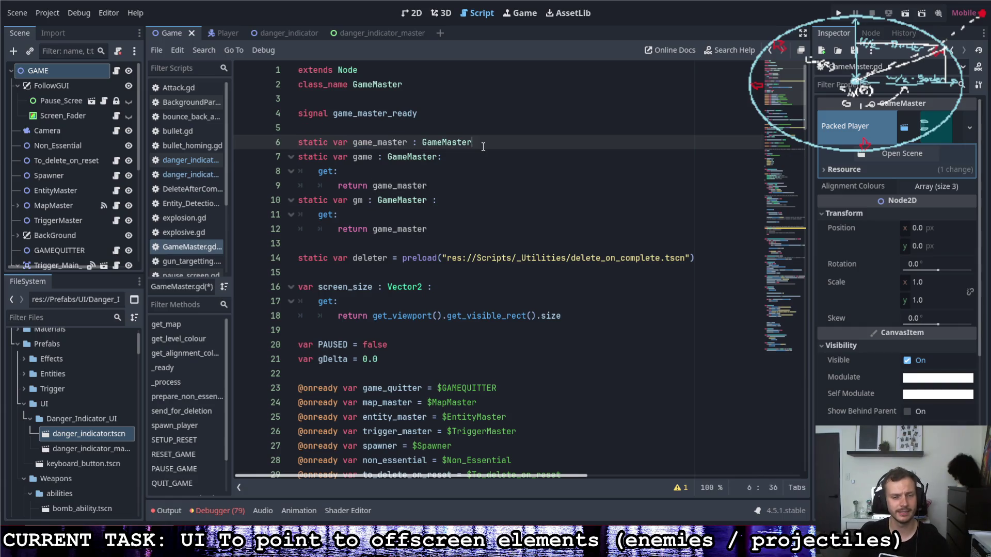
key("Down")
key("Down")
key("Down")
key("End")
double_click(363, 157)
double_click(357, 201)
left_click(395, 200)
double_click(352, 86)
key("ctrl+s")
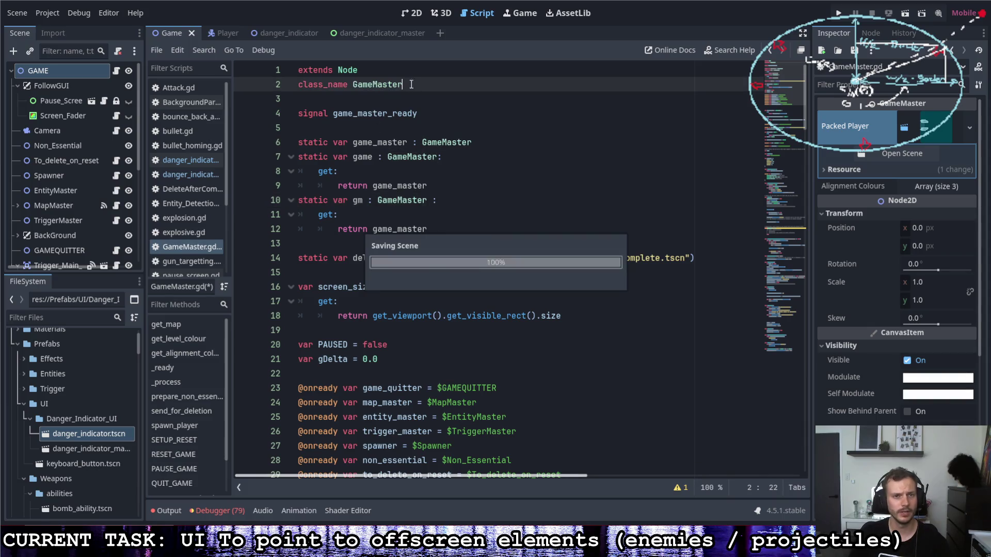
left_click(375, 32)
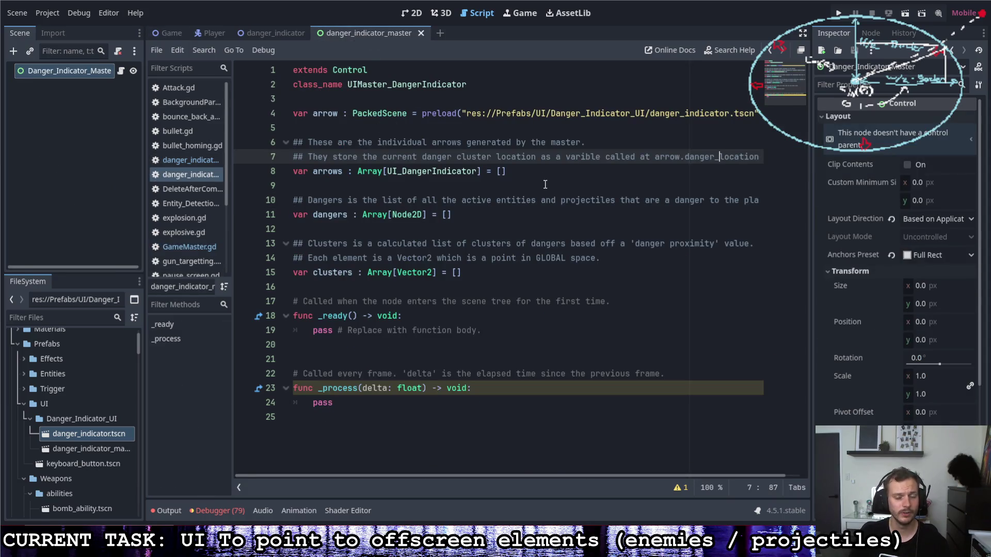
Review the screen_size getter in danger_indicator and move below its return line.
left_click(279, 33)
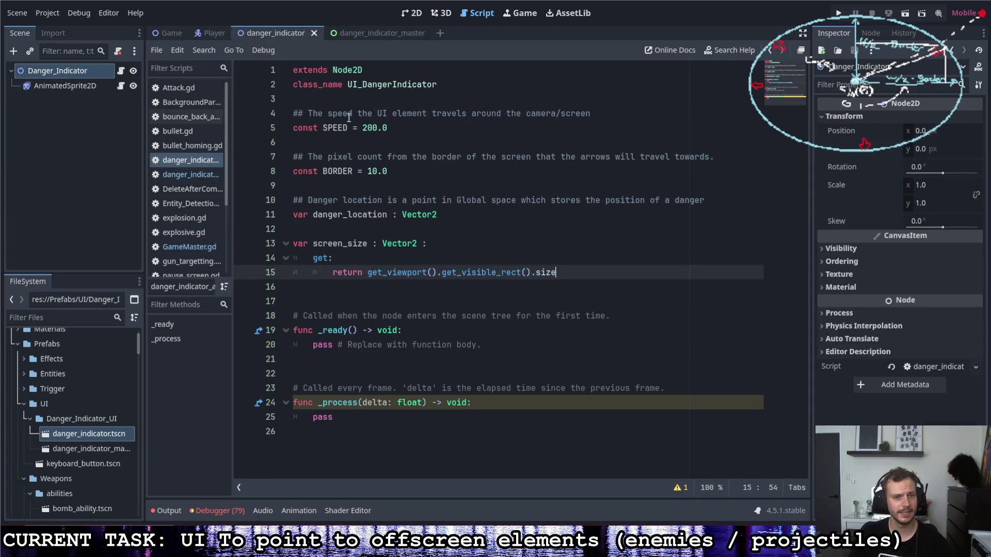
left_click_drag(567, 271, 367, 272)
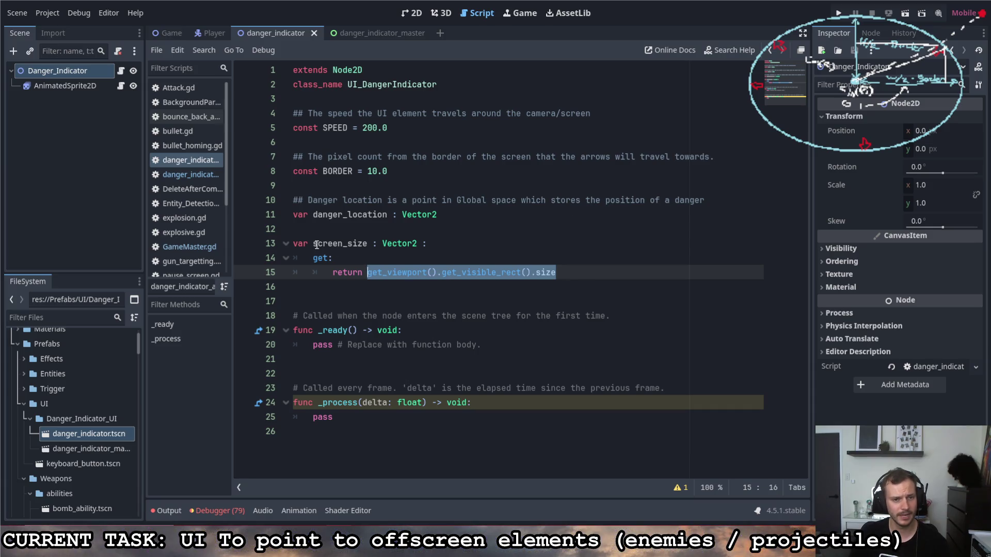
left_click_drag(314, 245, 368, 244)
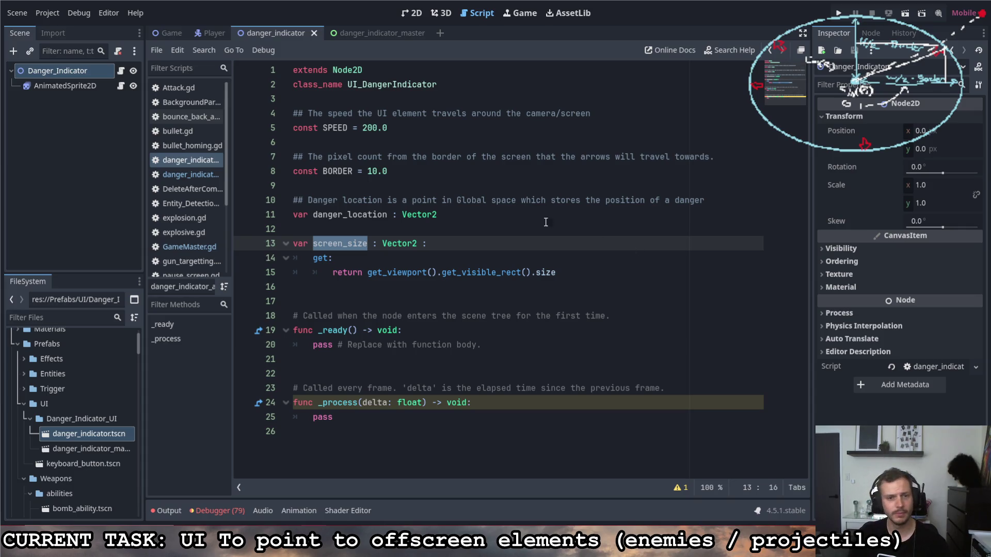
left_click(444, 243)
left_click_drag(312, 245, 578, 281)
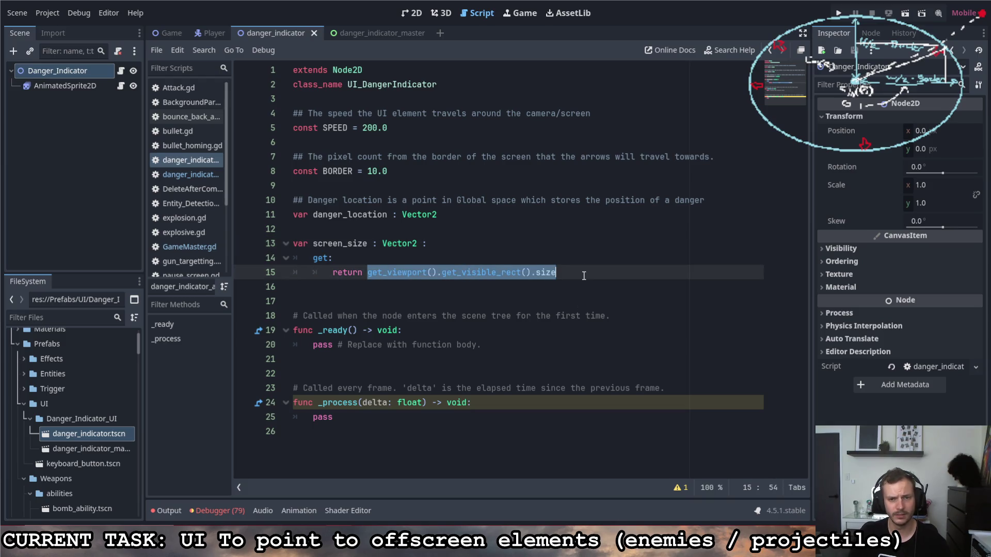
left_click(557, 272)
key("End")
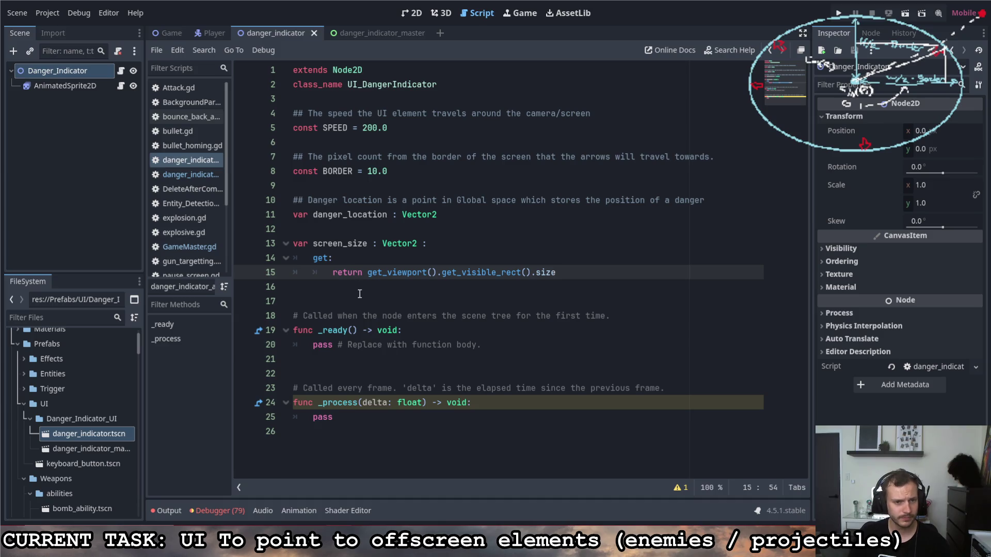
key("Down")
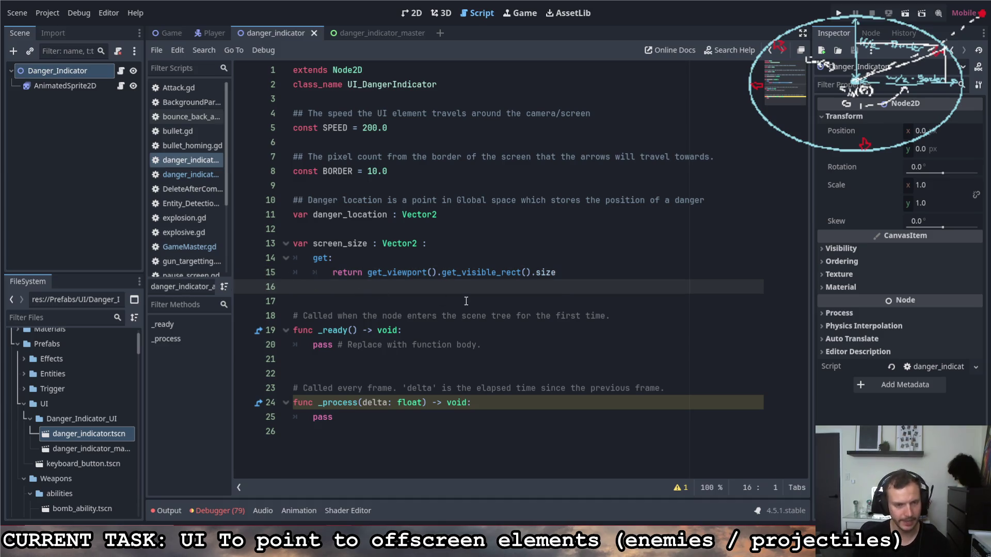
Leave an unfinished 'var' line under the getter, keeping '.size' on line 15 intact.
key("Return")
type("var eli")
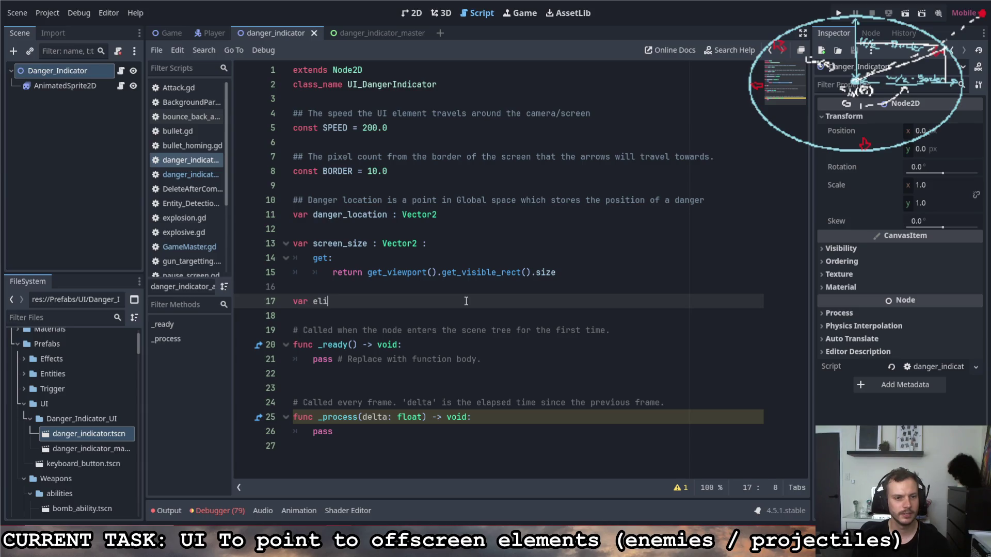
type("pse")
key("BackSpace")
key("BackSpace")
key("BackSpace")
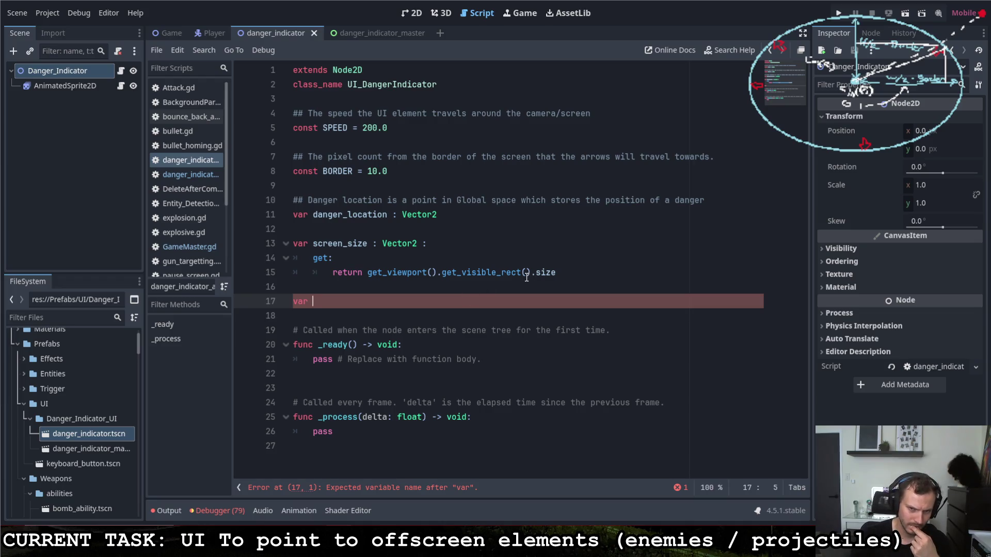
left_click_drag(560, 270, 529, 273)
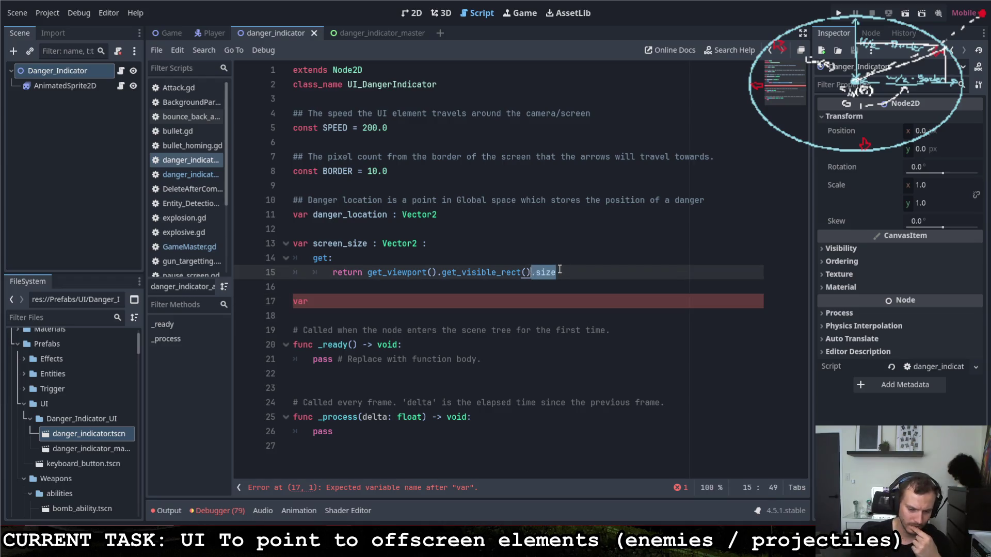
type(".po")
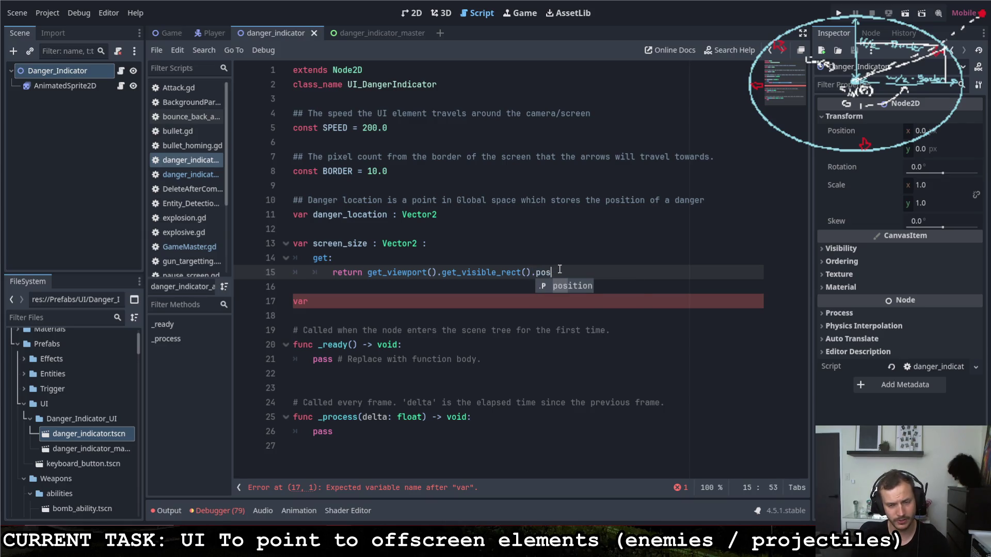
key("BackSpace")
key("BackSpace")
type("size")
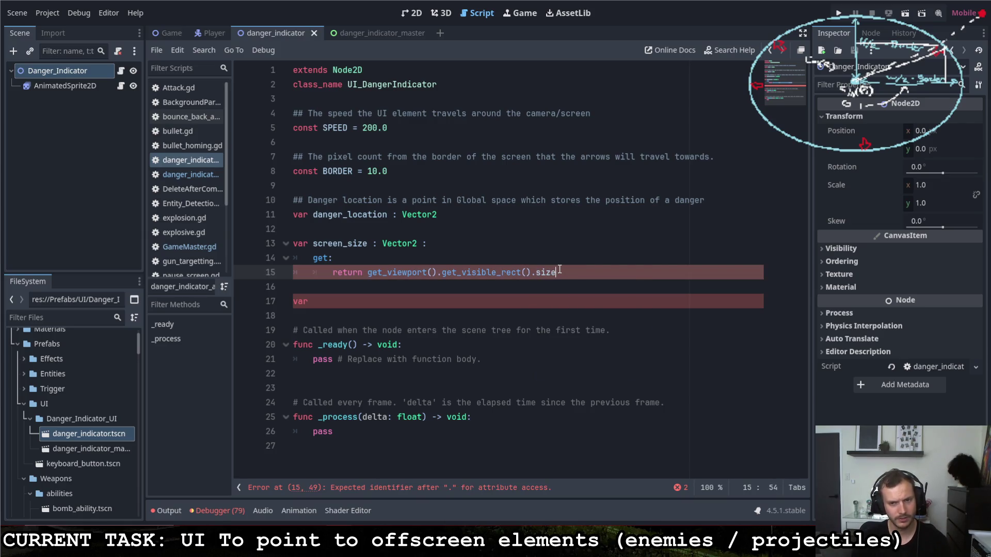
left_click(364, 228)
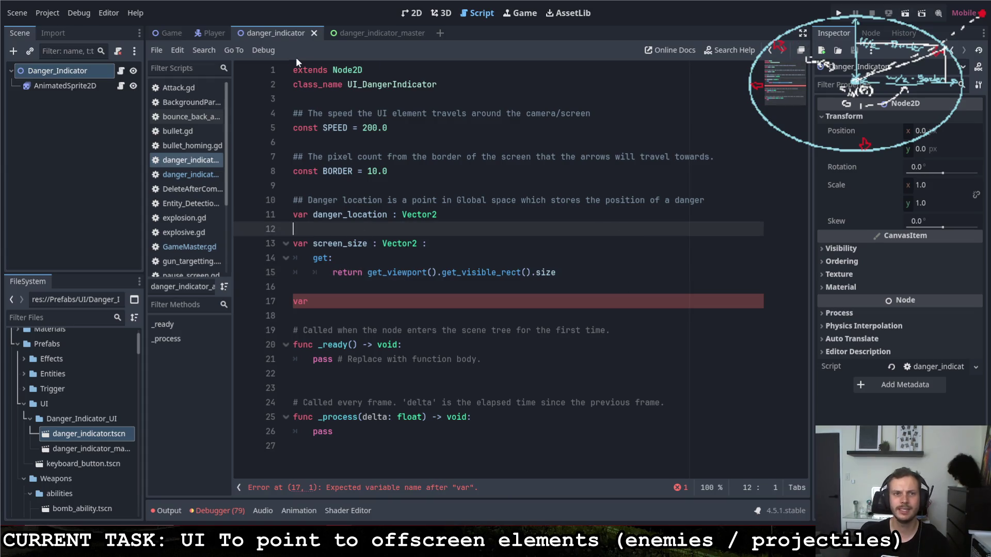
Close every script except danger_indicator and open the Search Help dialog.
right_click(192, 160)
key("Escape")
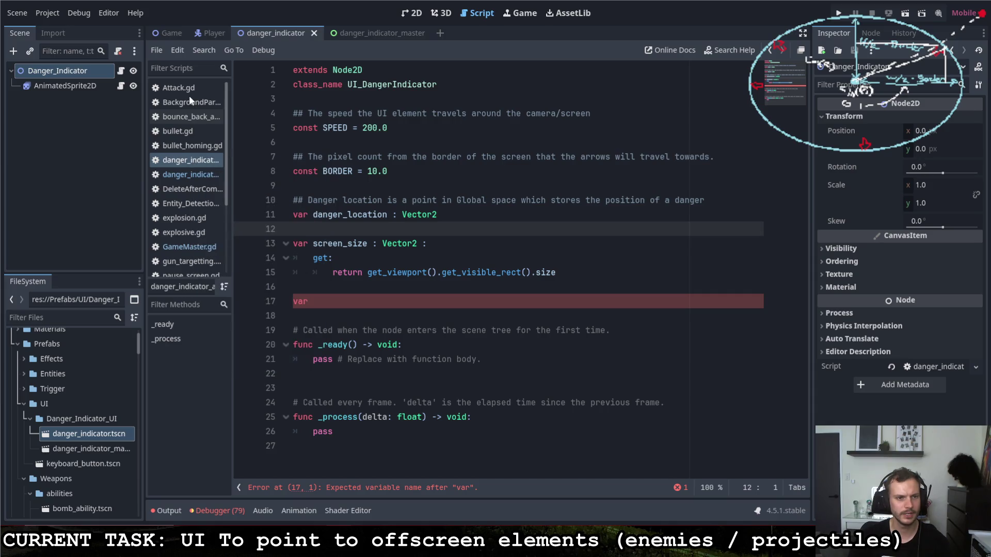
left_click(718, 52)
Look up get_visible_rect in Search Help to open its Viewport class reference.
type("get_visi")
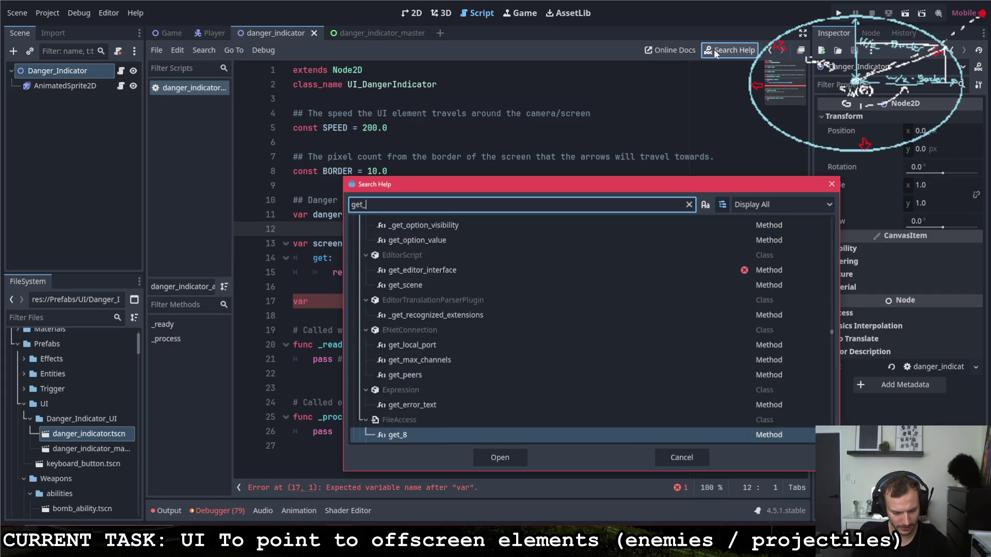
key("Return")
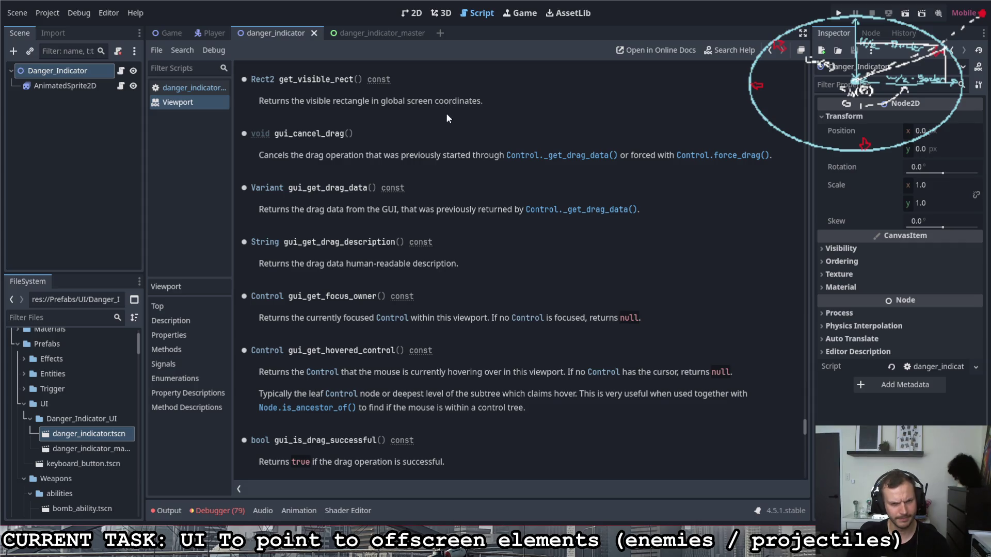
scroll(446, 116, "up", 2)
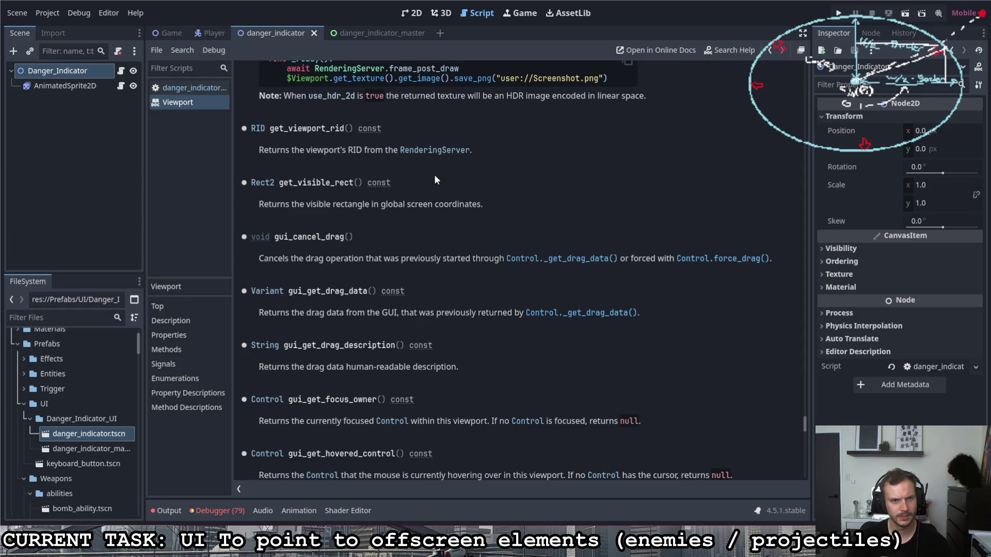
scroll(436, 175, "up", 3)
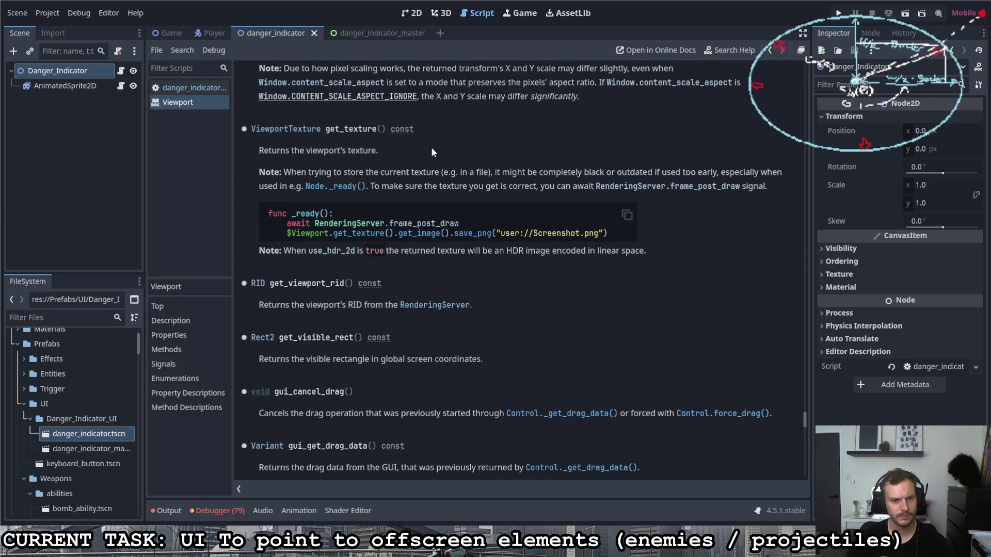
scroll(431, 148, "down", 1)
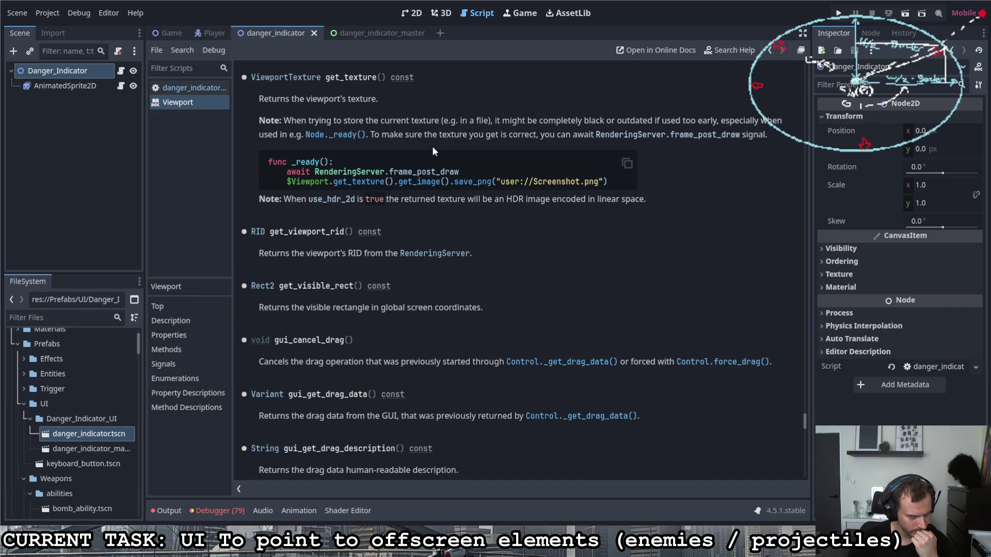
Read the get_visible_rect description, then return to the GAME scene's GameMaster.gd script.
left_click_drag(396, 307, 404, 306)
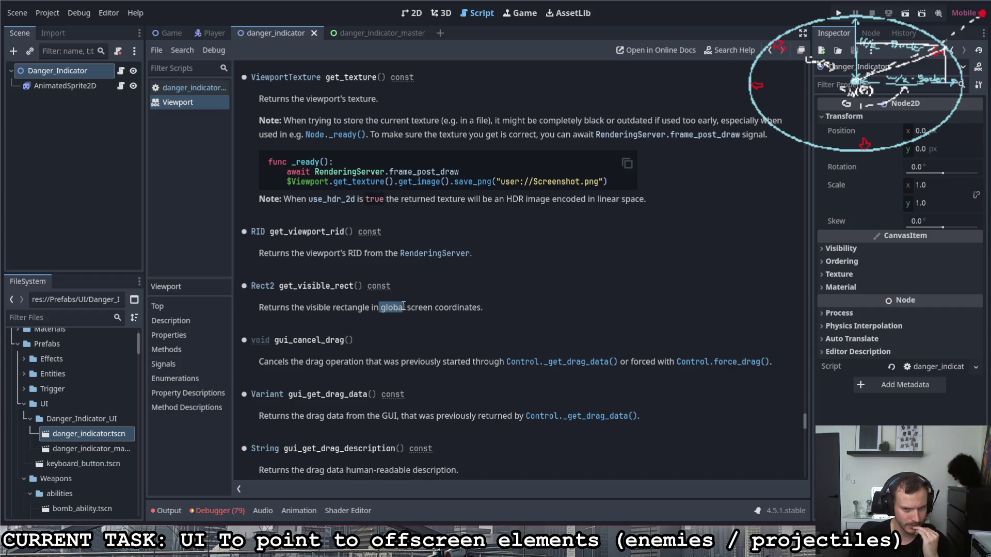
left_click(444, 304)
scroll(443, 304, "down", 1)
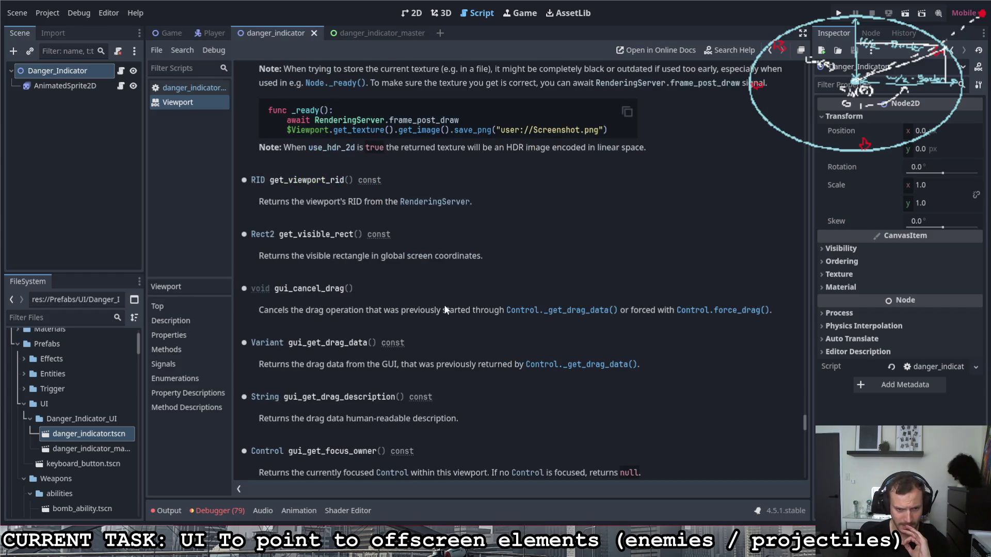
scroll(447, 309, "down", 7)
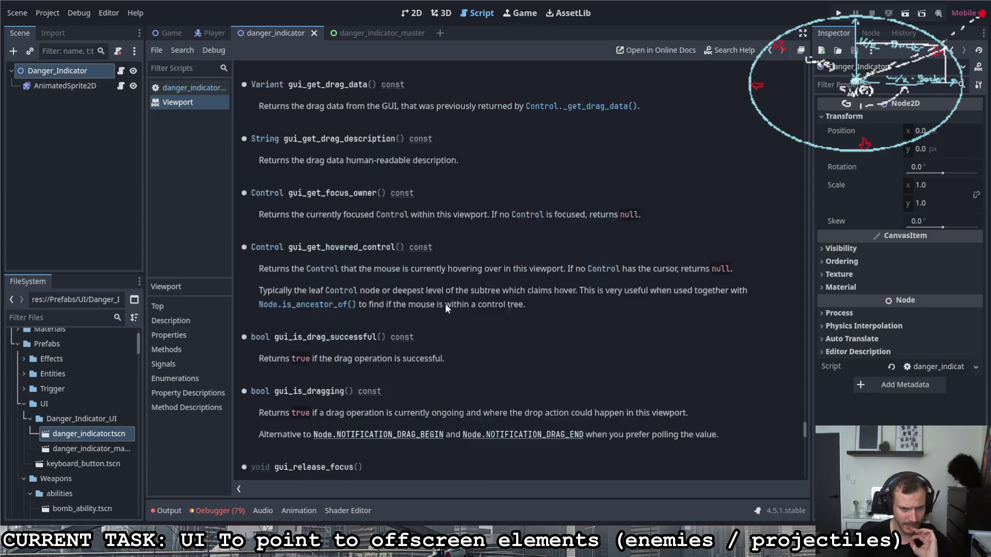
scroll(446, 306, "down", 2)
scroll(446, 308, "up", 8)
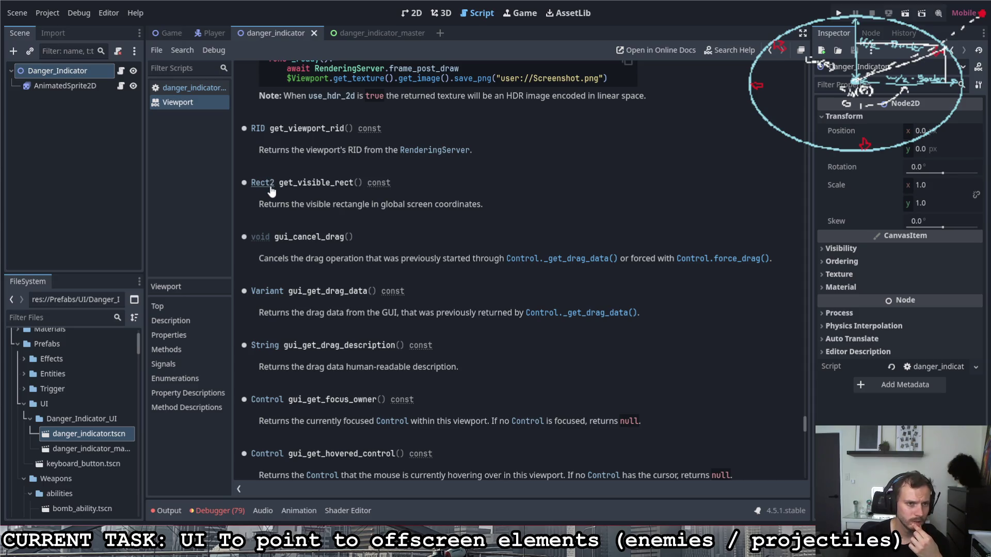
left_click(171, 33)
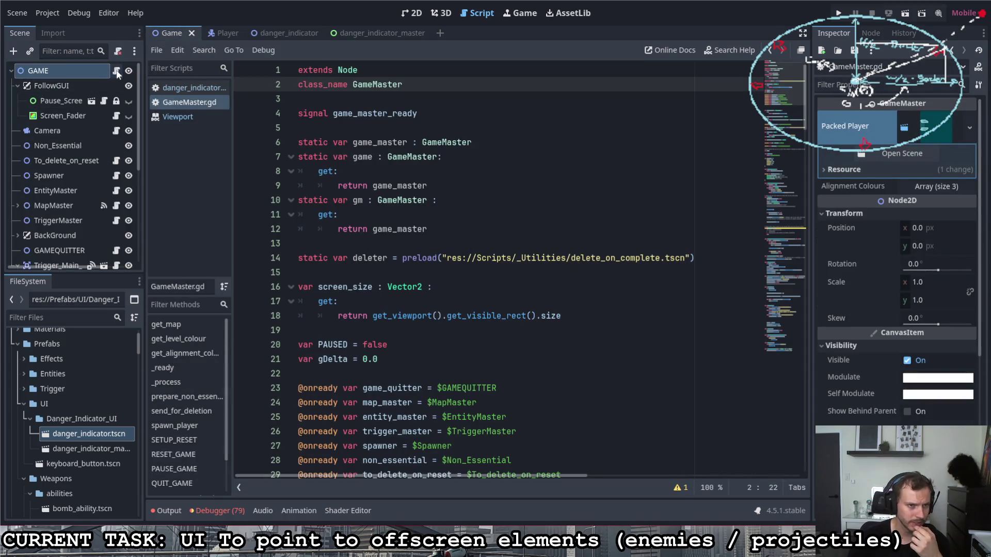
Add a print(screen_size) line inside the _process function.
scroll(379, 341, "down", 20)
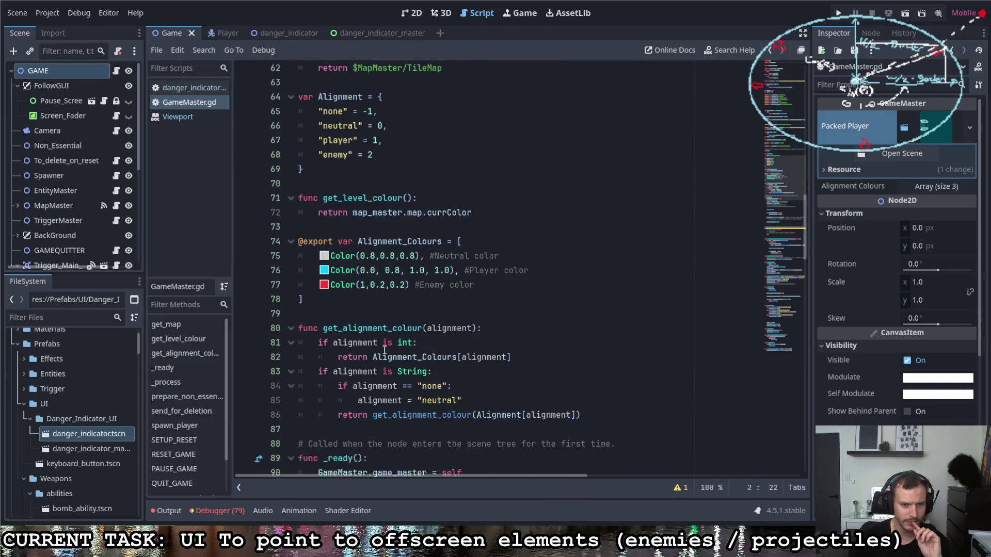
scroll(384, 350, "down", 2)
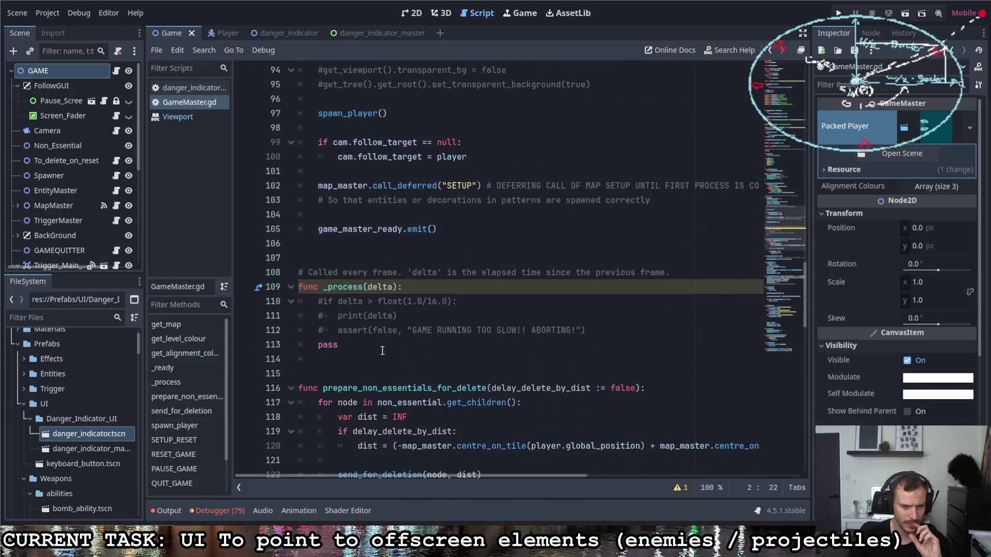
left_click(414, 288)
key("Return")
type("print(")
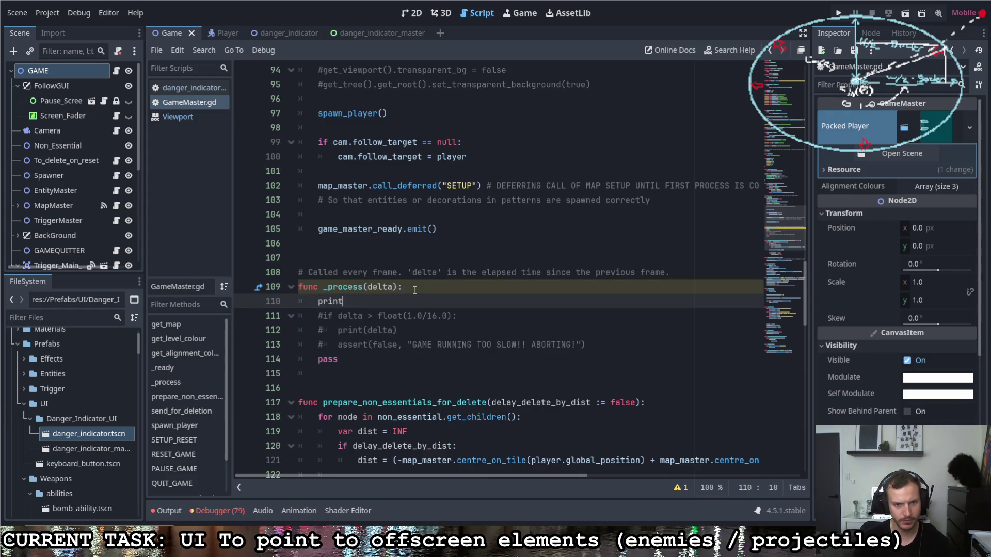
type("screen")
key("Down")
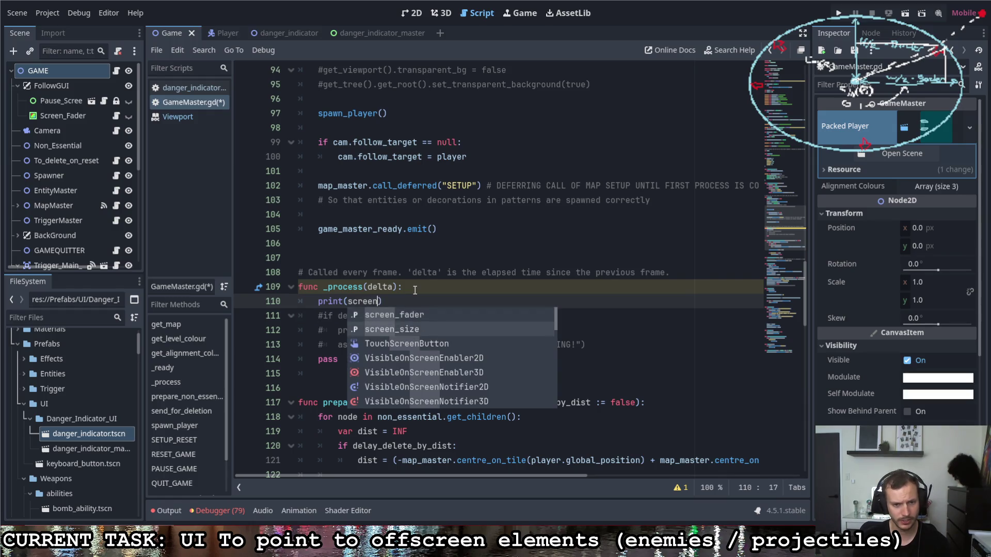
key("Return")
Remove .size from the screen_size getter on line 18 and save the script.
scroll(408, 292, "up", 19)
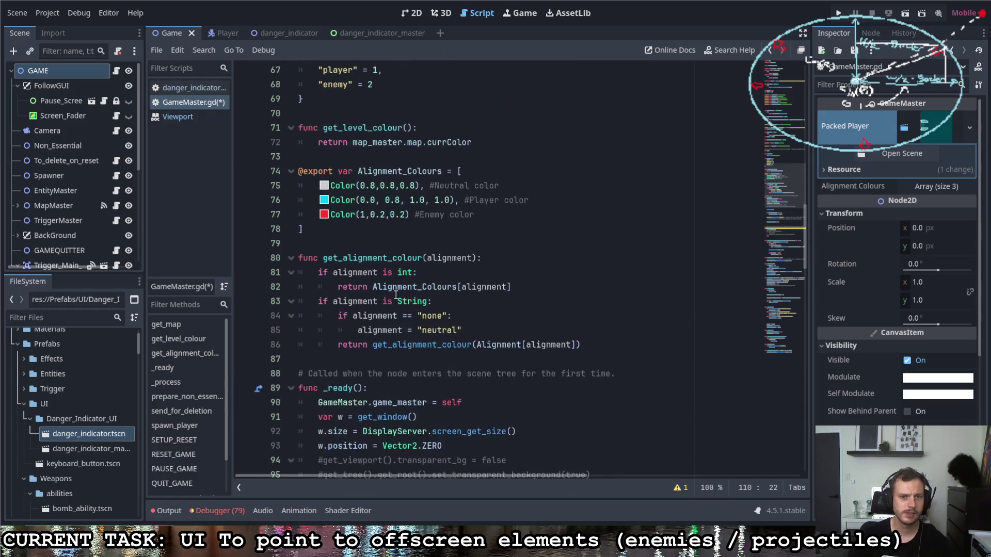
scroll(395, 265, "up", 12)
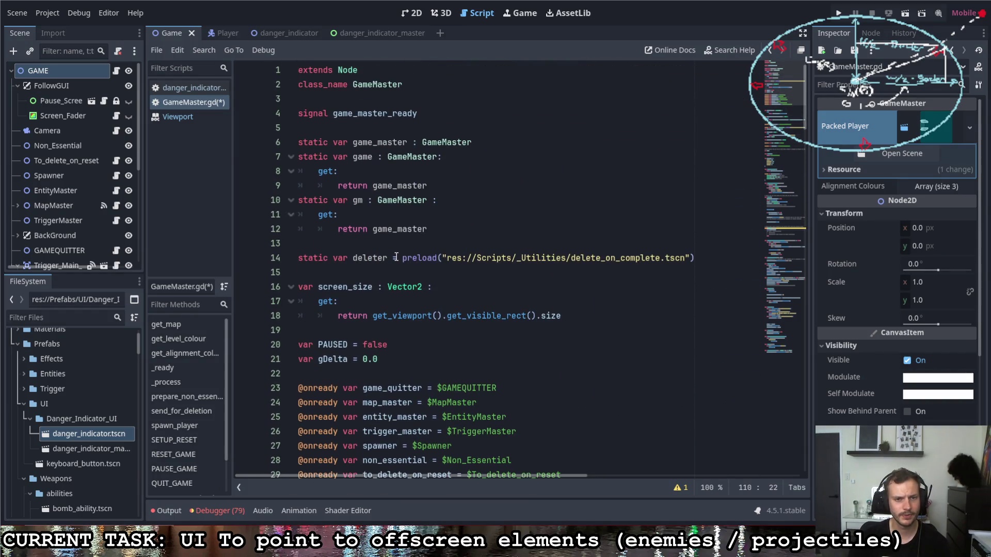
scroll(398, 258, "down", 4)
scroll(413, 253, "down", 9)
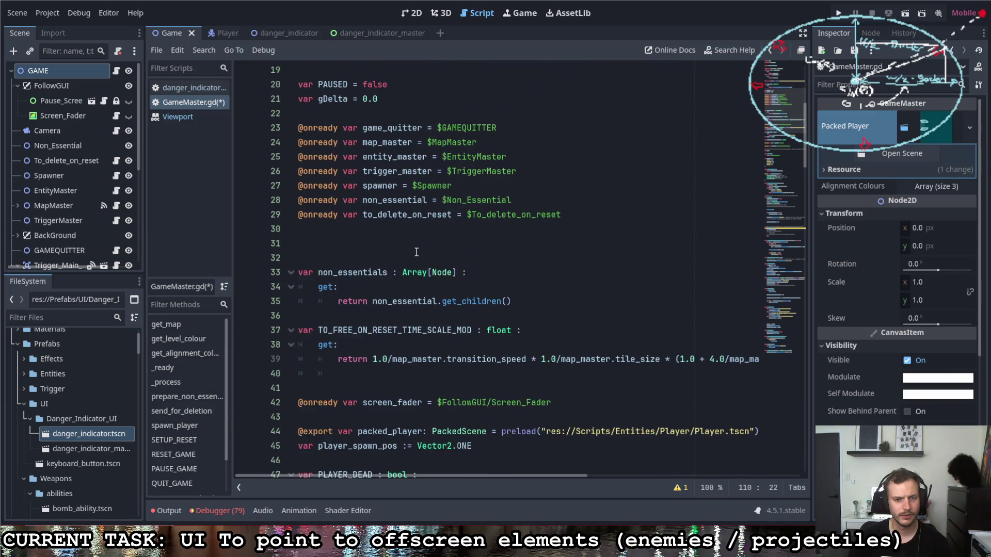
scroll(419, 248, "up", 2)
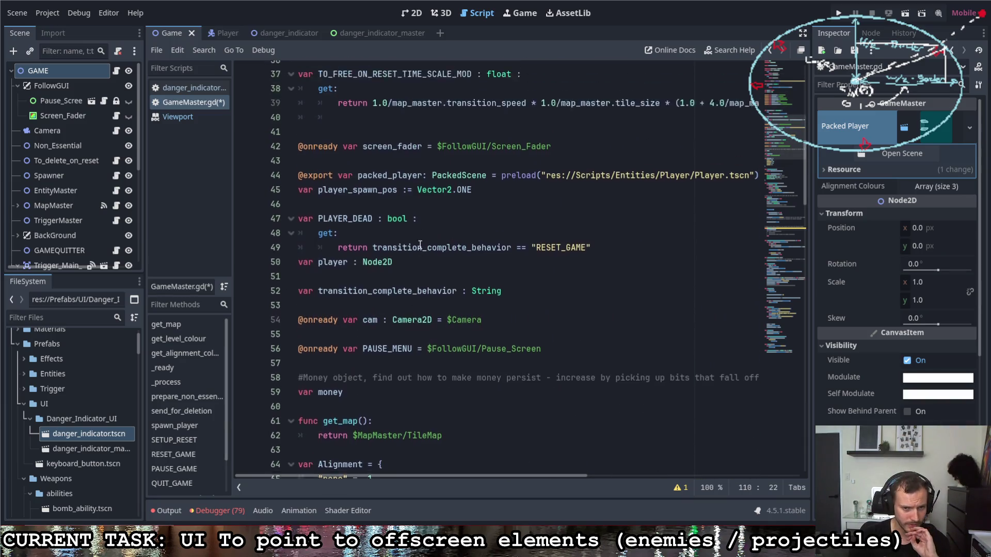
scroll(417, 247, "down", 4)
scroll(414, 246, "up", 2)
scroll(415, 246, "up", 13)
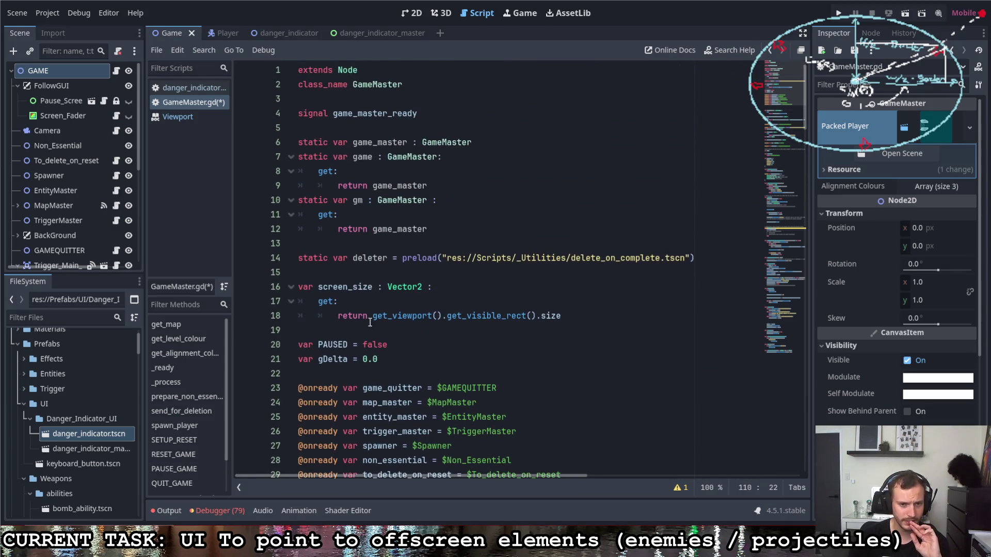
double_click(566, 315)
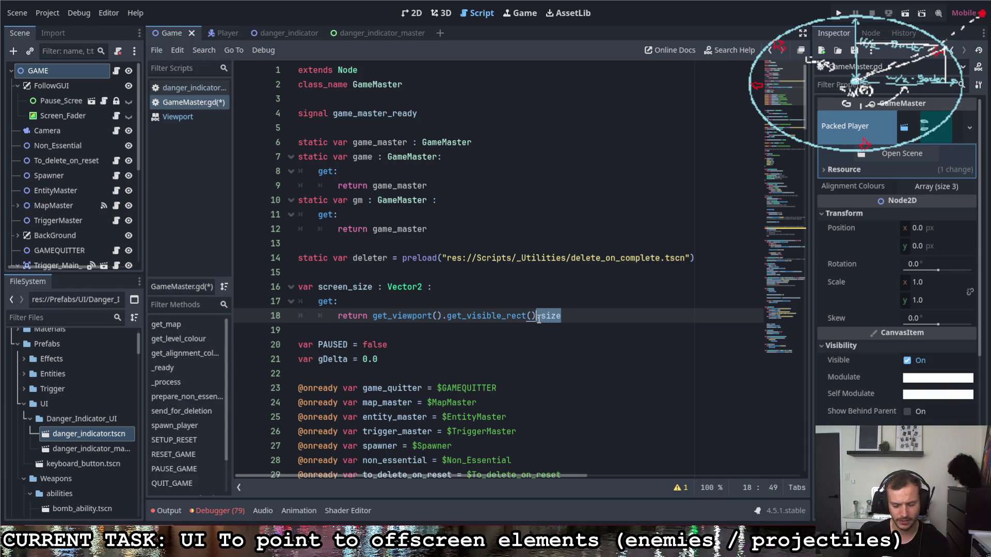
key("BackSpace")
key("BackSpace")
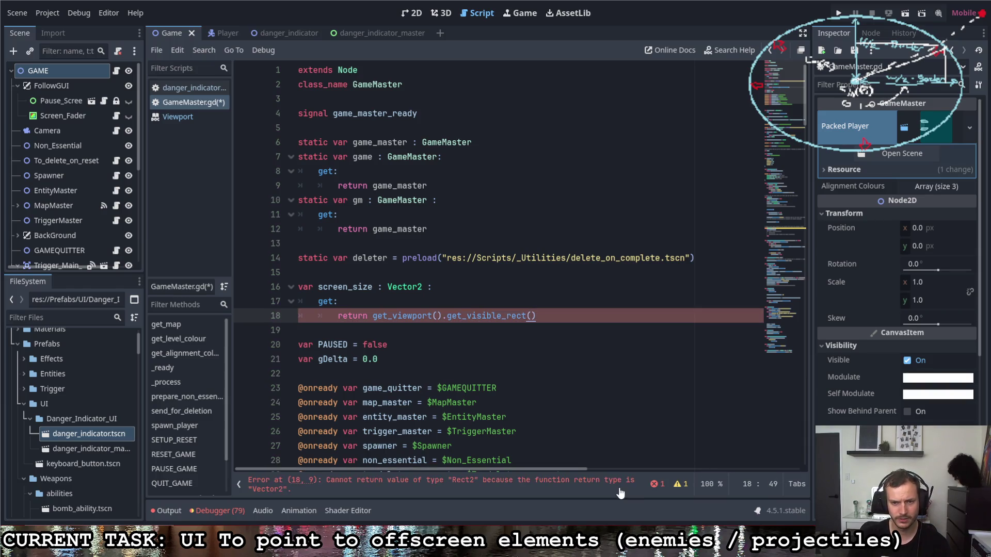
key("ctrl+s")
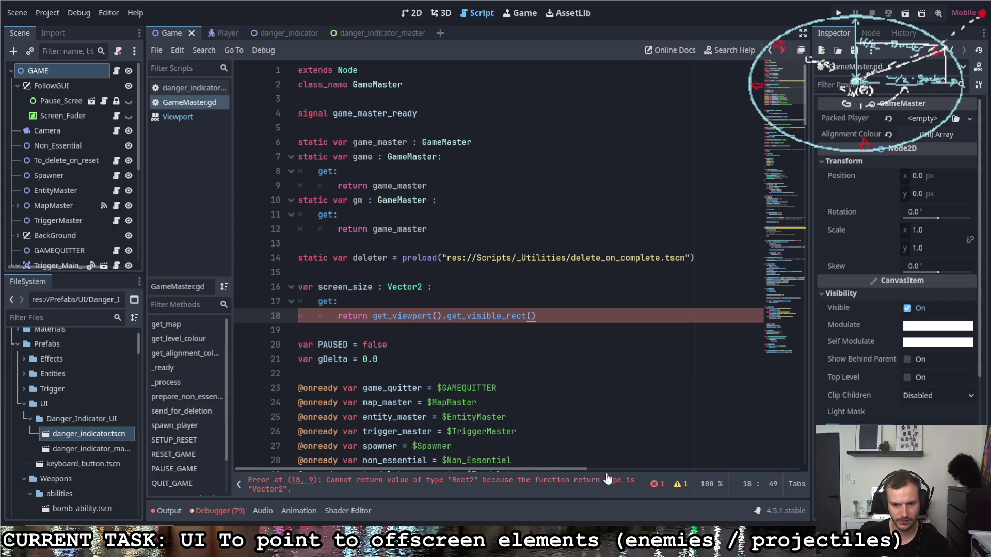
Change screen_size's type from Vector2 to Rect2, save, and run the project.
double_click(388, 288)
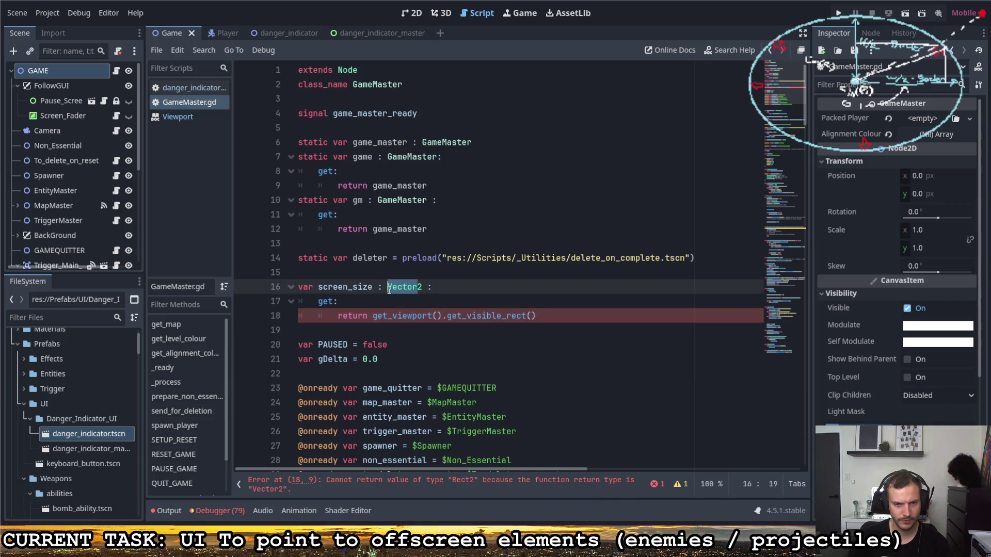
type("Rect2")
key("ctrl+s")
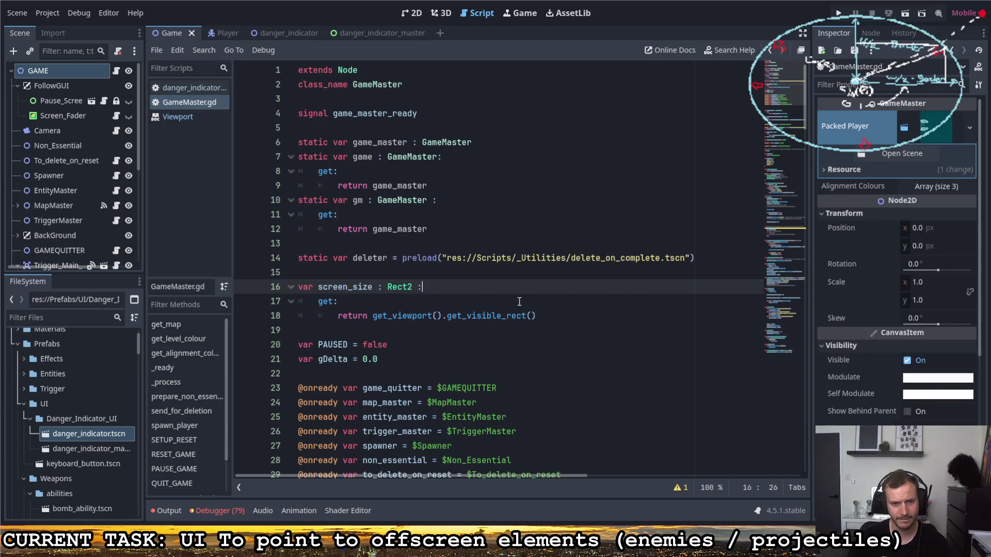
key("Down")
left_click(836, 13)
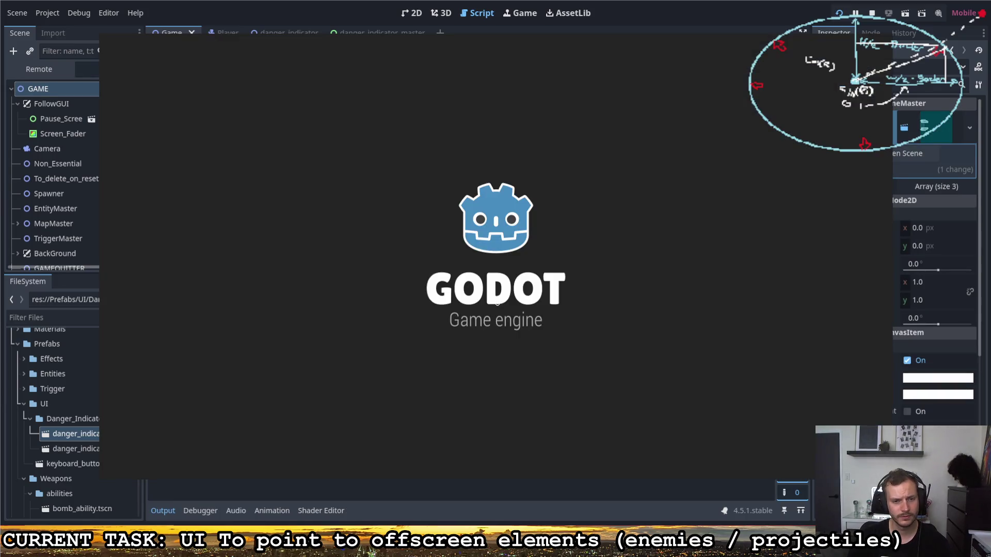
Declare 'var screen_pos : Vector2 :' below line 12 with a get: block and return line.
left_click(401, 300)
scroll(410, 293, "down", 2)
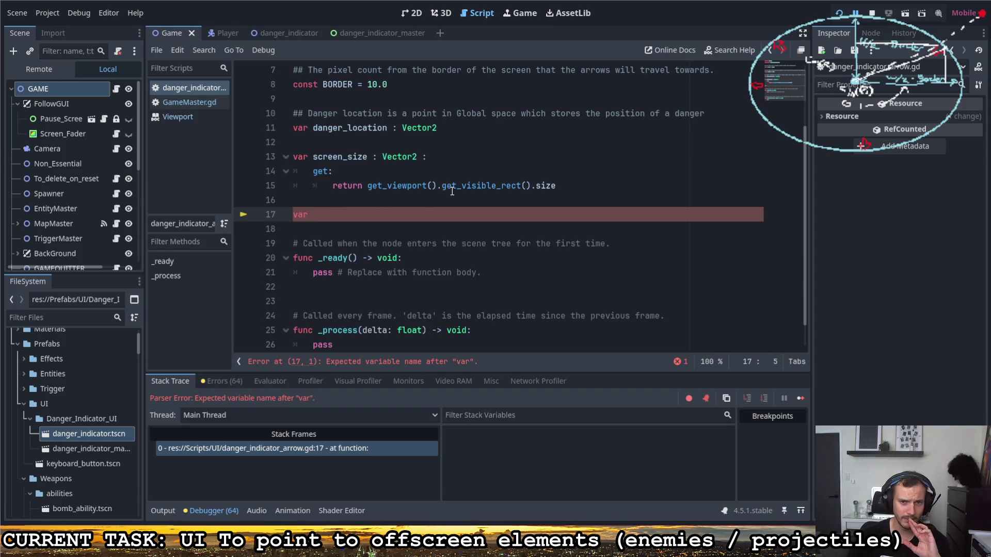
left_click(358, 147)
key("Return")
type("var screen")
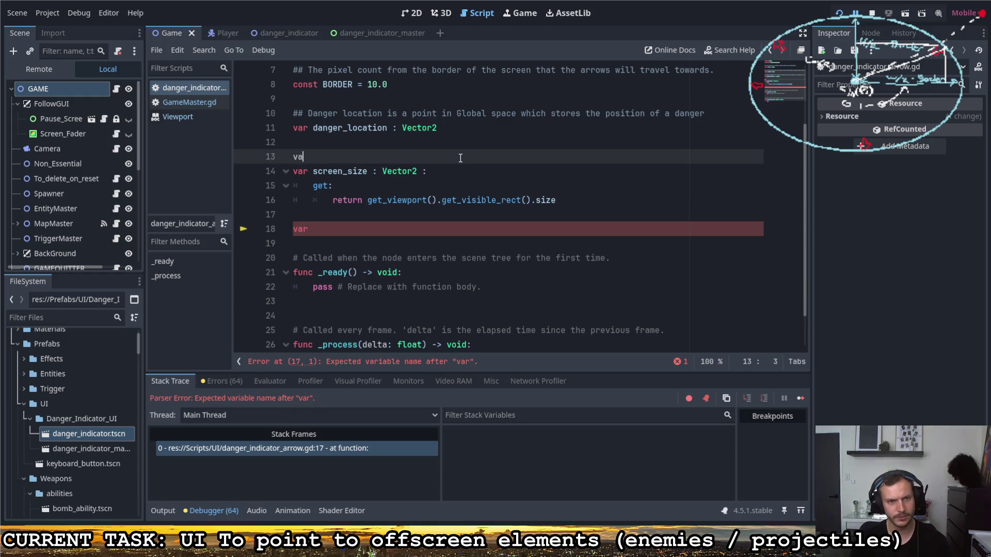
key("BackSpace")
key("BackSpace")
type("_pos :")
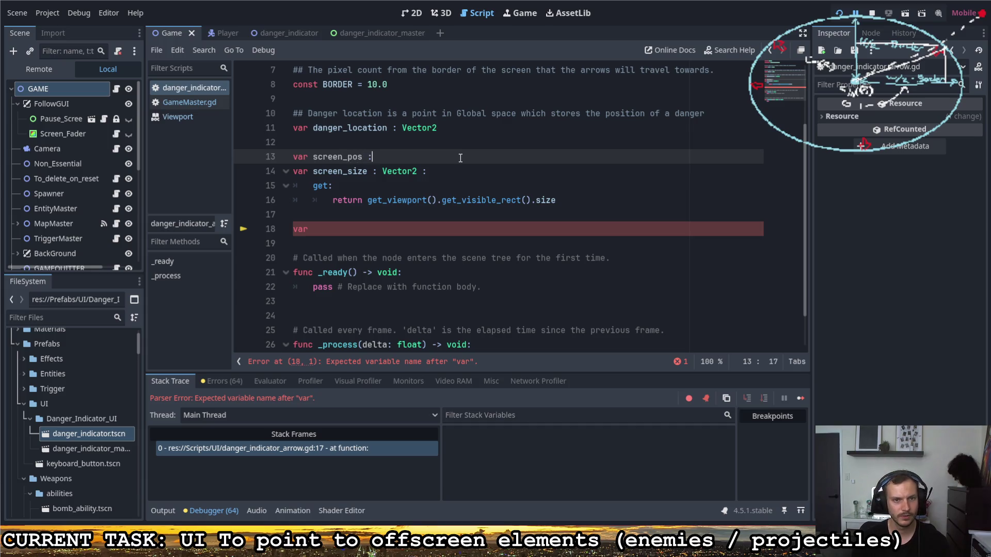
type(" Vector2")
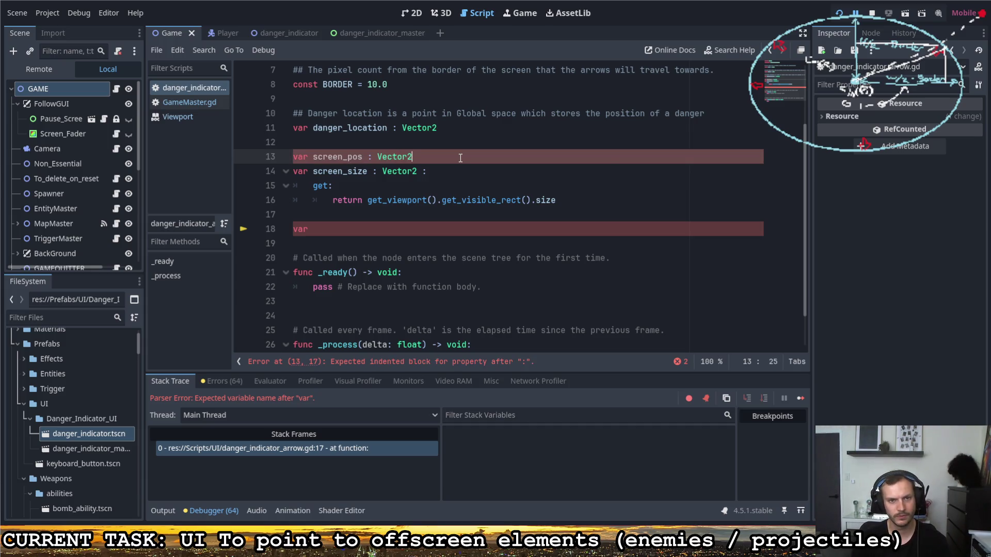
type(" :")
key("Return")
type("get:")
key("Return")
type("return")
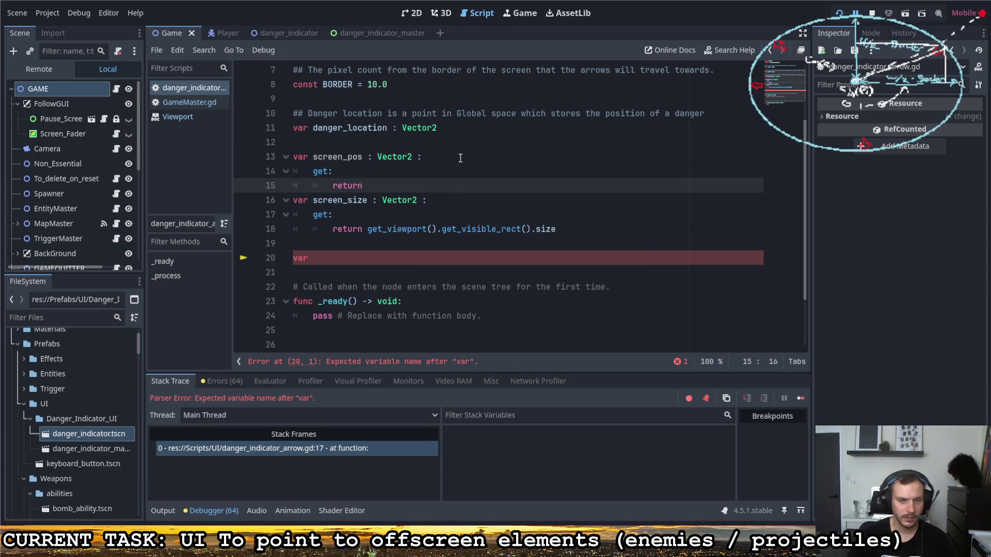
Make the getter return get_viewport().get_visible_rect().position, copied from screen_size, and save.
left_click_drag(556, 229, 367, 229)
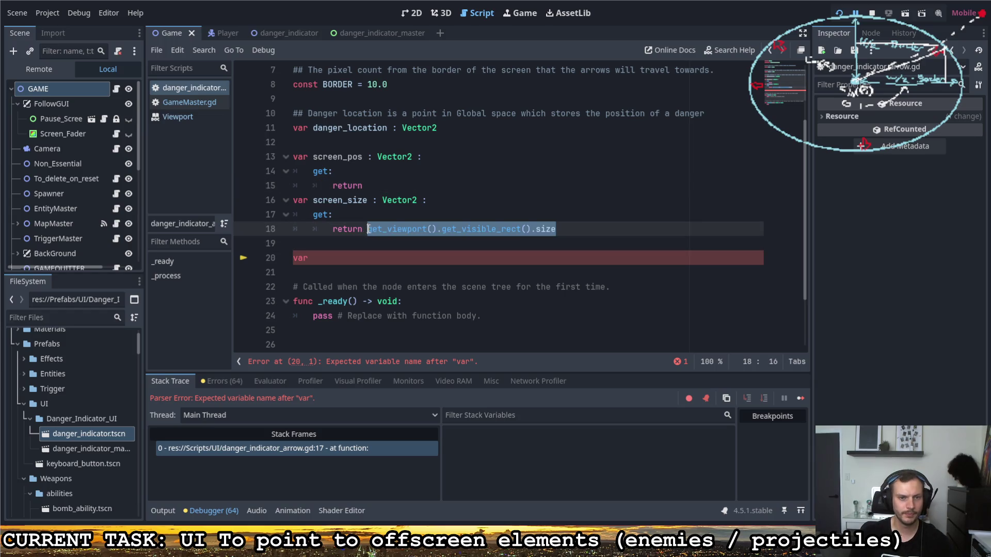
key("ctrl+c")
left_click(381, 187)
key("ctrl+v")
key("BackSpace")
key("BackSpace")
key("BackSpace")
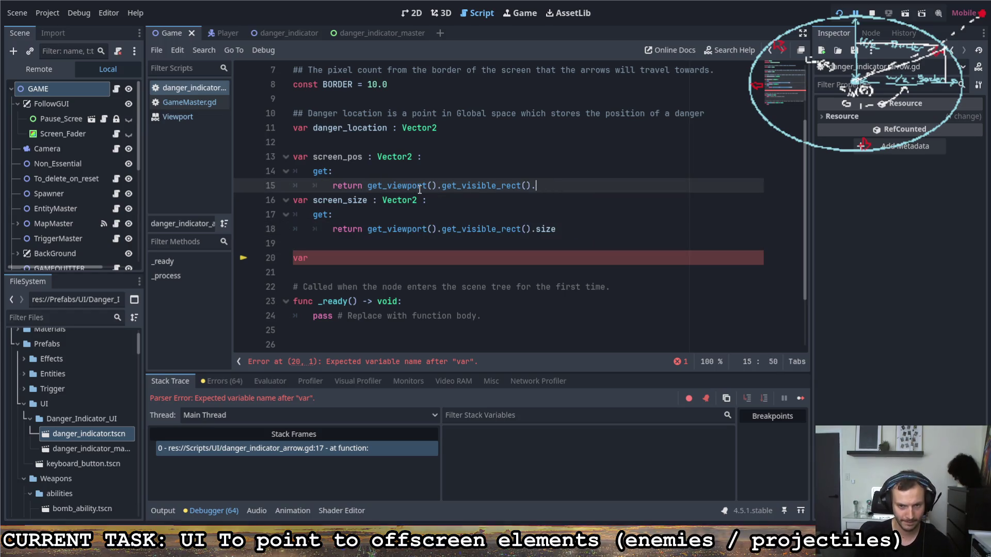
type("po")
key("BackSpace")
key("BackSpace")
key("BackSpace")
type(".po")
key("BackSpace")
key("BackSpace")
type("position")
key("ctrl+s")
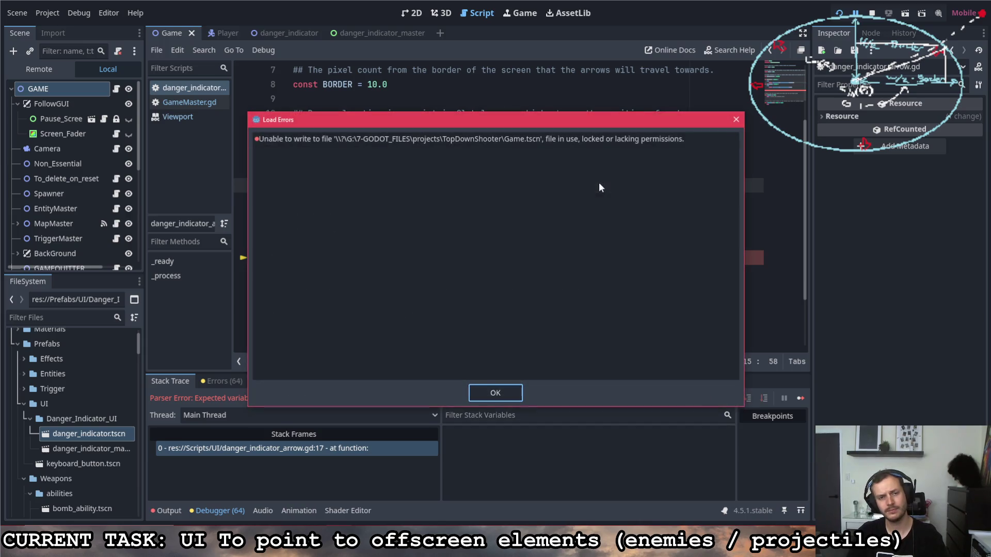
Dismiss the write error, delete the stray 'var' on line 20, and save the script.
left_click(508, 391)
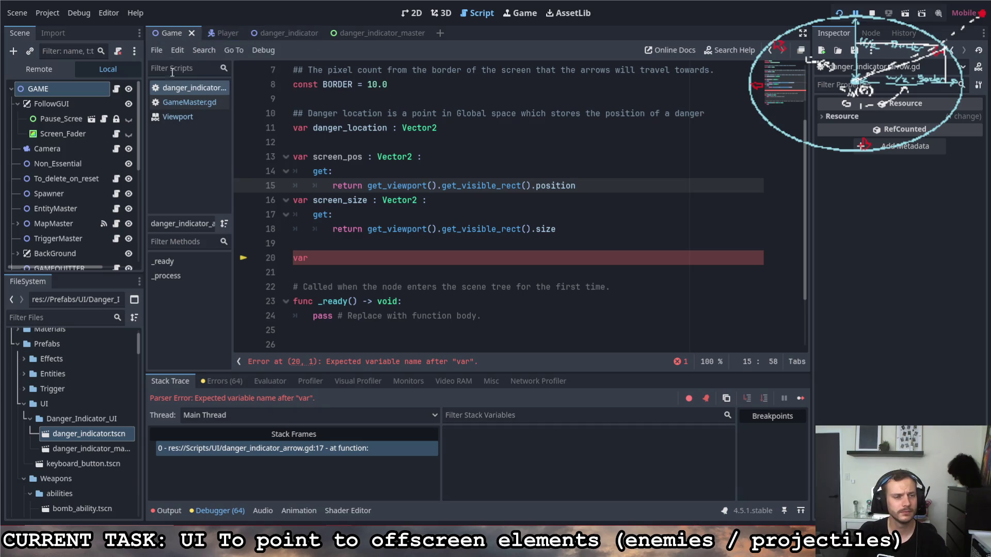
left_click(837, 16)
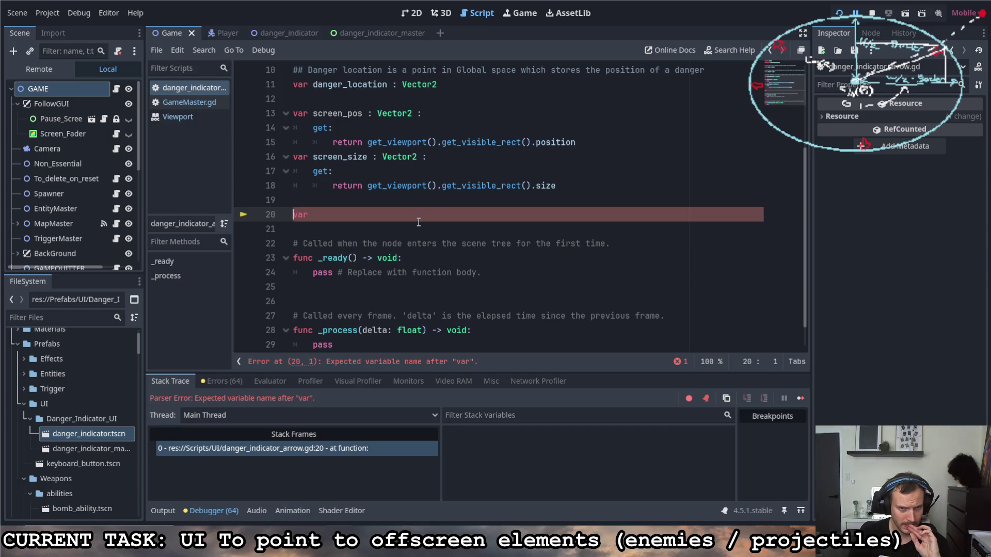
double_click(418, 218)
key("BackSpace")
key("BackSpace")
key("BackSpace")
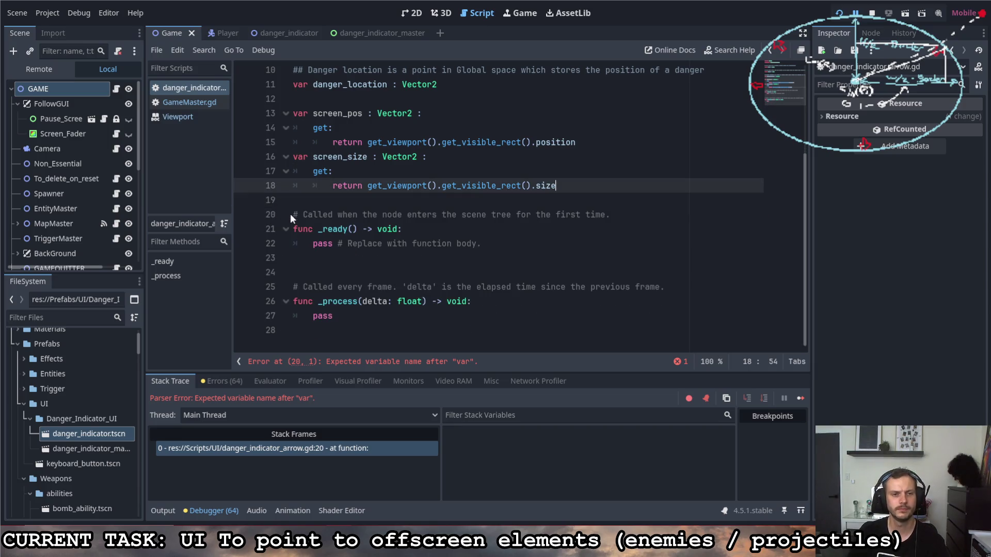
key("ctrl+s")
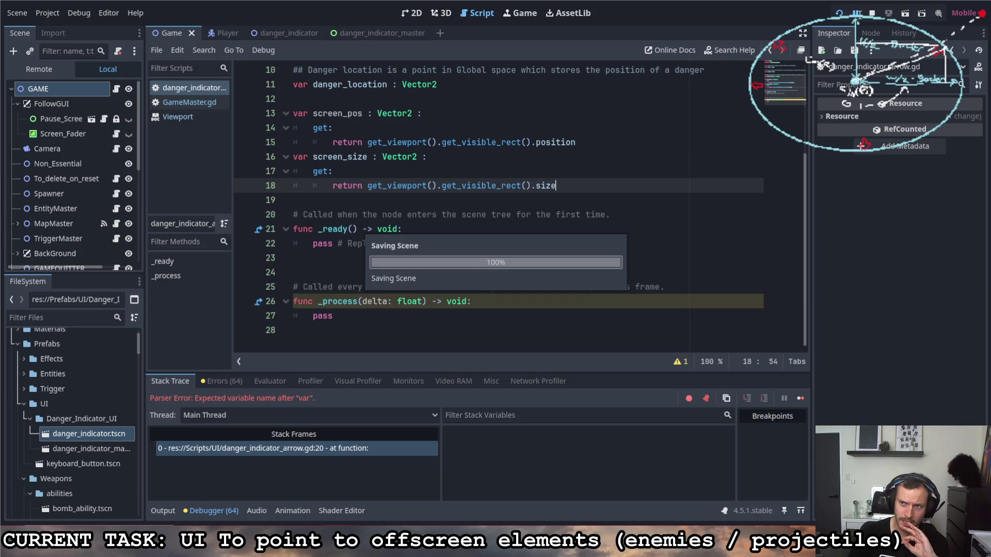
key("Return")
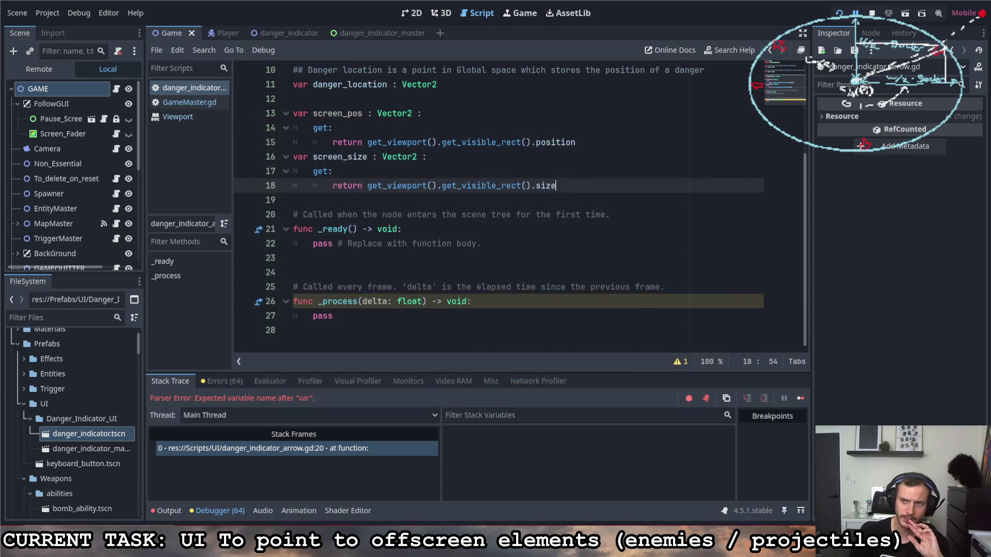
Restart the game so the log prints P: (0.0, 0.0), S: (768.0, 432.0), then close it.
left_click(873, 13)
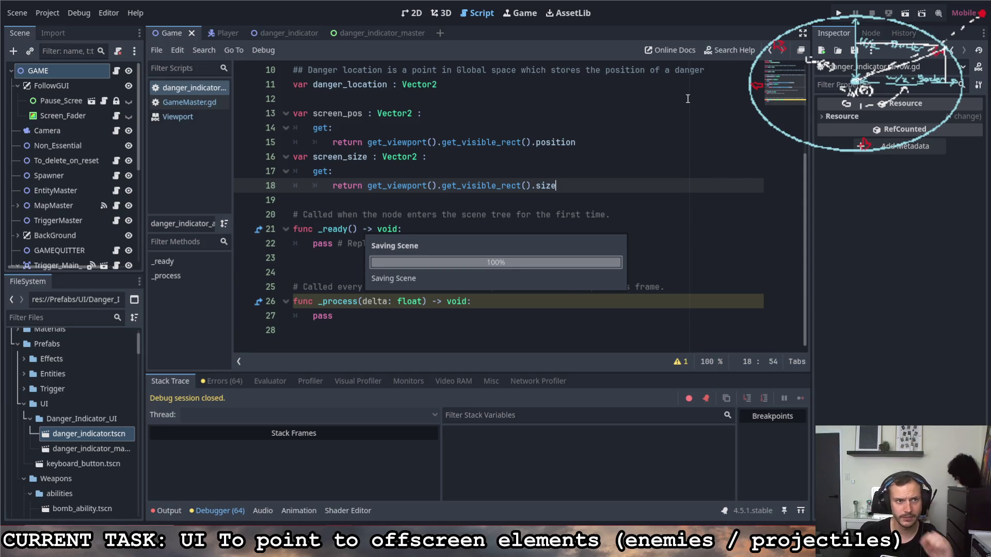
left_click(838, 13)
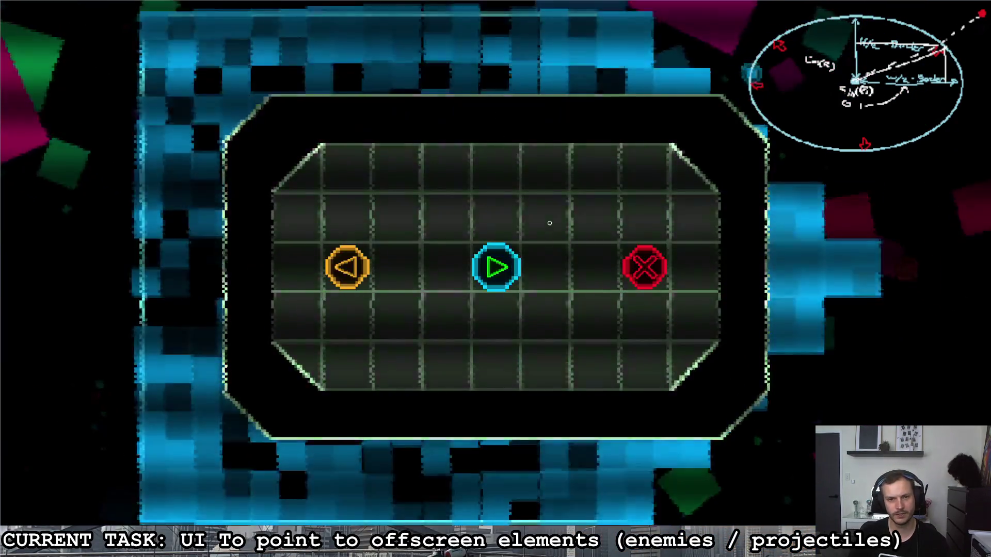
key("F8")
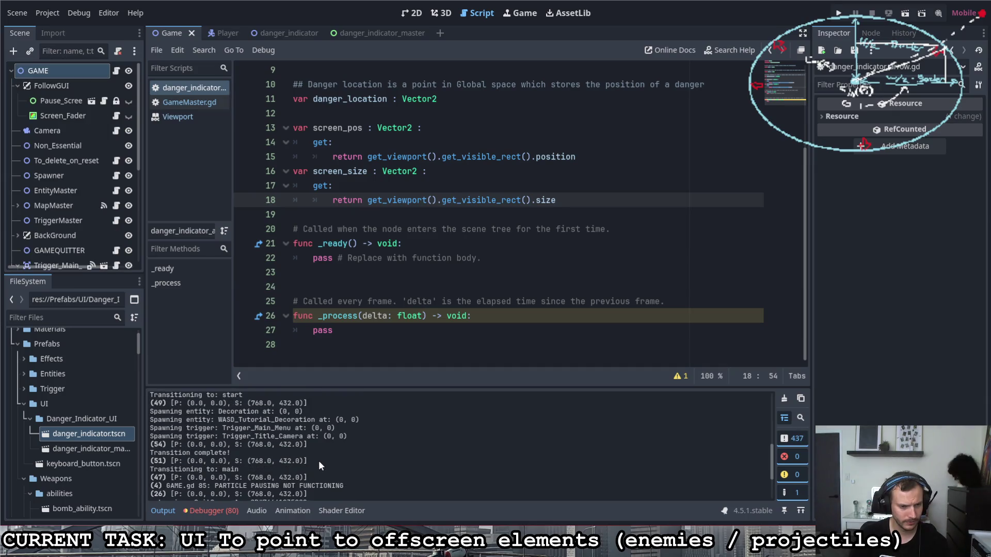
Inspect the Output log's size (768.0, 432.0) and position (0.0, 0.0) values, relaunching the game once.
scroll(318, 461, "up", 1)
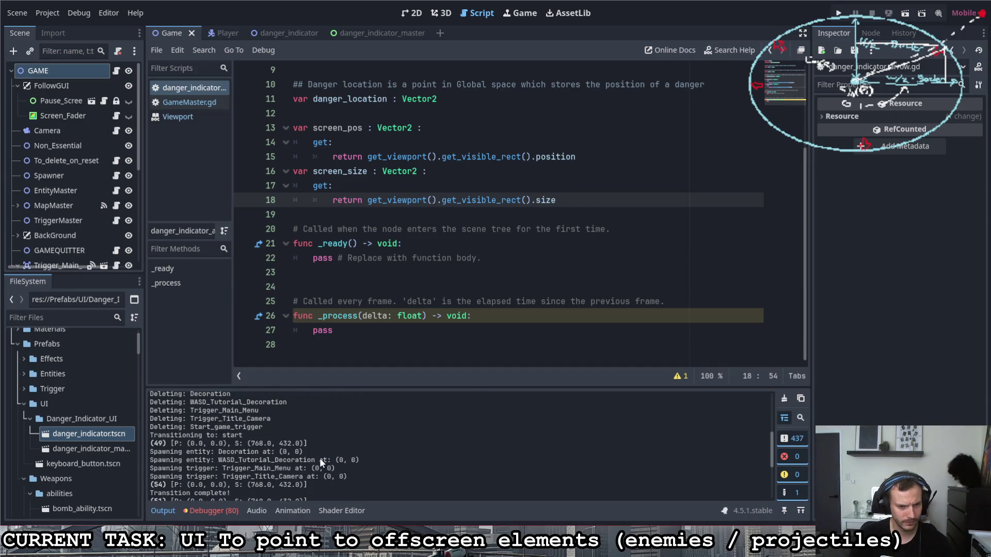
scroll(324, 463, "down", 5)
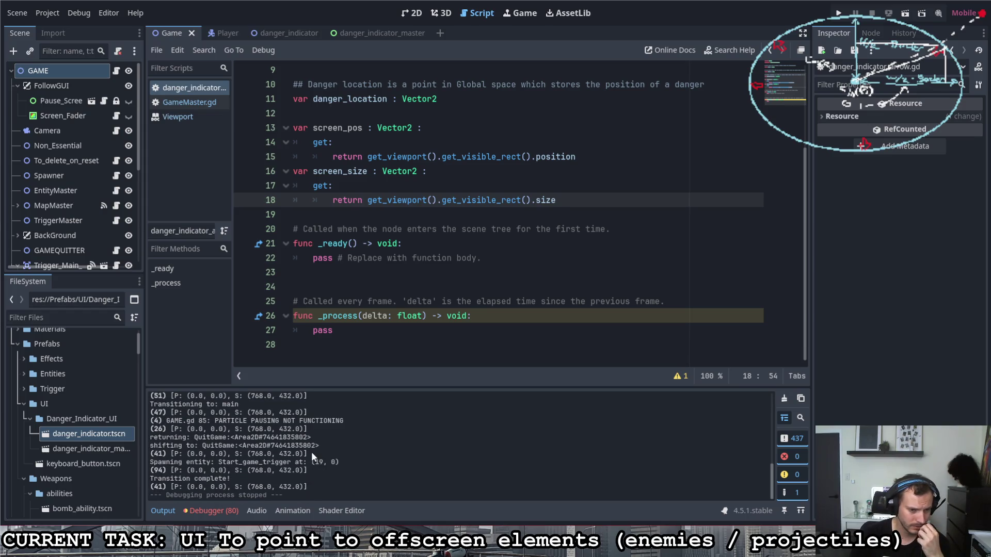
left_click_drag(253, 486, 308, 495)
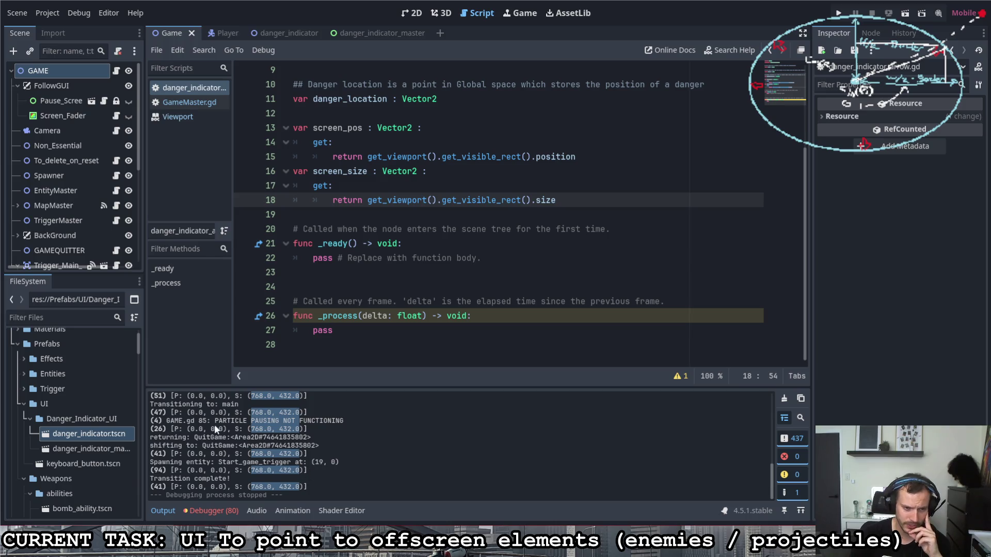
left_click(838, 13)
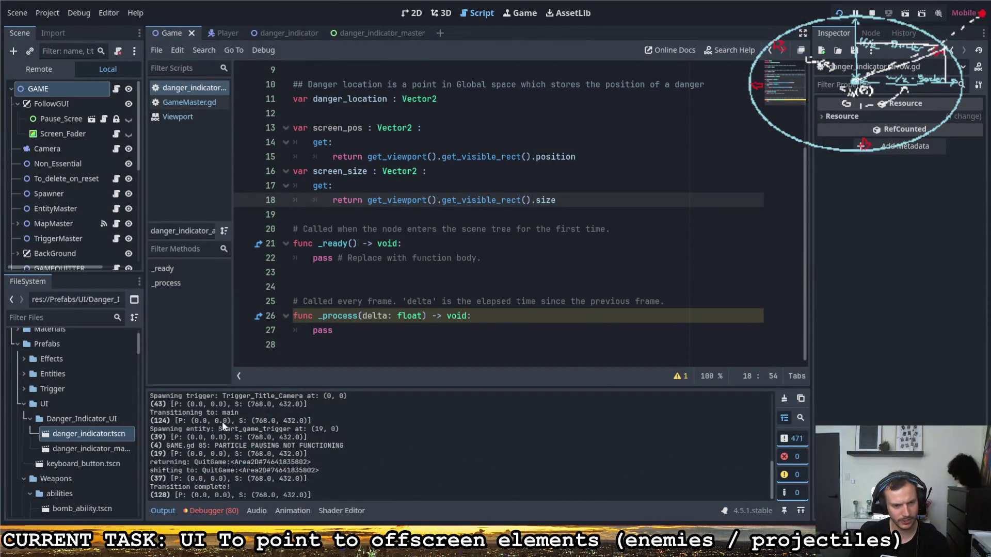
left_click_drag(230, 410, 193, 410)
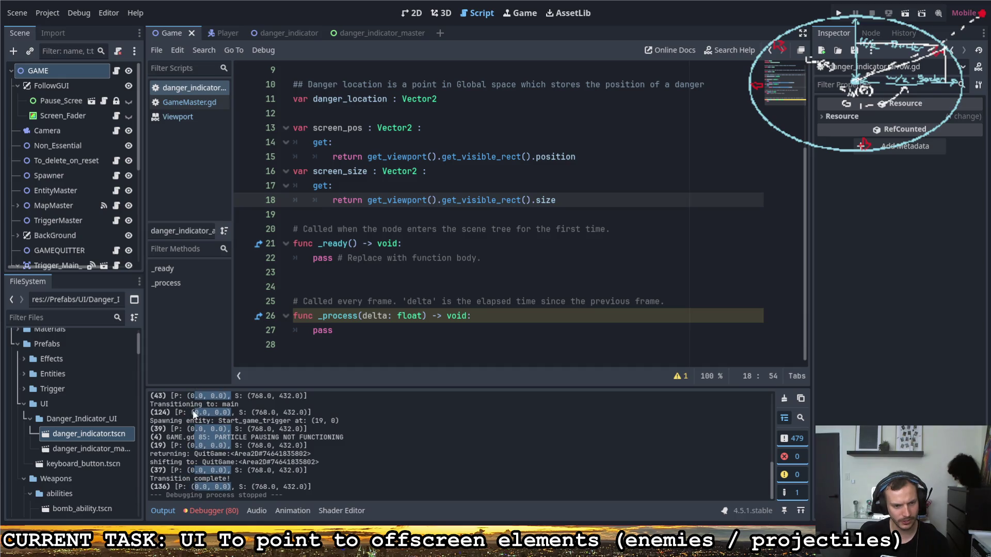
mouse_move(247, 485)
left_mouse_down()
mouse_move(306, 485)
mouse_move(253, 486)
left_mouse_up()
left_click(305, 485)
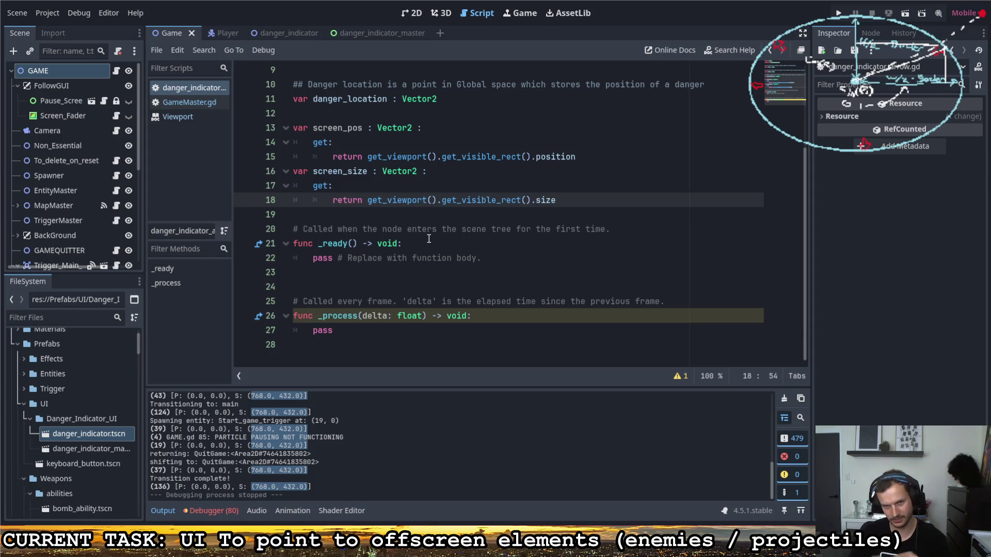
Highlight the logged (0.0, 0.0) positions, then open the Camera node's GameCam.gd script.
left_click_drag(227, 445, 188, 446)
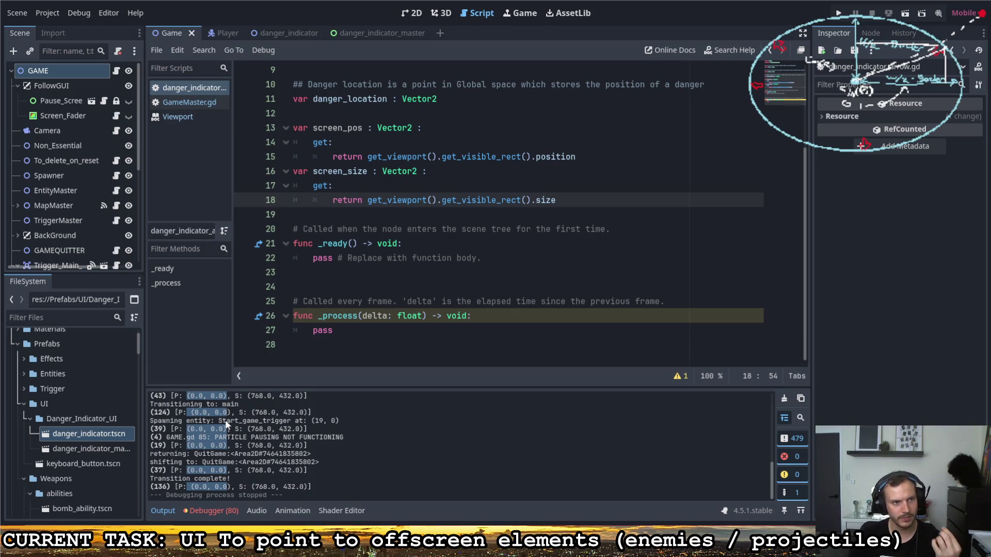
left_click(92, 130)
left_click(116, 131)
Read GameCam.gd's calculate_zoom, which lerps zoom toward desired_zoom using zoom_speed.
scroll(349, 237, "up", 7)
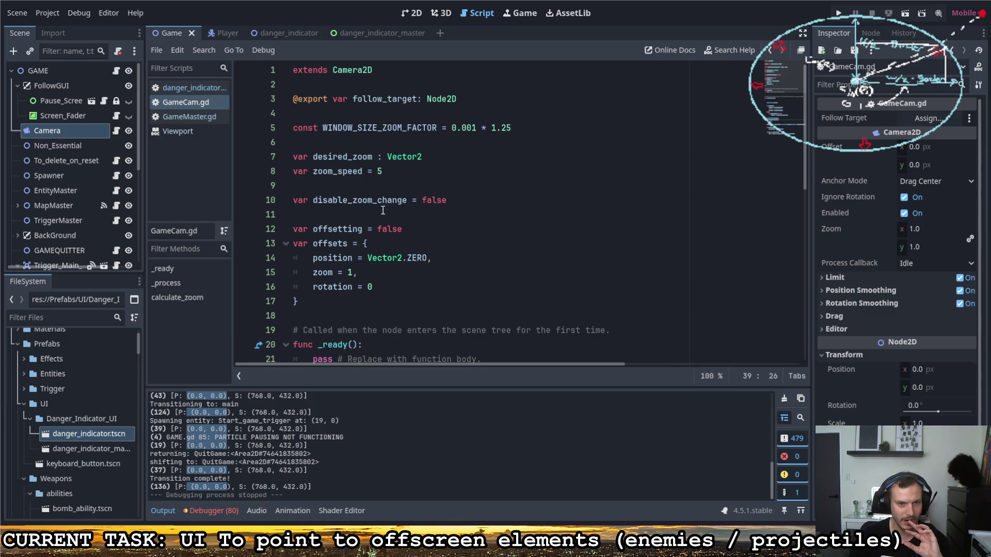
scroll(383, 207, "down", 10)
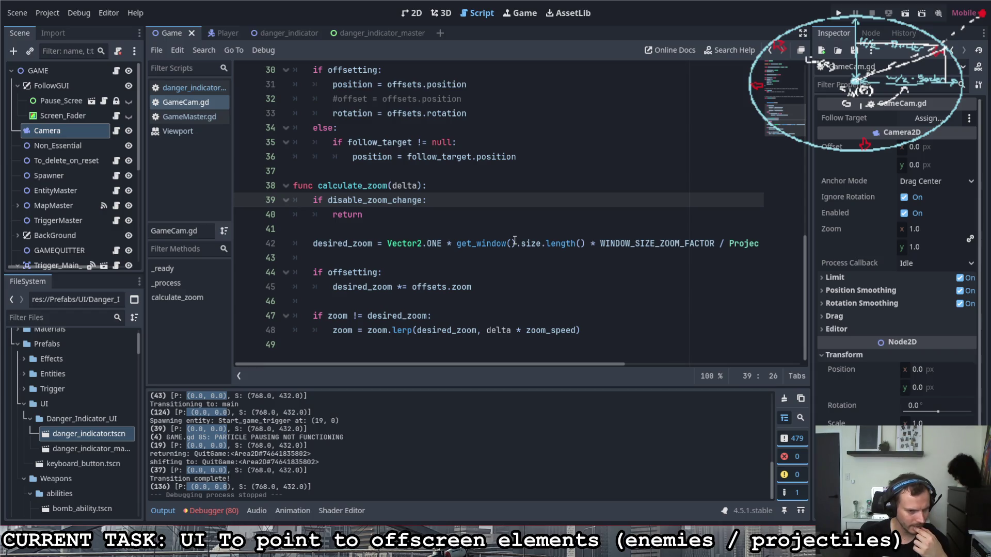
scroll(71, 218, "down", 5)
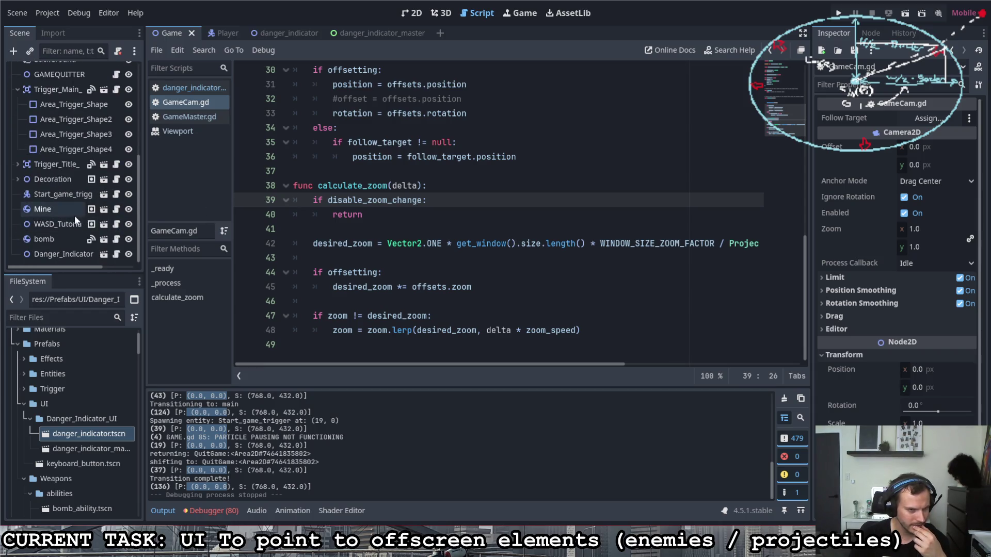
scroll(71, 219, "up", 3)
scroll(71, 218, "up", 2)
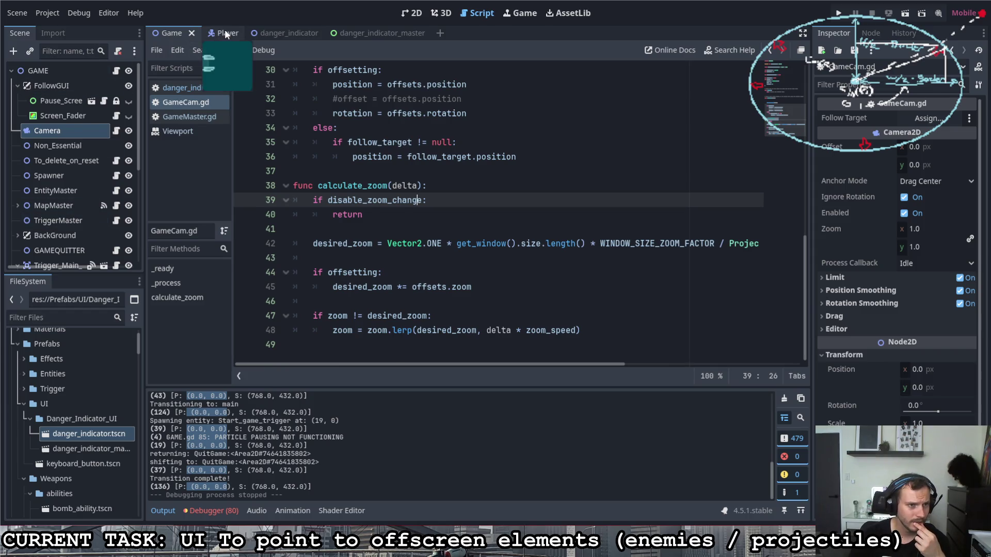
left_click(225, 34)
Open and read the targeting weapon's gun_targetting.gd script in the Player scene.
left_click(120, 101)
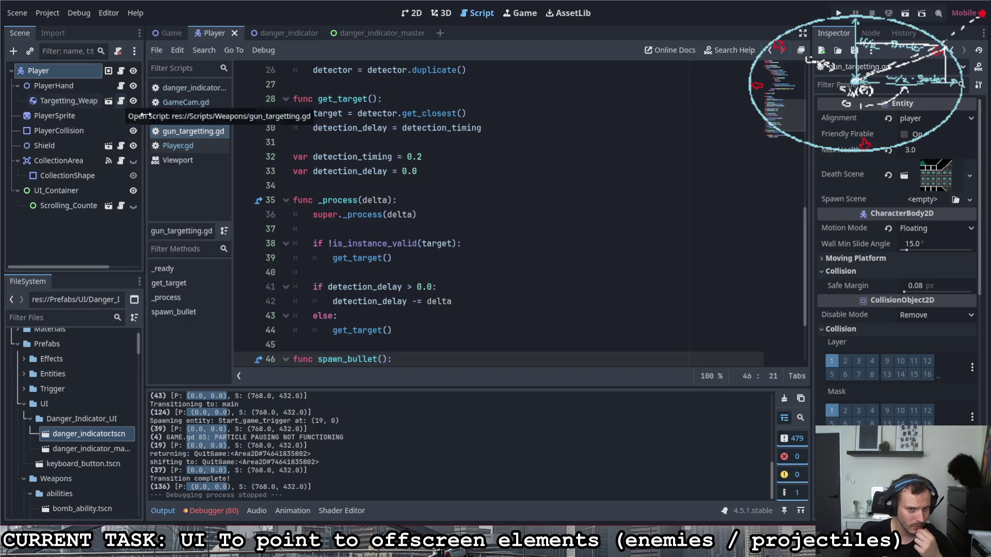
scroll(390, 233, "up", 2)
scroll(390, 233, "up", 4)
scroll(390, 233, "down", 8)
scroll(392, 237, "up", 10)
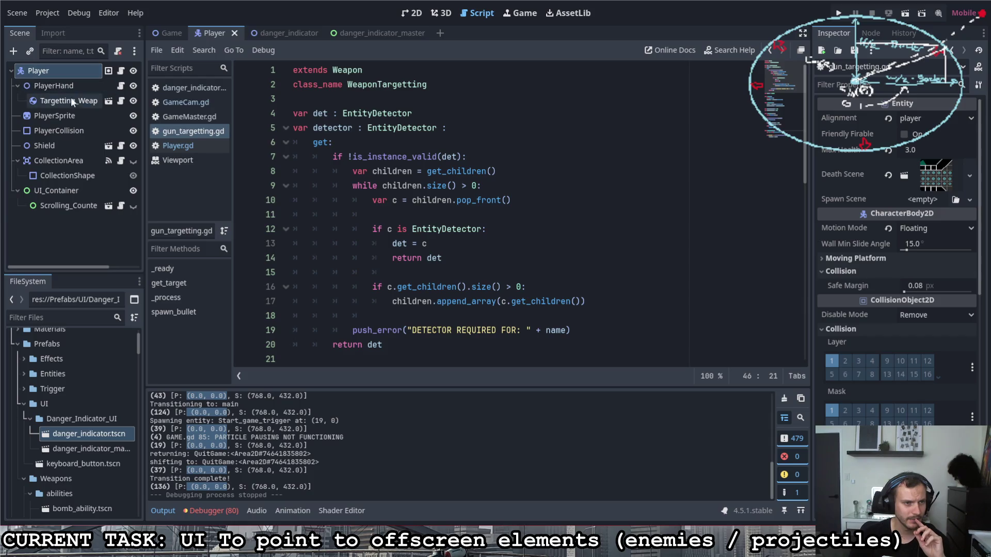
left_click(113, 103)
left_click(119, 101)
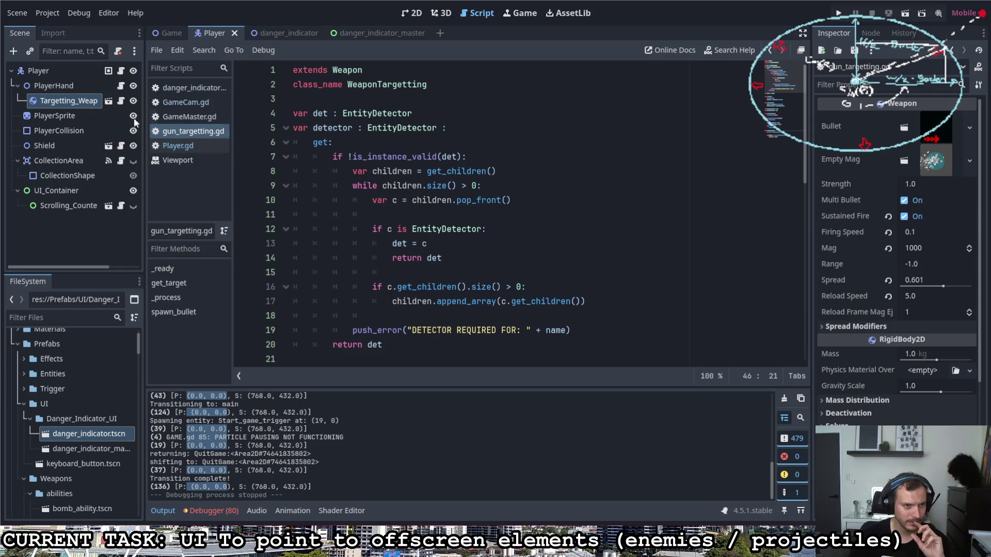
Open the Targetting_Weapon_Template scene and view its Mouse_Follower and Entity_Detection scripts.
left_click(107, 101)
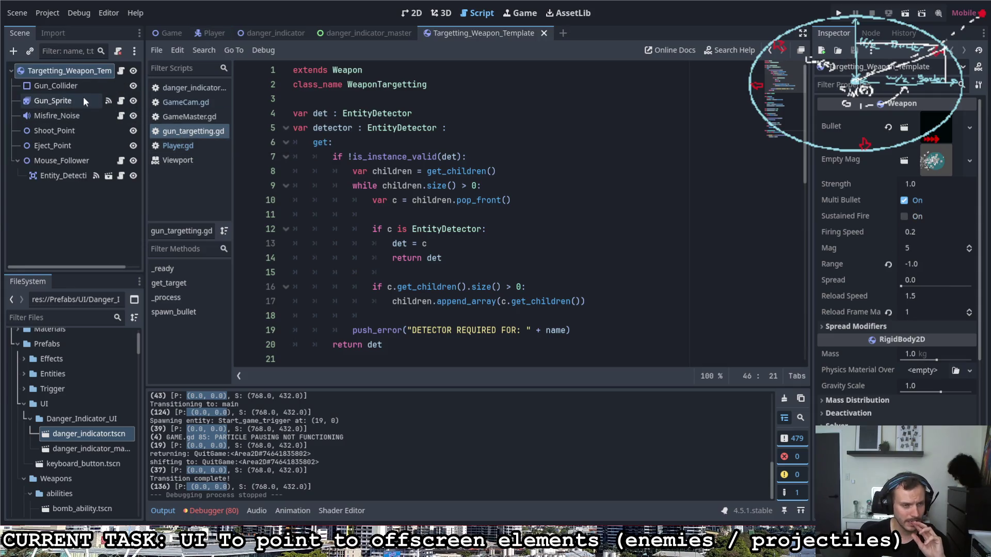
left_click(120, 161)
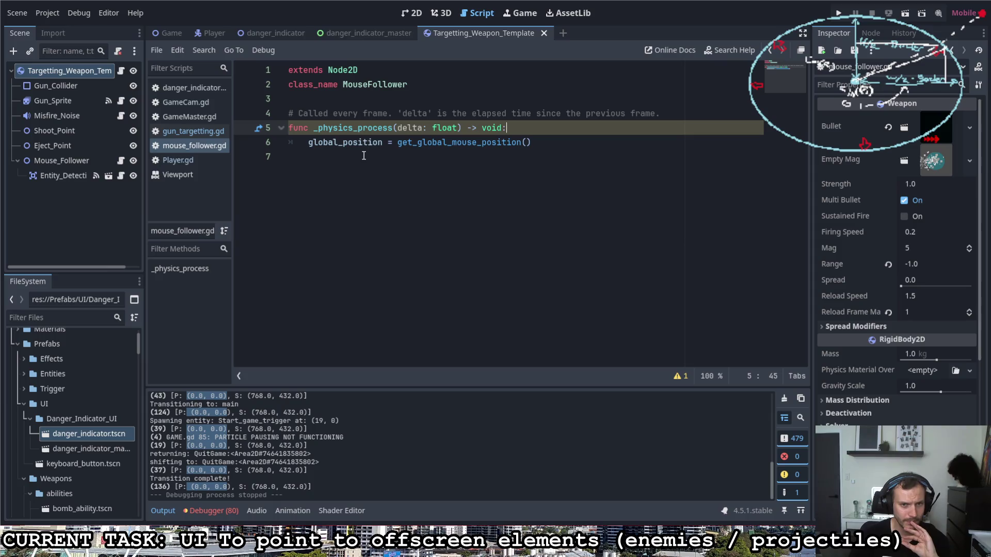
left_click_drag(532, 145, 308, 143)
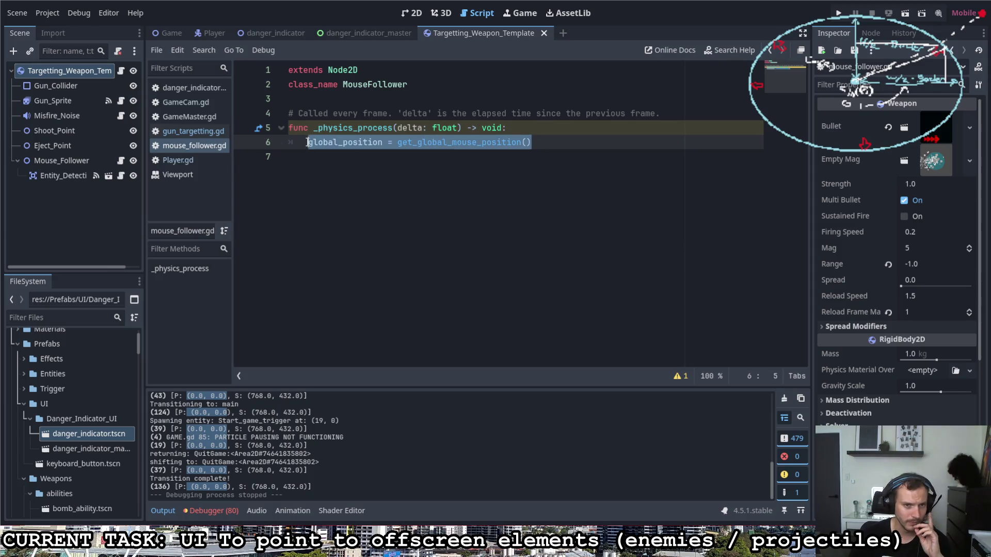
left_click(121, 175)
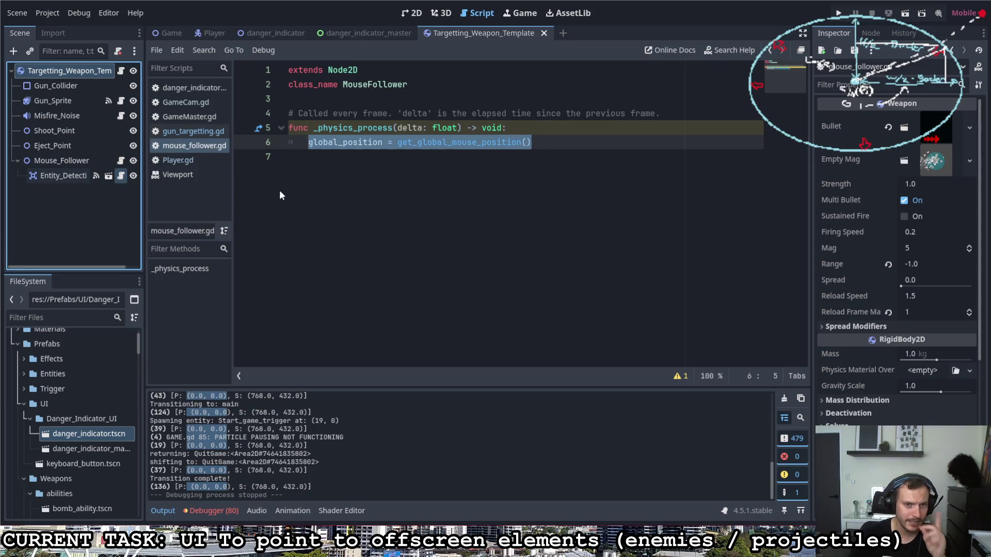
scroll(384, 221, "down", 14)
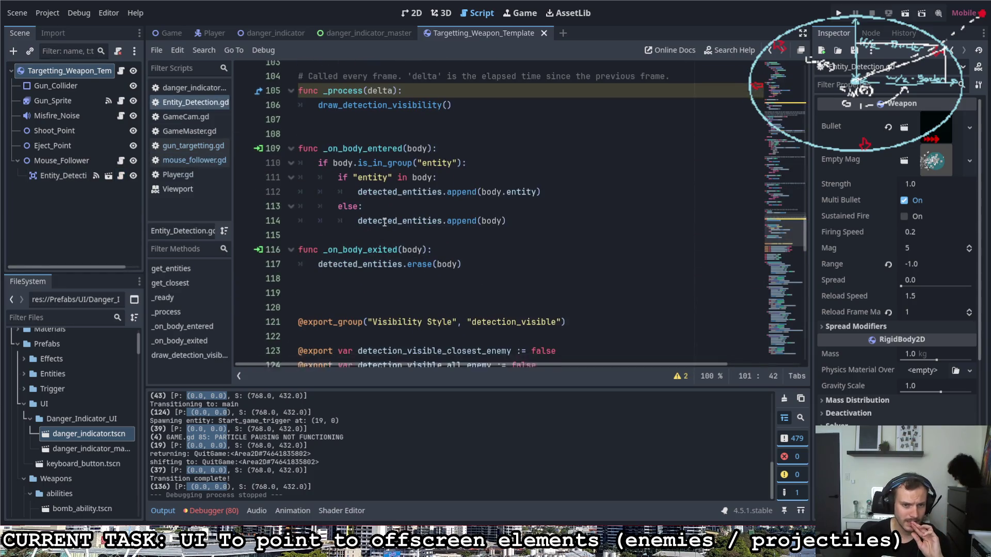
Review draw_detection_visibility's clear_points and Line2D drawing, then select the Entity_Detection node in the Inspector.
scroll(384, 220, "down", 18)
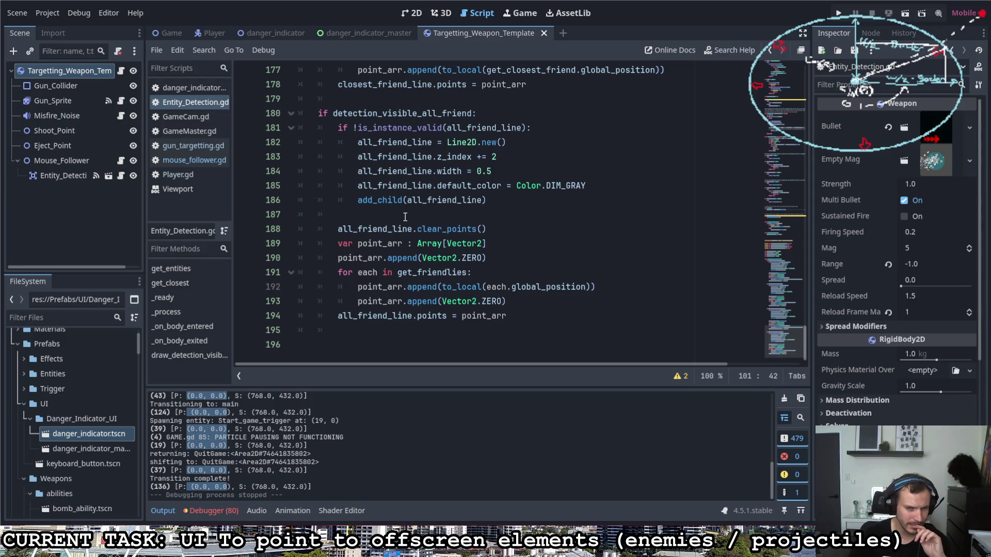
scroll(405, 217, "up", 1)
scroll(403, 214, "up", 1)
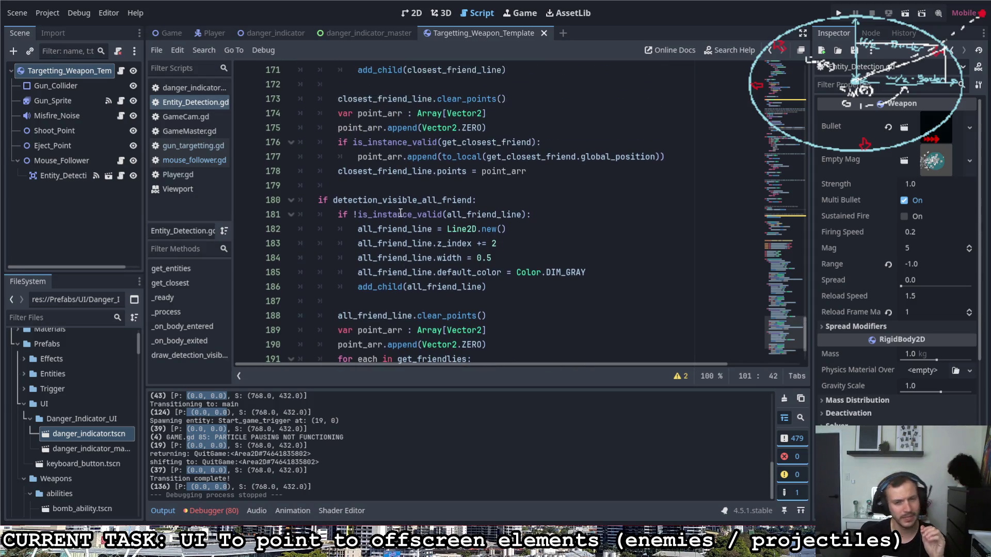
scroll(526, 204, "up", 7)
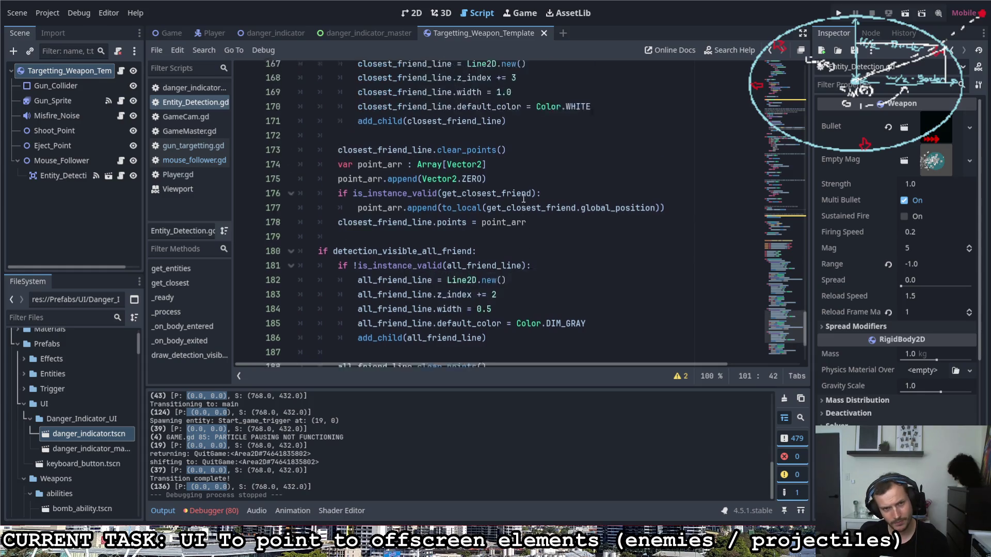
scroll(498, 229, "up", 2)
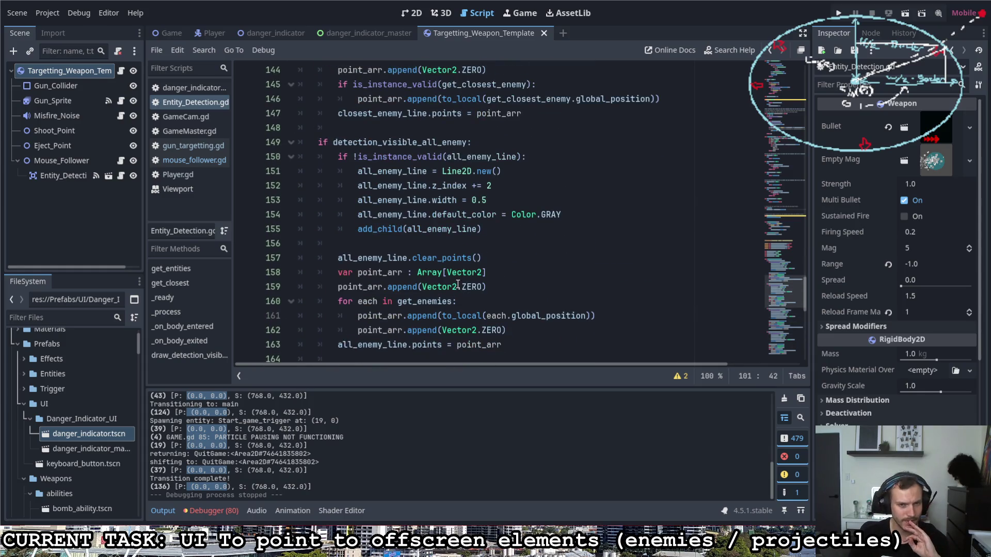
scroll(458, 284, "up", 4)
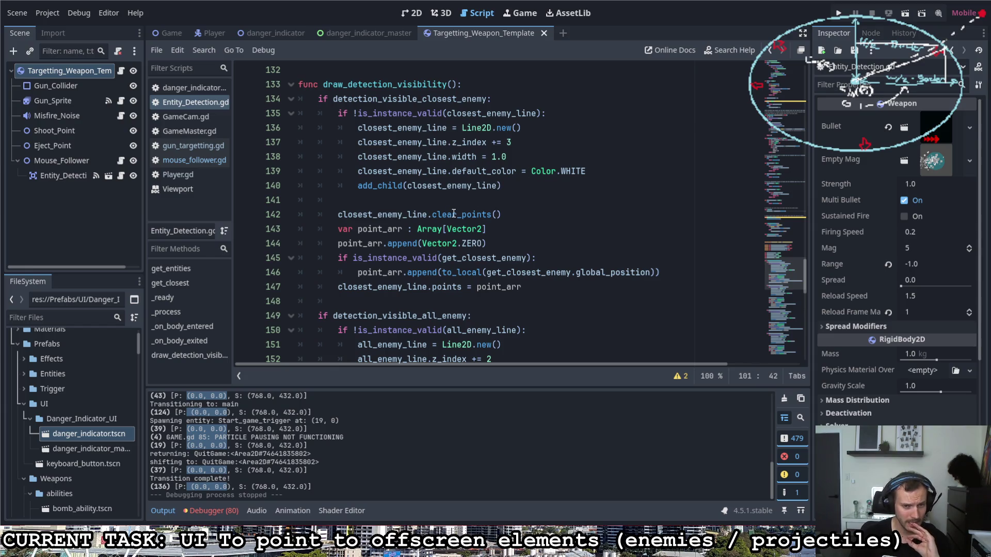
left_click_drag(501, 214, 337, 214)
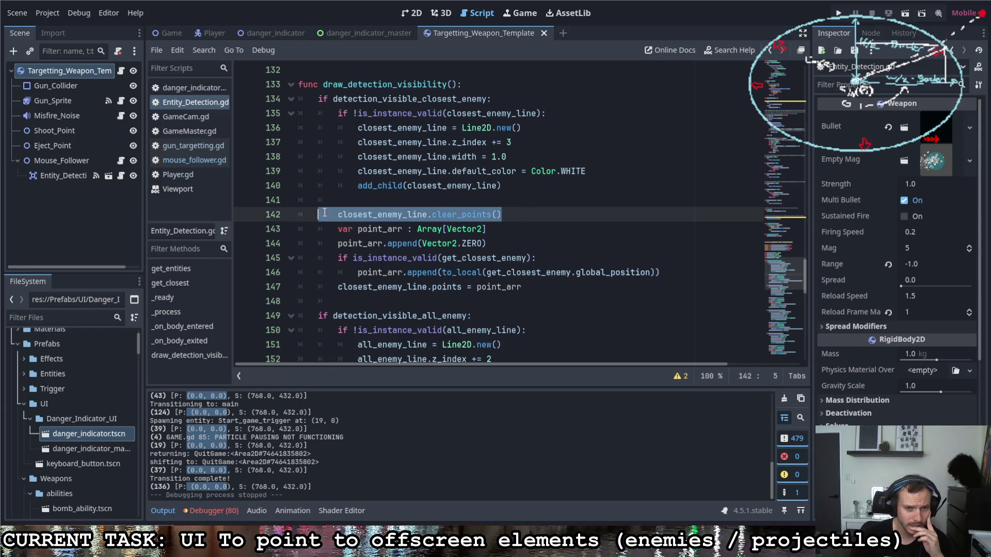
left_click(479, 230)
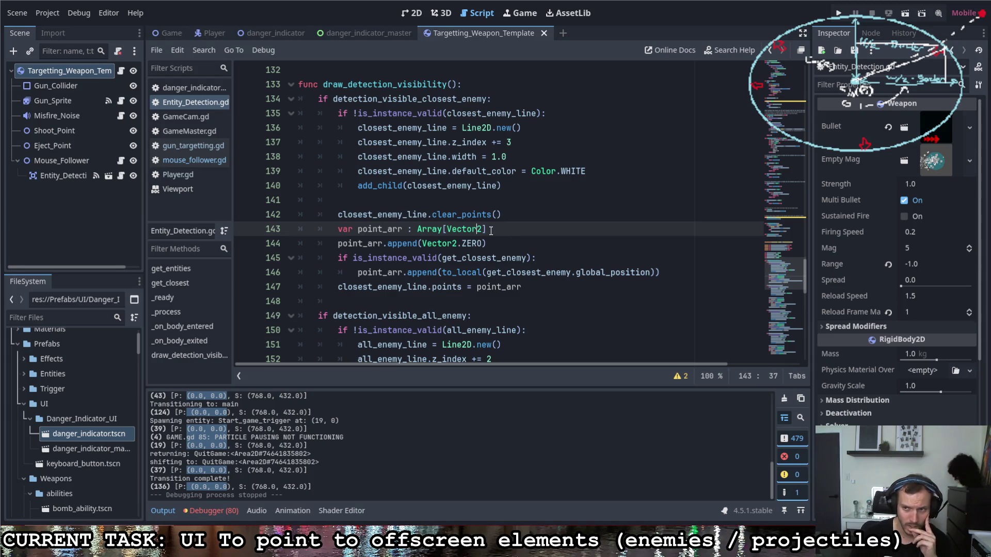
left_click(61, 178)
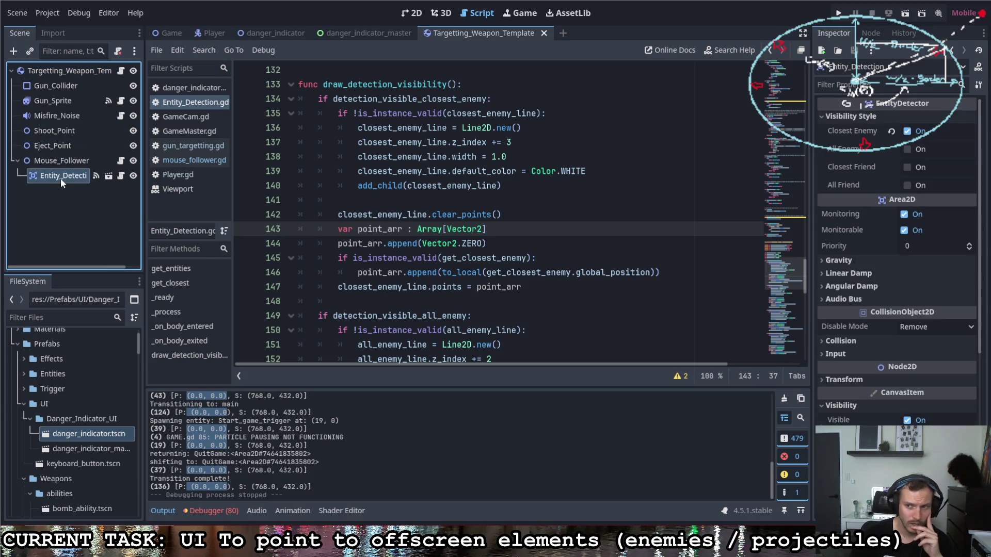
mouse_move(443, 228)
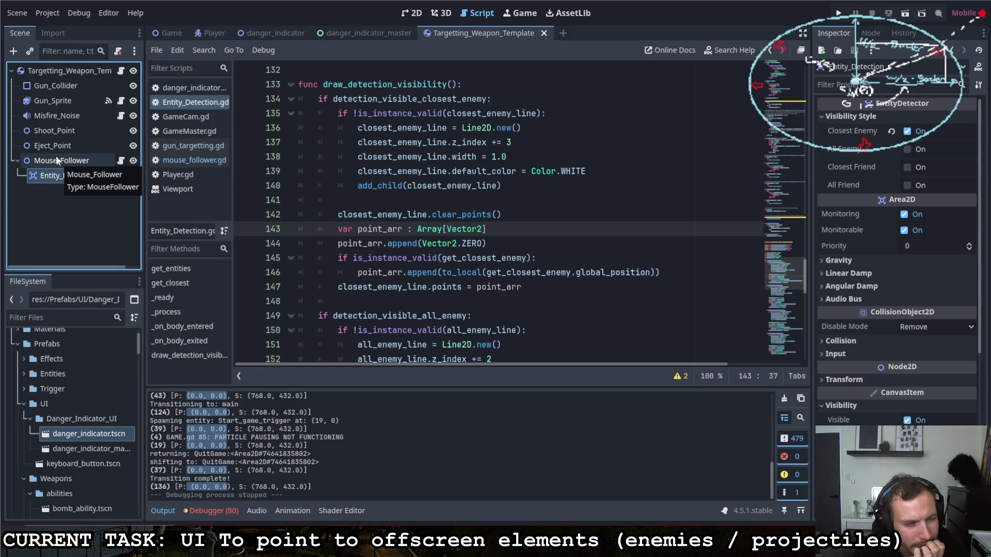
Close the weapon template scene and show the Game scene in the 2D view.
left_click(543, 33)
left_click(209, 34)
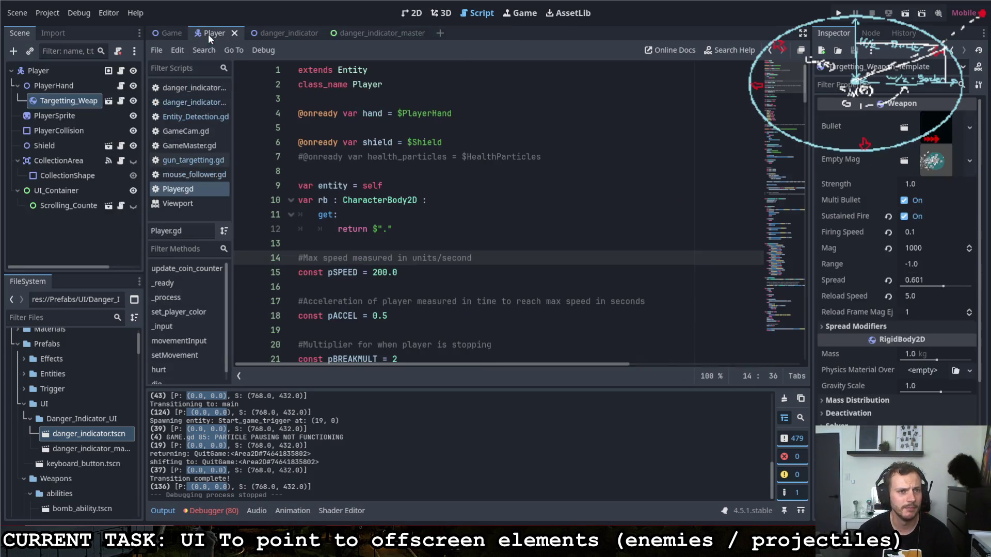
left_click(164, 33)
left_click(411, 13)
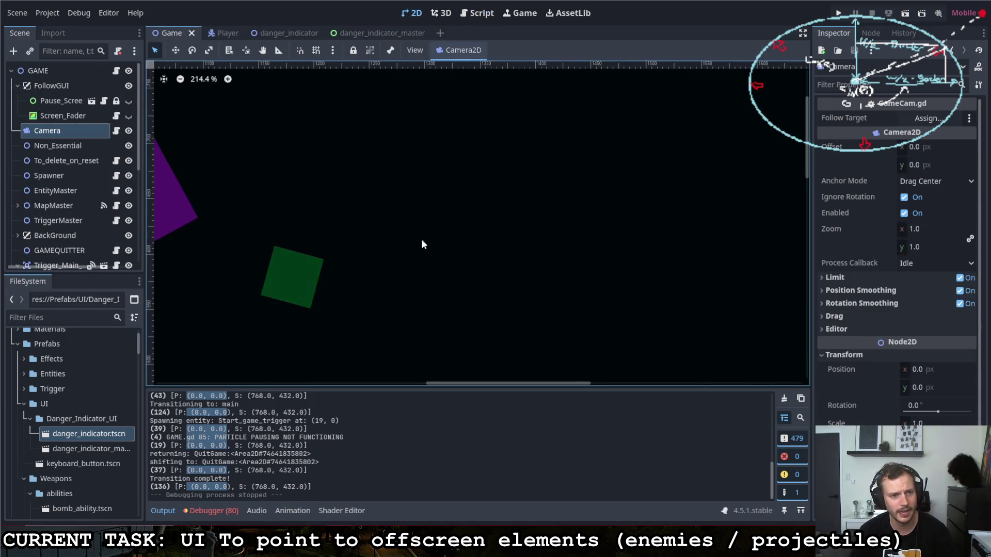
scroll(443, 239, "down", 7)
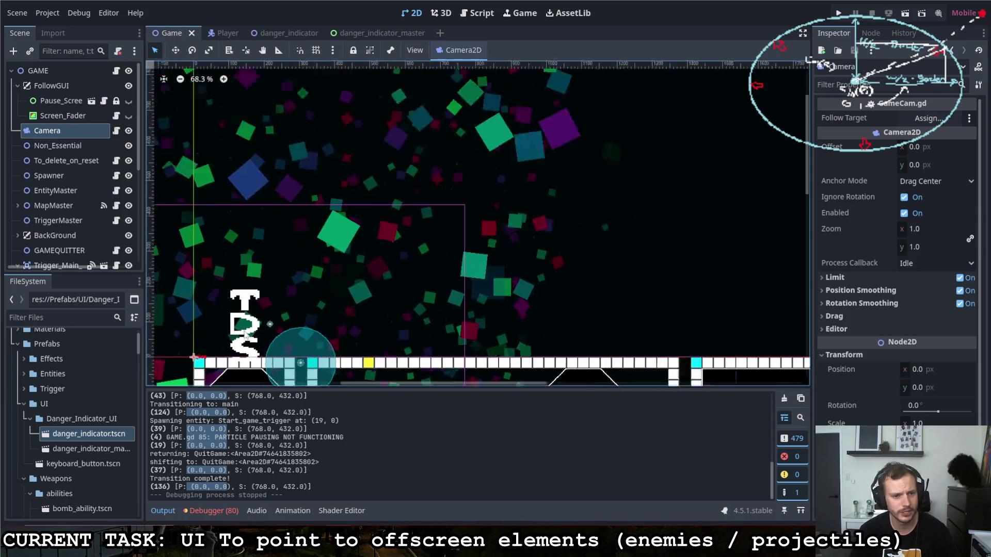
scroll(249, 337, "up", 5)
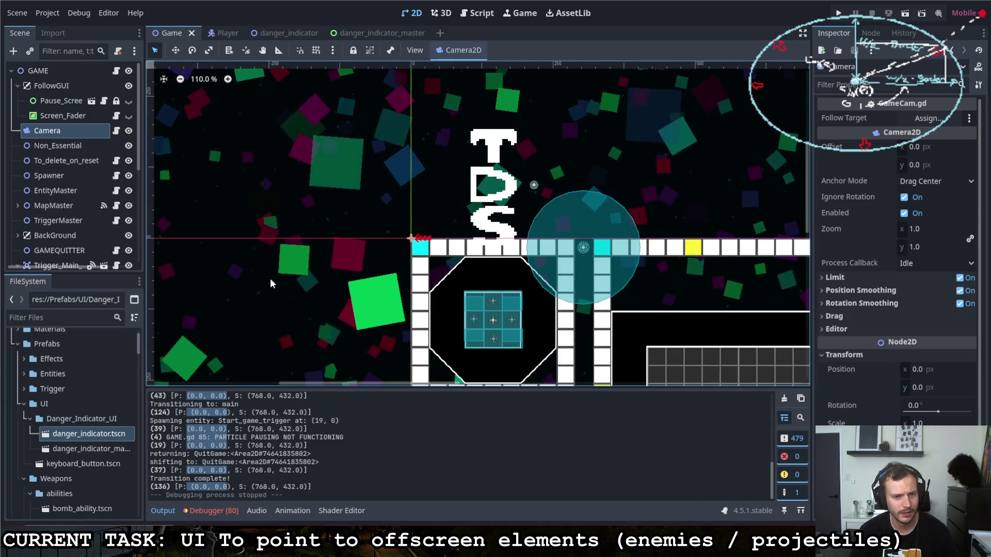
scroll(358, 250, "down", 7)
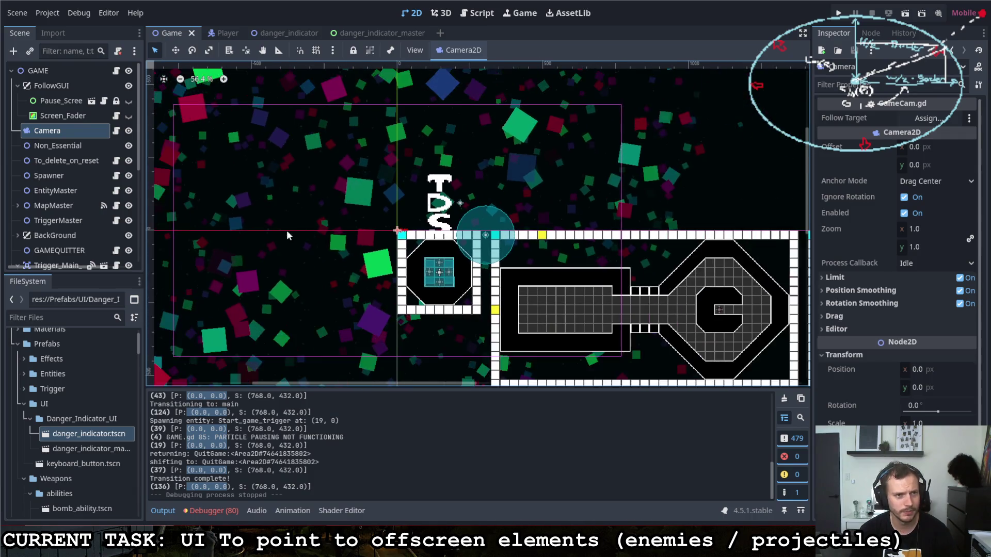
scroll(279, 235, "up", 1)
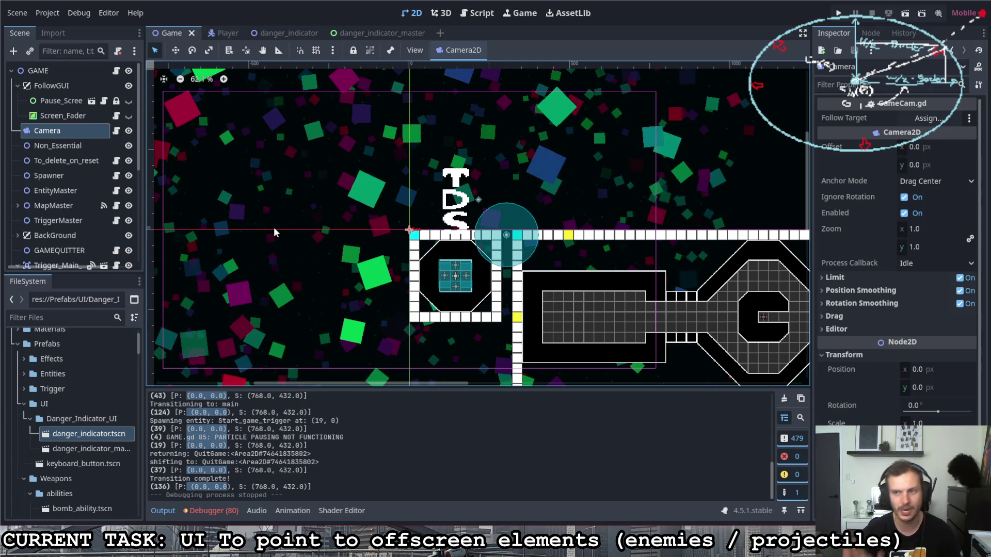
Check the Camera2D Drag, Limit and Position/Rotation Smoothing sections, then open GAME's GameMaster.gd.
left_click(847, 317)
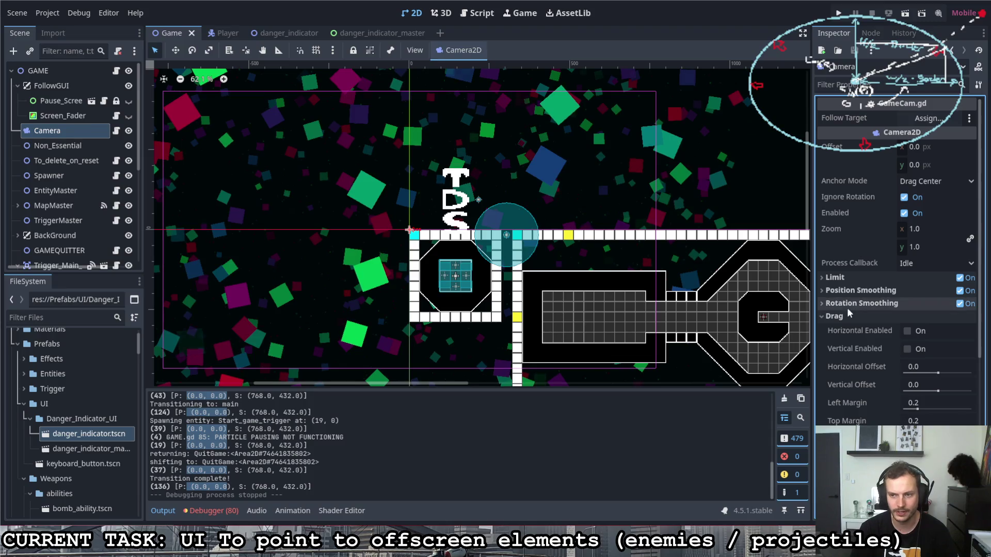
left_click(834, 315)
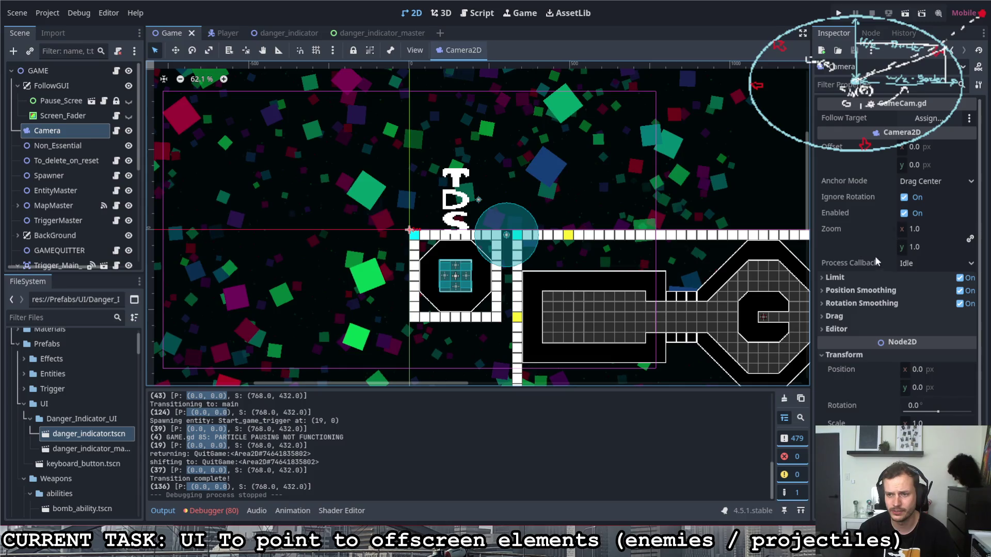
left_click(854, 279)
left_click(853, 278)
left_click(853, 292)
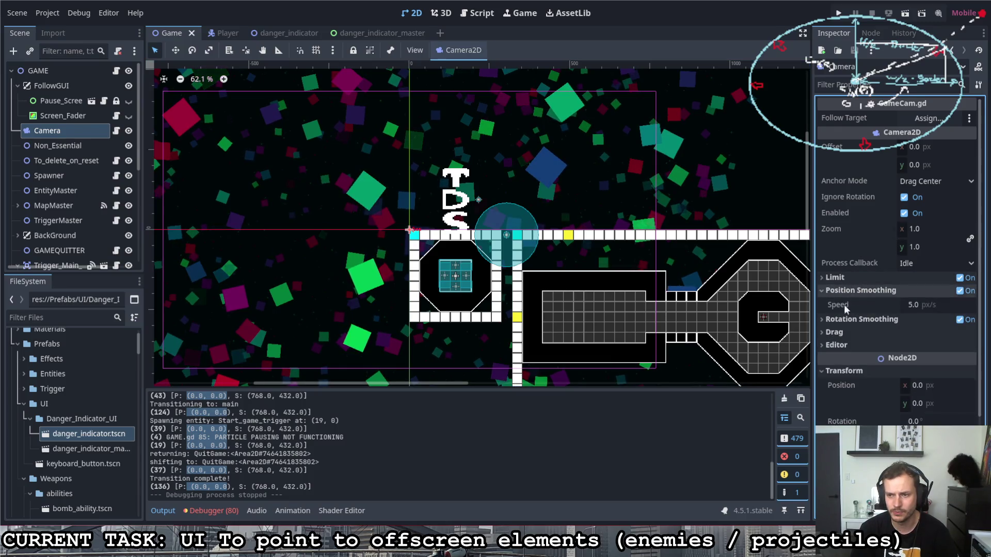
left_click(891, 321)
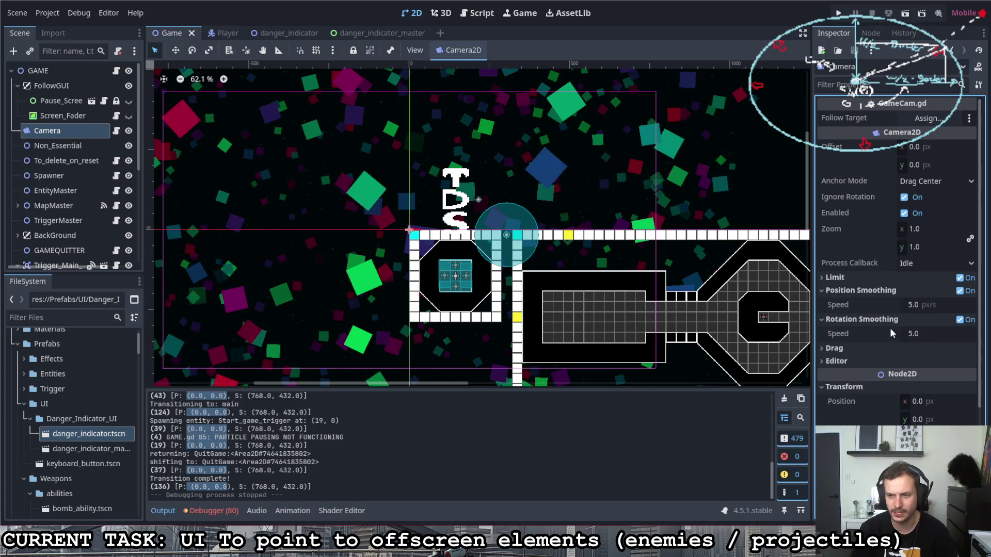
left_click(889, 323)
left_click(869, 290)
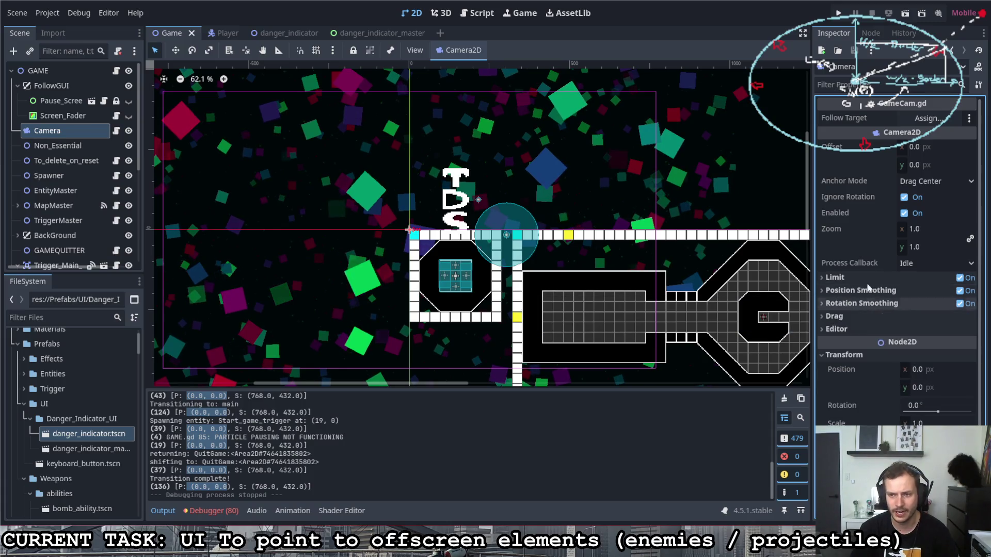
left_click(868, 302)
left_click(867, 291)
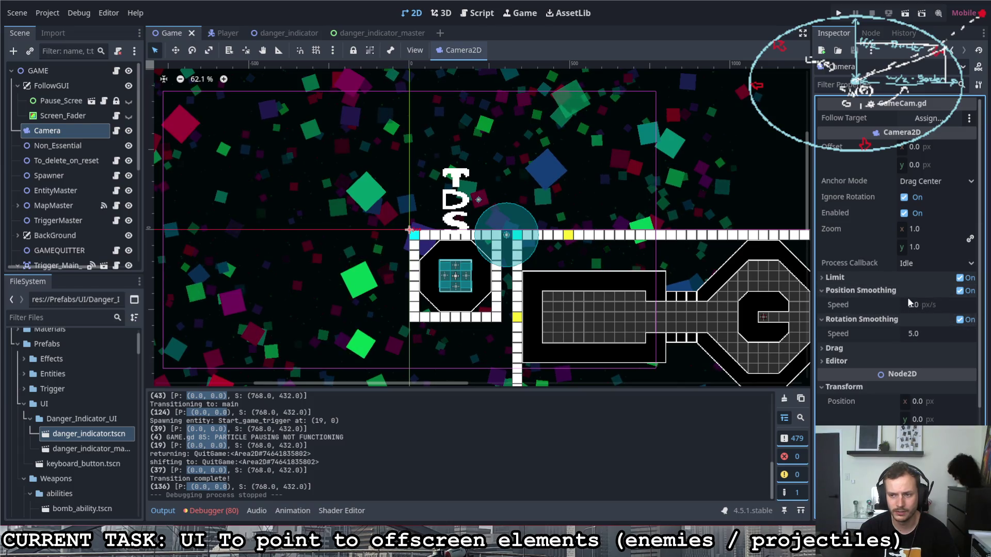
left_click(867, 290)
left_click(865, 305)
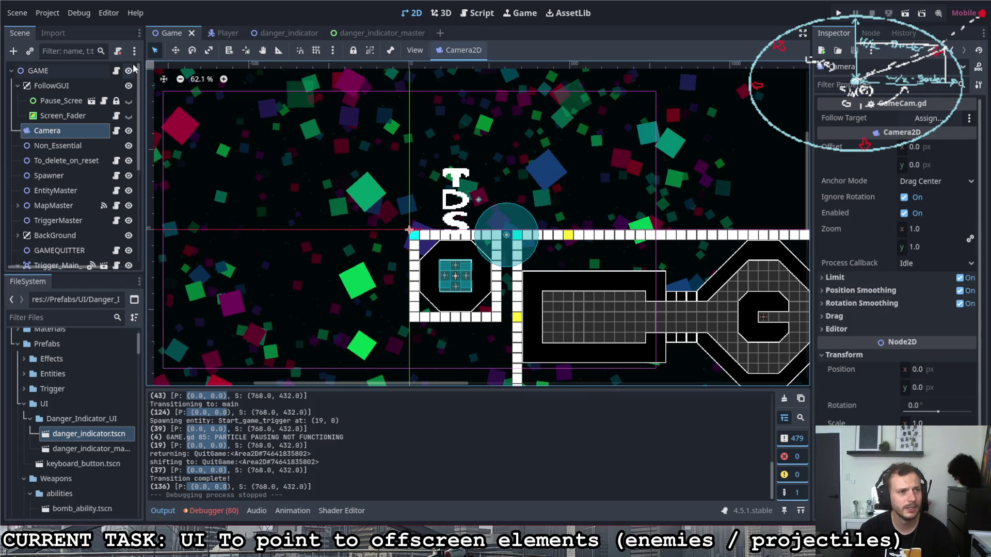
left_click(79, 65)
left_click(116, 70)
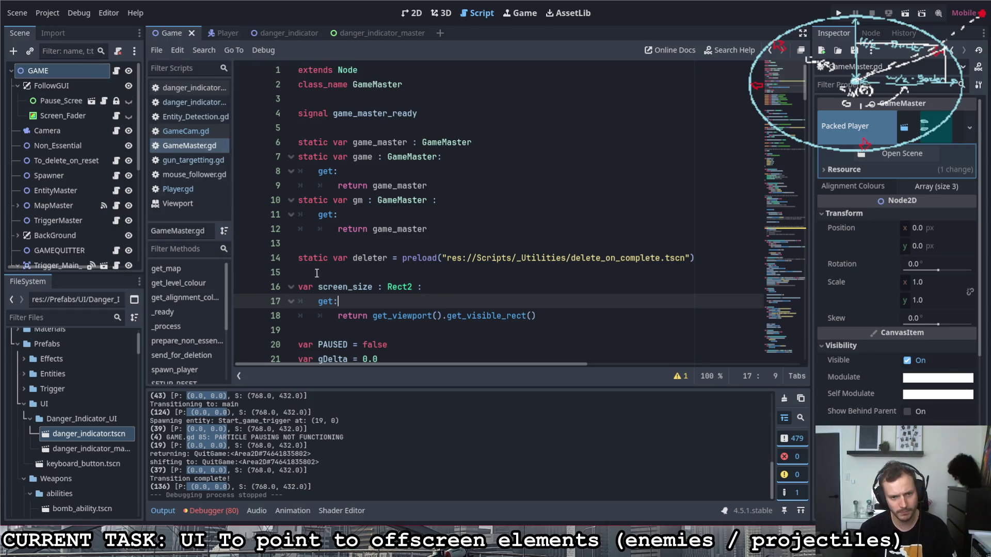
Begin a new 'var screen_pos : Vec' declaration on blank line 15.
scroll(359, 280, "down", 2)
scroll(358, 281, "up", 1)
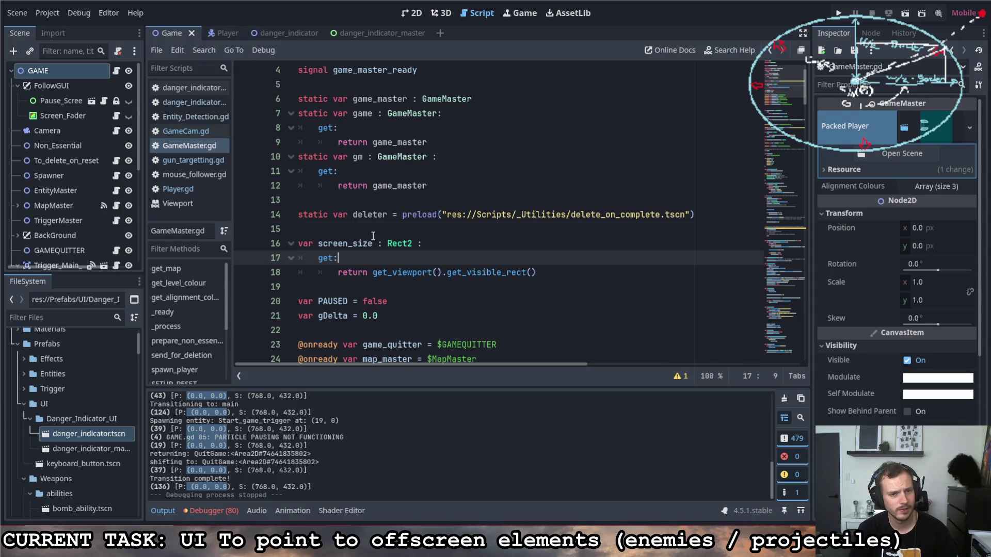
left_click(479, 231)
key("Return")
type("var screen_pos")
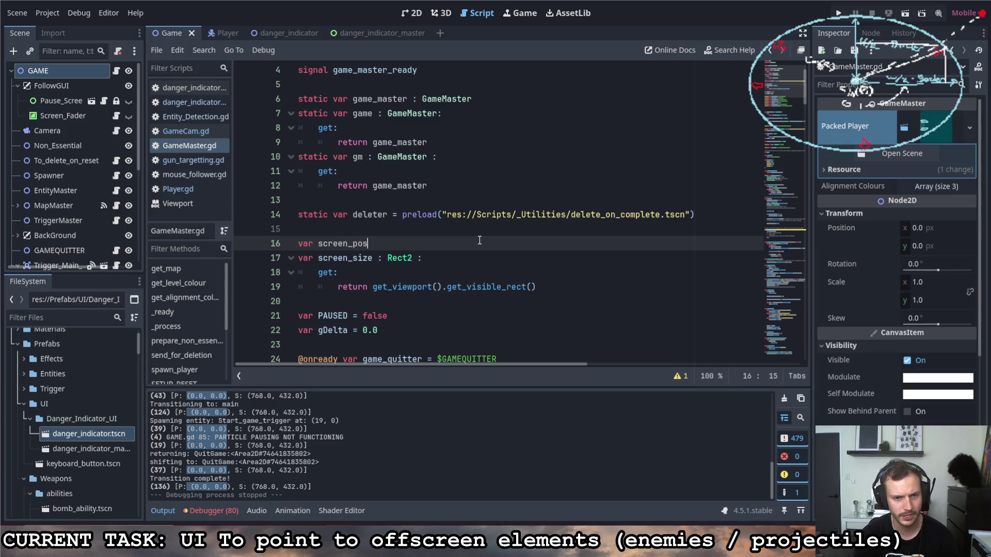
type(" : Vec")
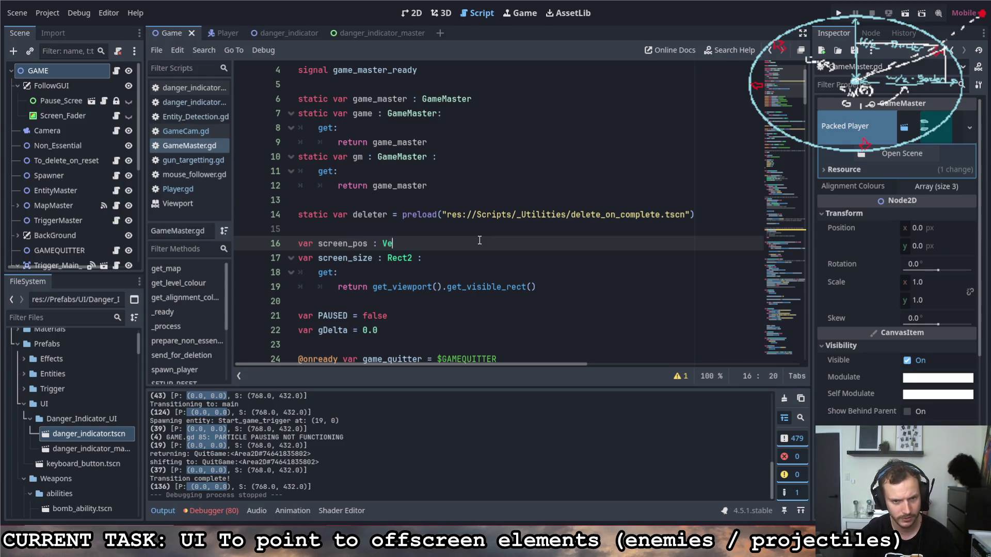
key("Escape")
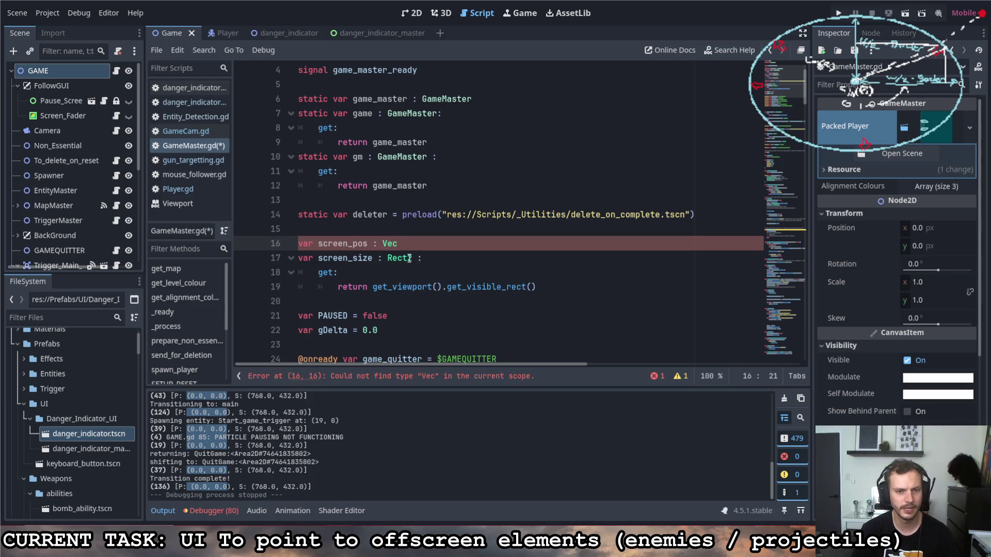
Change screen_size's type from Rect2 to Vector2 and make it return get_visible_rect().size.
left_click_drag(409, 258, 389, 259)
type("Vector2")
key("Delete")
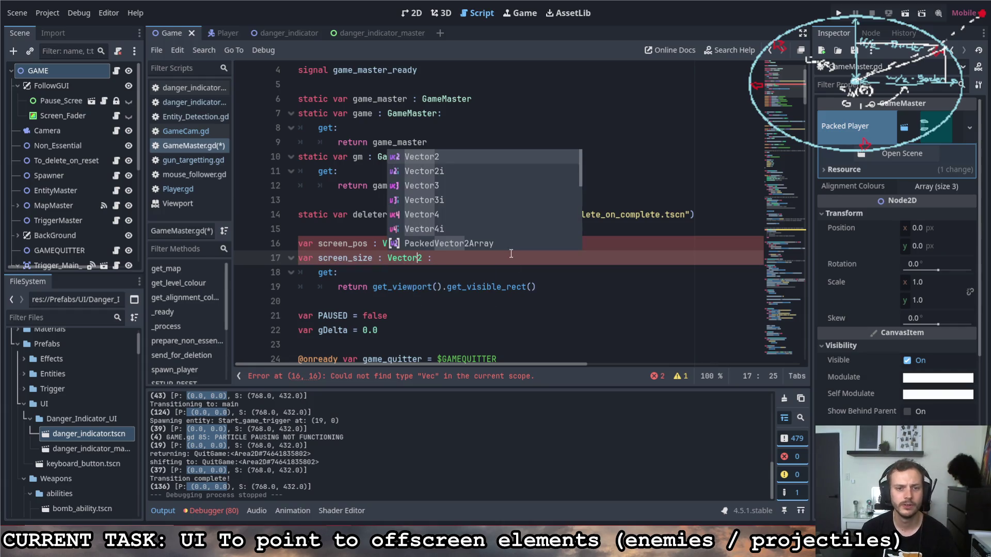
key("End")
left_click(539, 287)
type(".size")
Finish screen_pos as a Vector2 with a get: block beginning 'return cam.'.
left_click(457, 250)
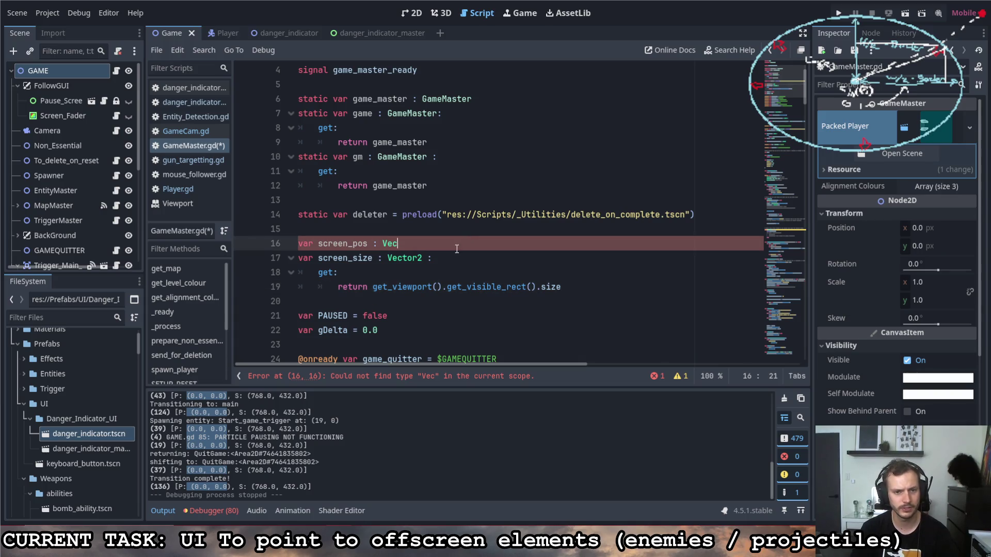
type("tor2")
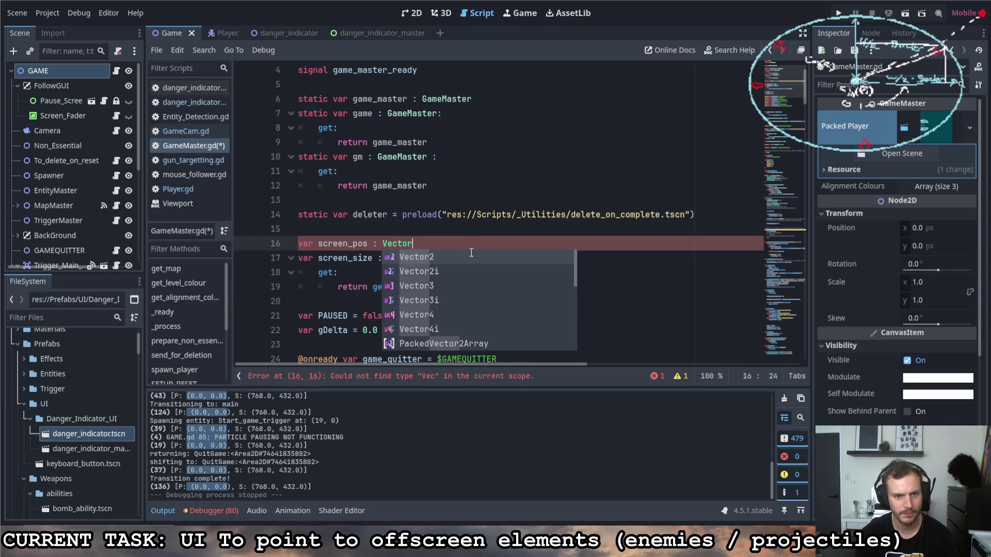
key("Escape")
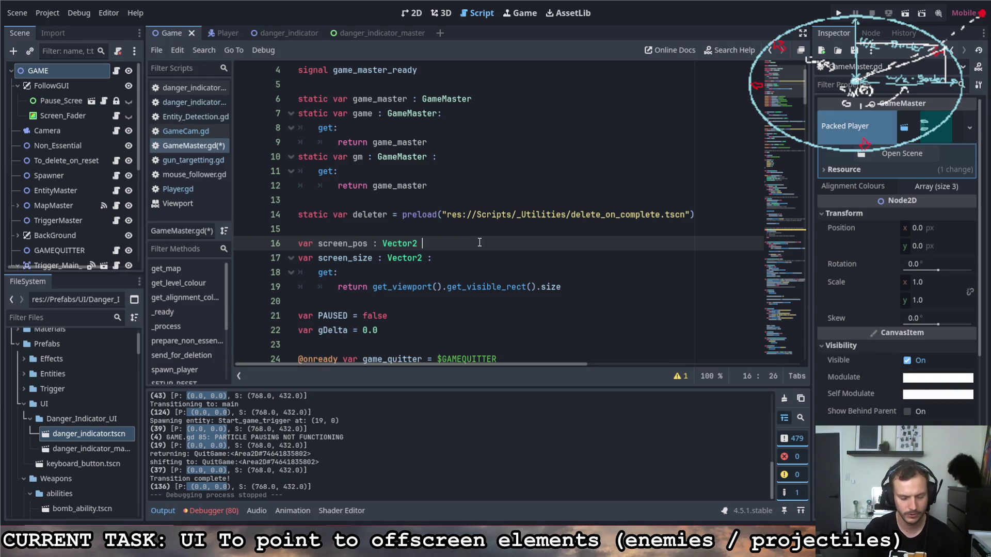
key("Return")
type("get:")
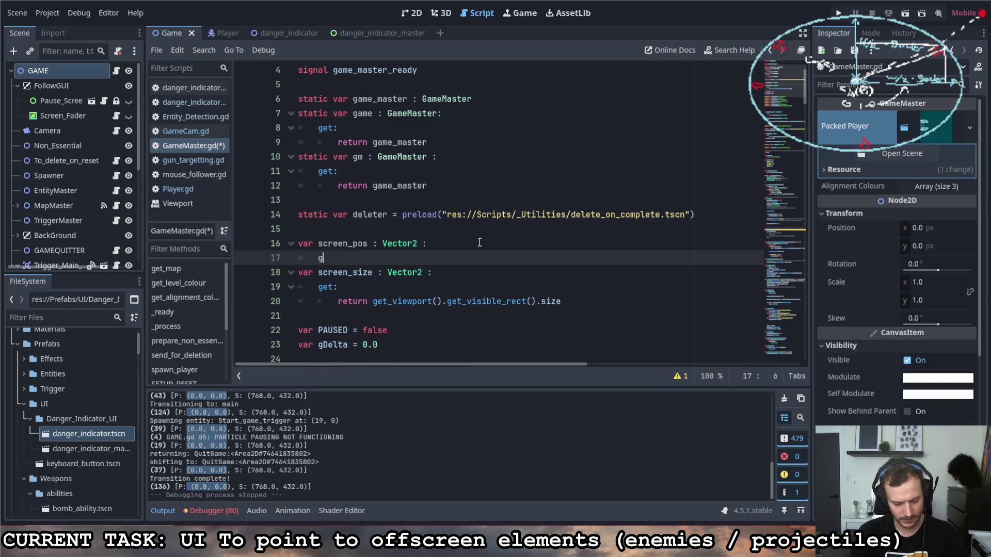
key("Return")
type("return cam.")
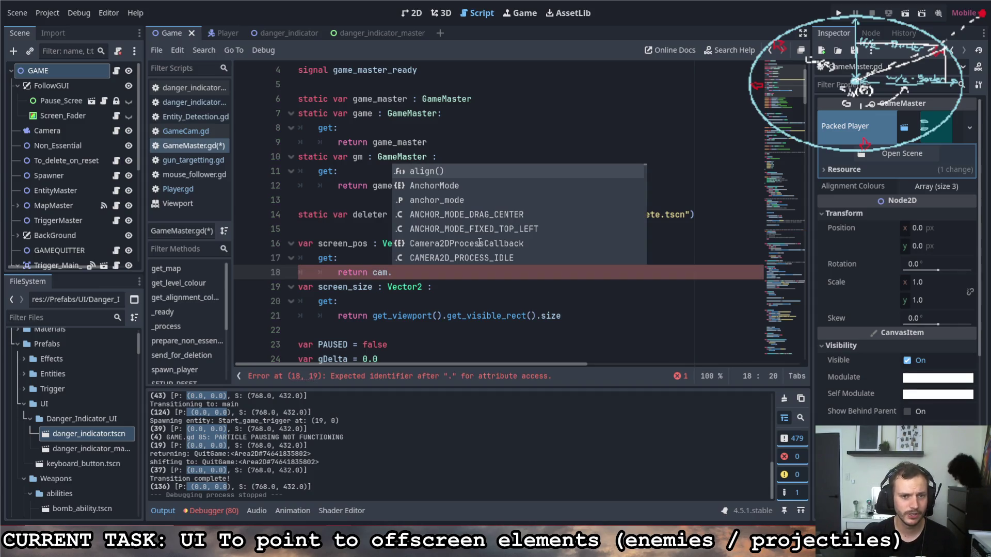
Complete the getter with cam.get_screen_center_position() and save GameMaster.gd.
key("Down")
key("Down")
key("Down")
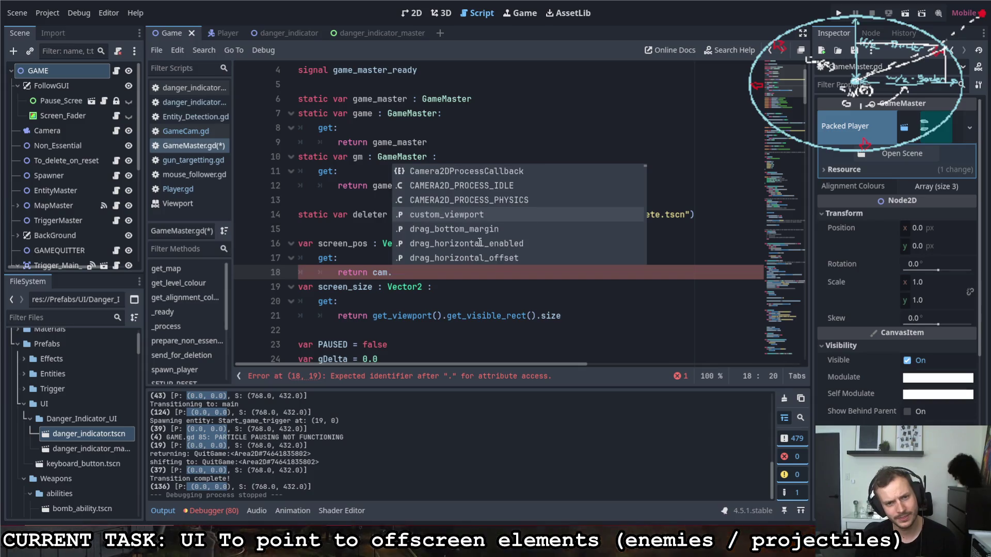
key("Up")
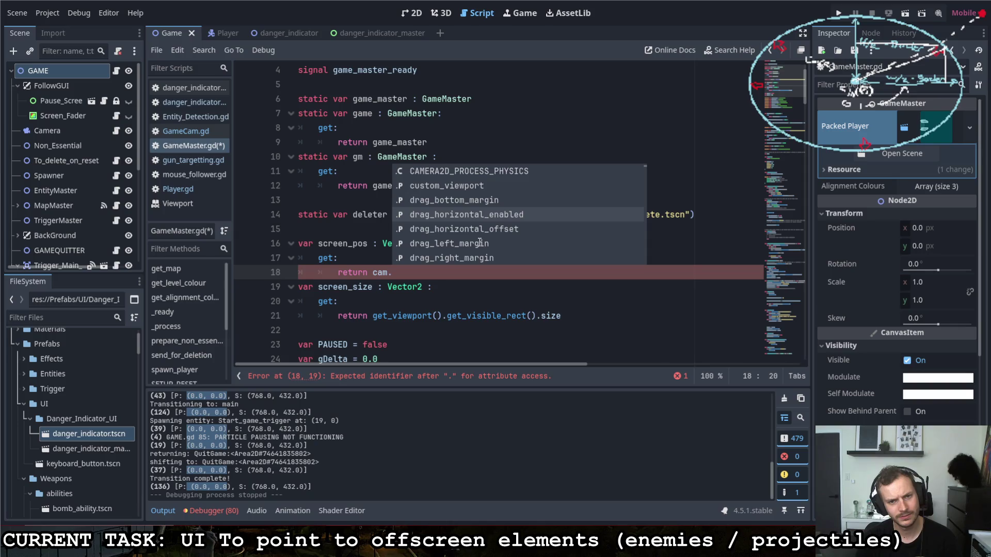
key("Down")
key("Down")
key("Down")
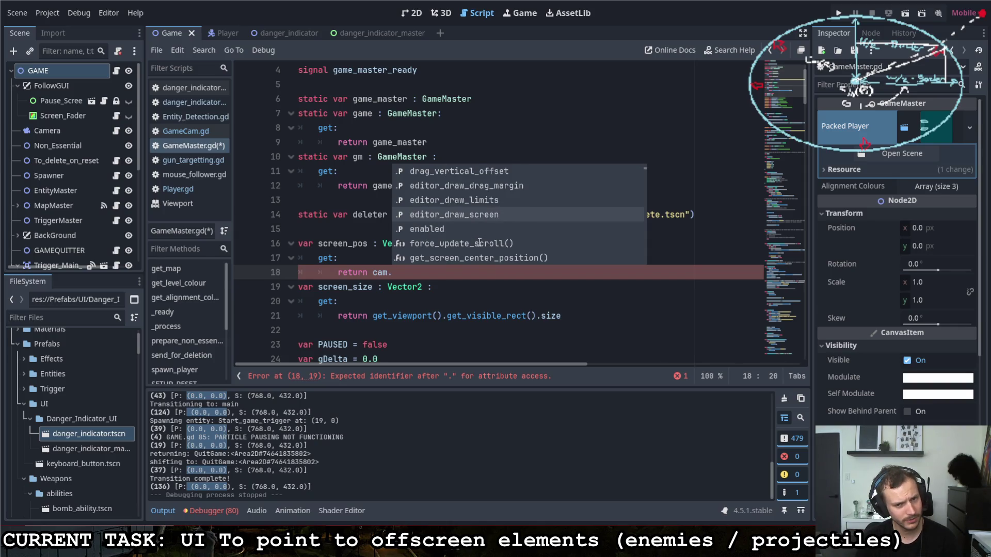
key("Down")
key("Down")
key("Down")
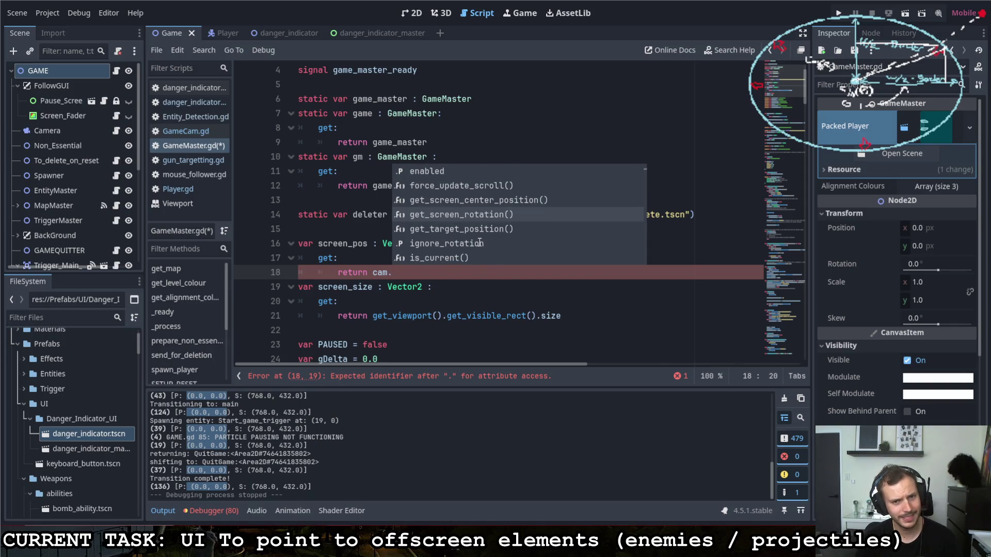
key("Down")
key("Up")
key("Up")
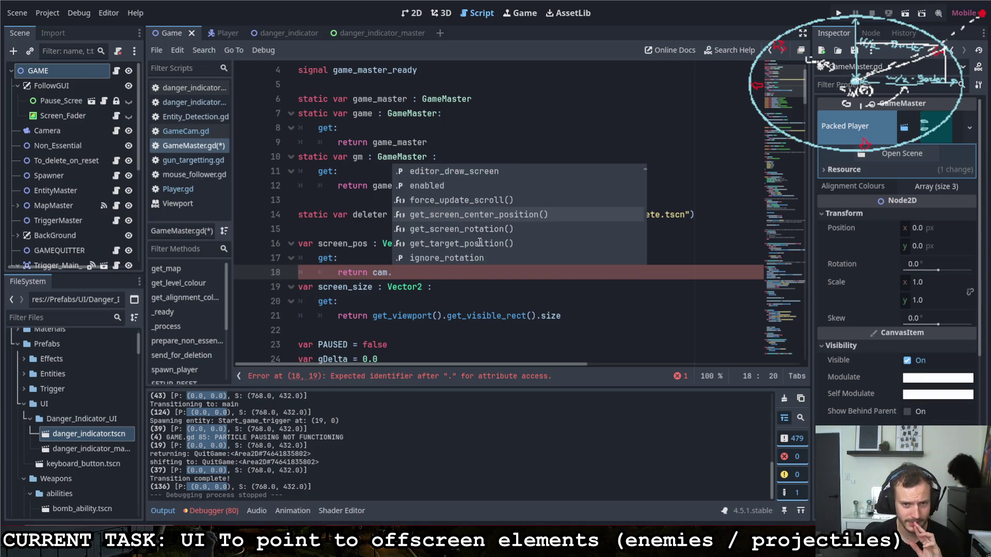
key("Return")
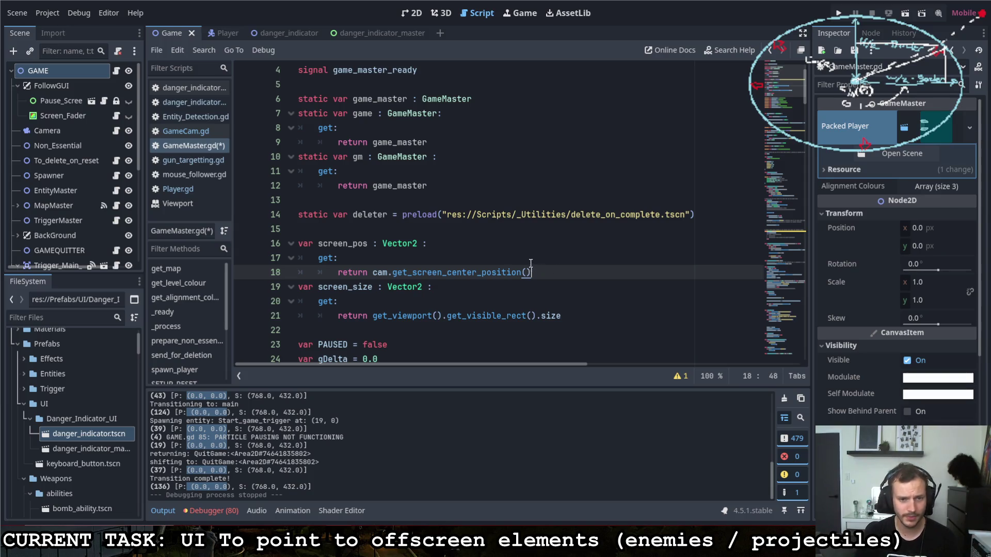
key("Return")
key("ctrl+s")
scroll(516, 281, "down", 15)
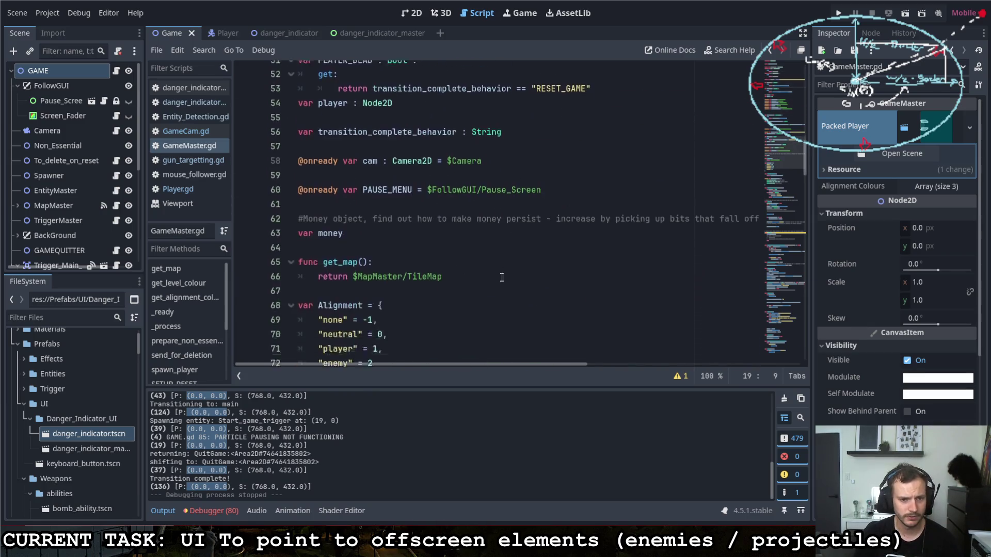
Add a print(screen_pos) line below the existing print and remove screen_size from the first print.
scroll(502, 277, "down", 17)
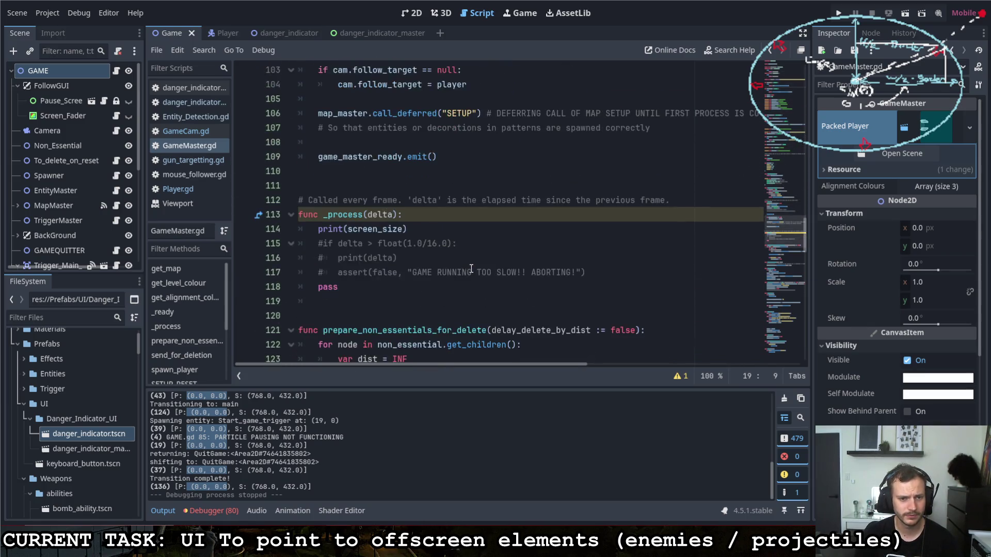
scroll(471, 269, "down", 20)
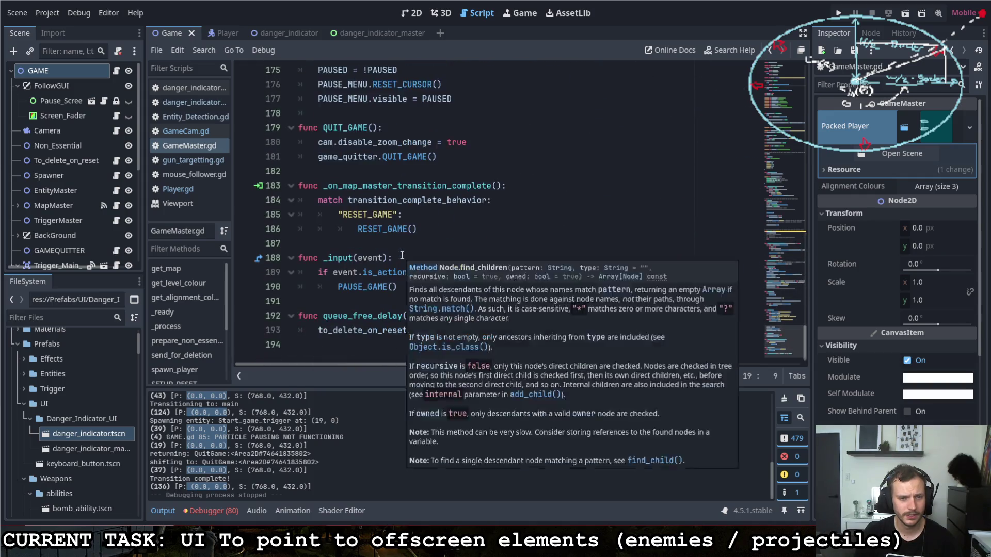
scroll(409, 243, "up", 12)
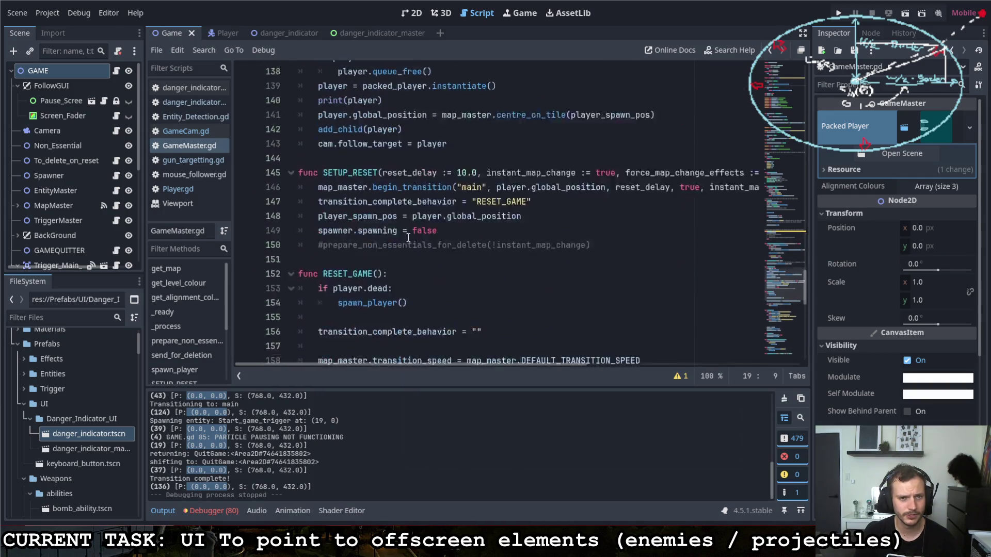
scroll(408, 237, "up", 12)
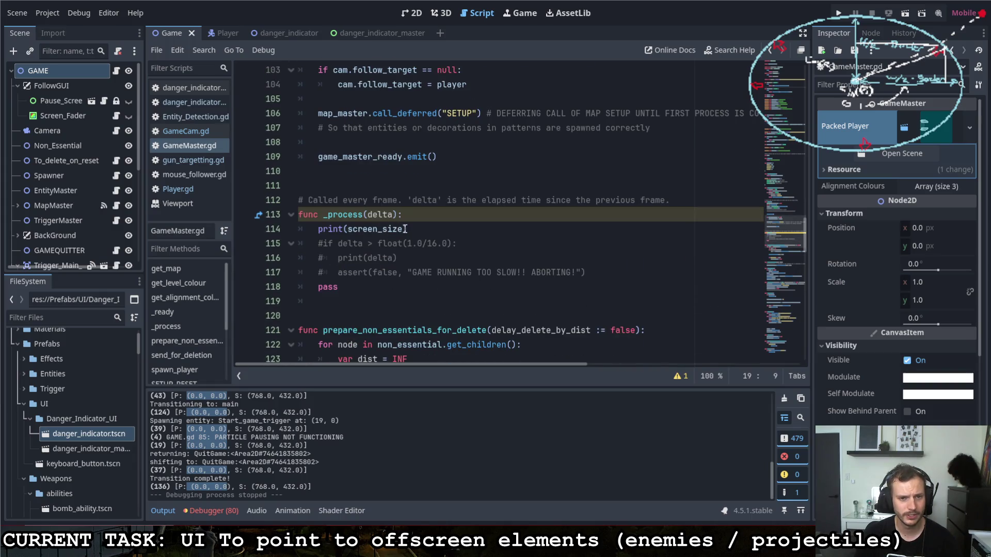
left_click(404, 228)
key("Return")
type("rint(scre")
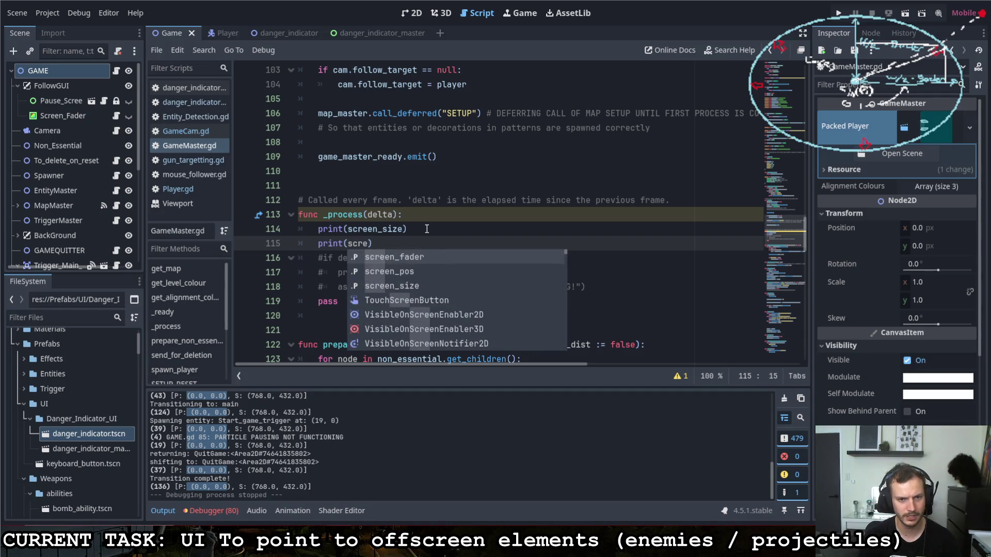
type("en")
key("Down")
key("Return")
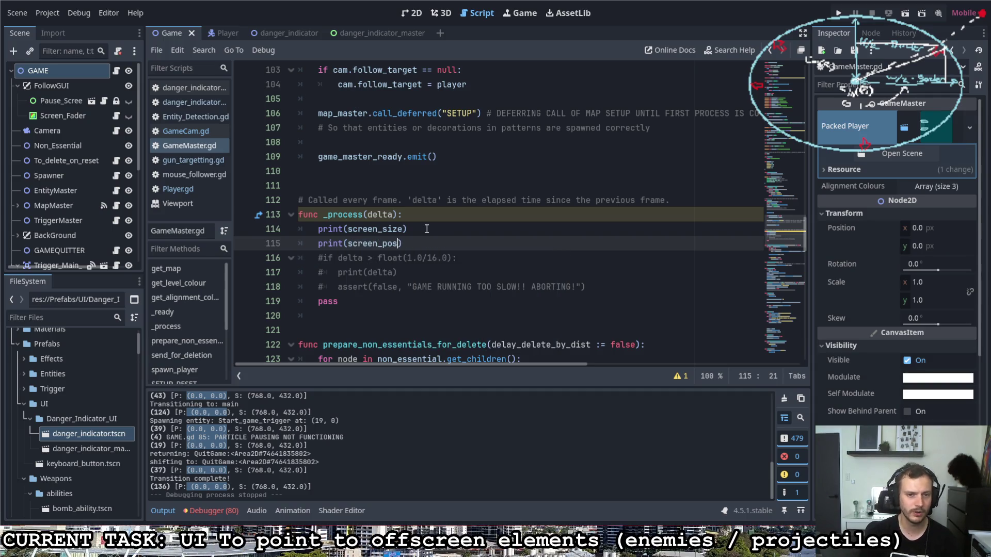
double_click(389, 232)
key("BackSpace")
Make line 115 print(screen_pos, " - ", screen_size), save GameMaster.gd, and run the game.
left_click(349, 243)
type("str(")
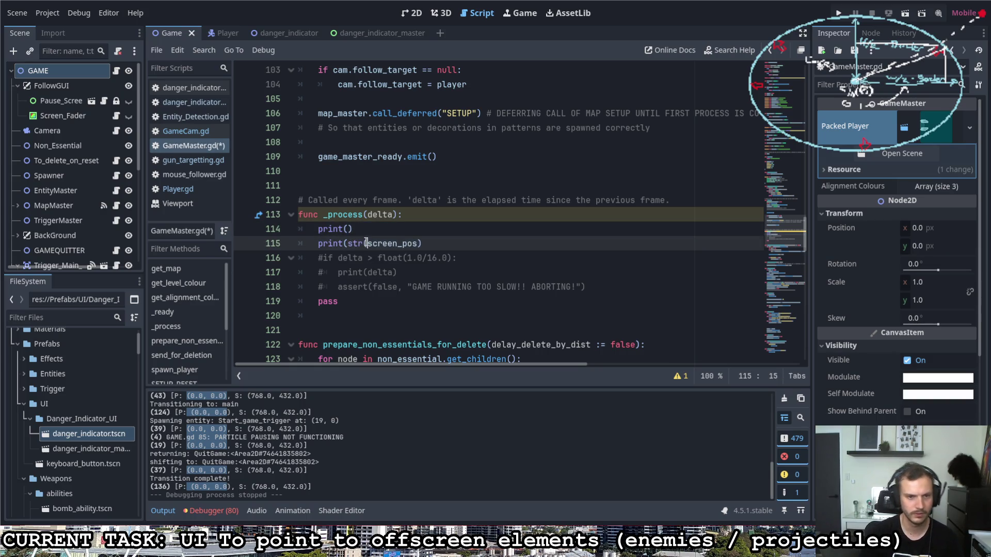
key("Right")
key("Right")
key("Right")
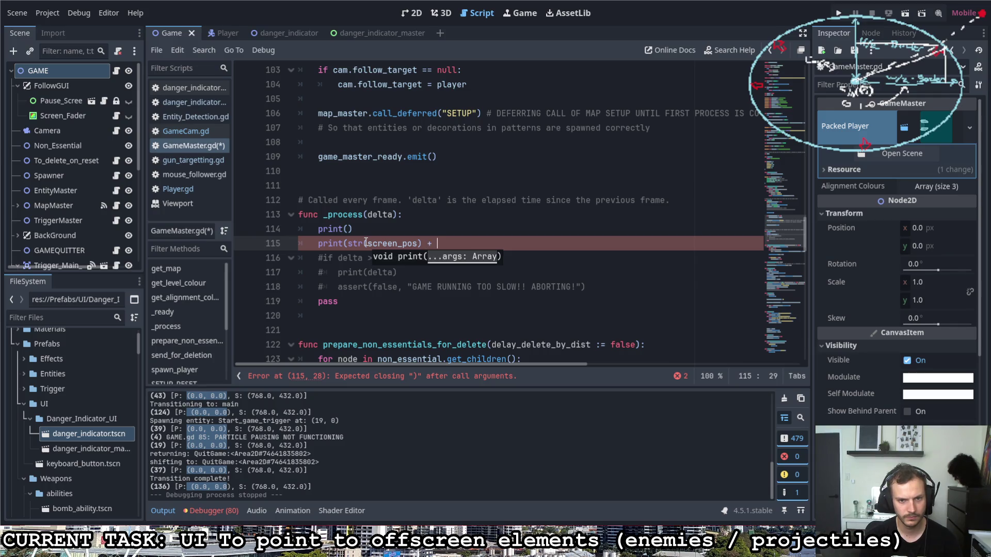
key("BackSpace")
key("BackSpace")
key("BackSpace")
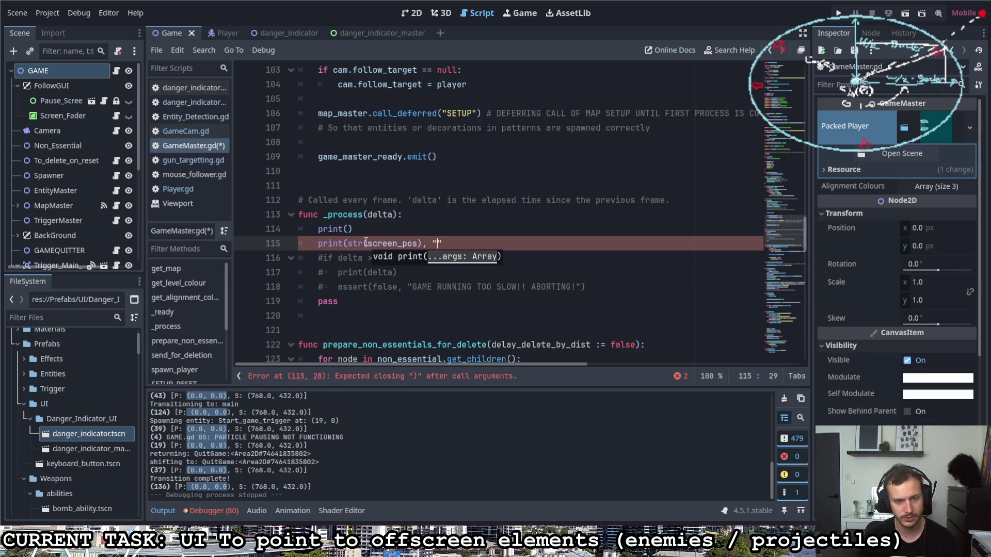
type("- \", ")
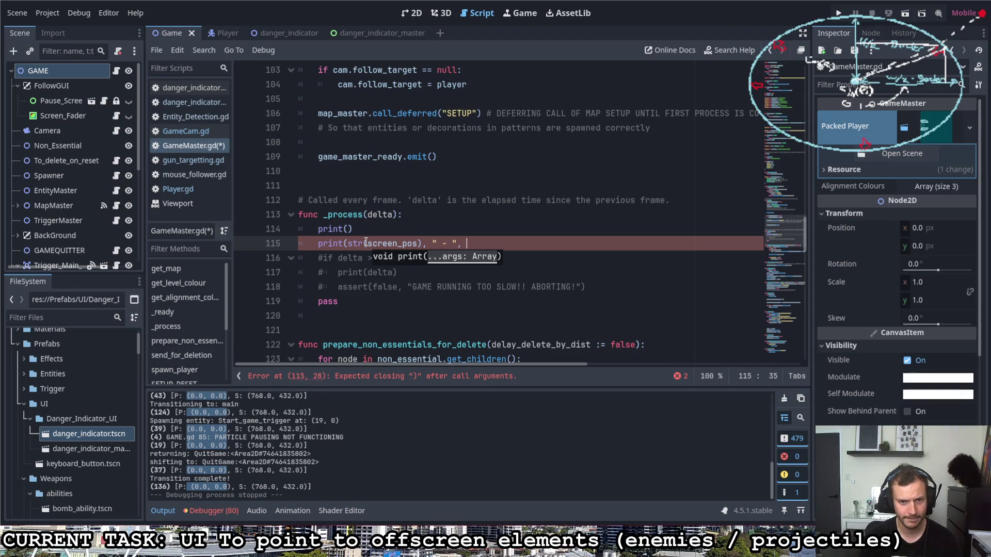
type("screen_size)")
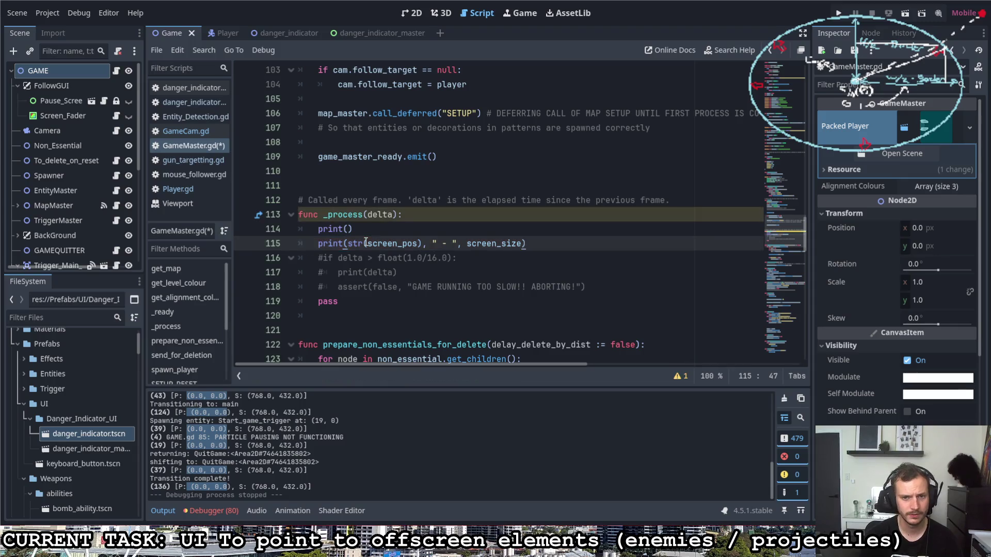
left_click_drag(370, 243, 347, 243)
key("BackSpace")
left_click(401, 243)
key("BackSpace")
left_click(438, 243)
key("ctrl+s")
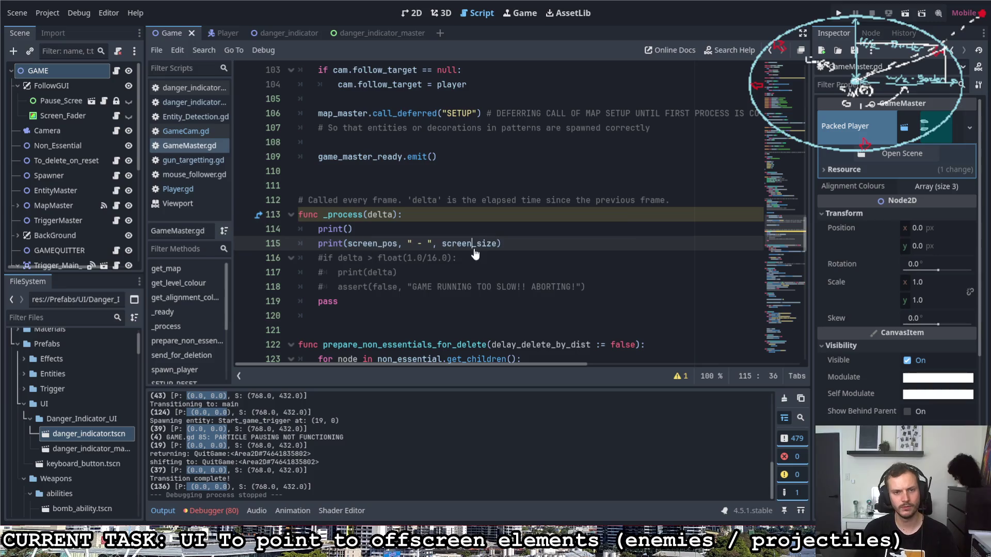
left_click(524, 243)
left_click(839, 14)
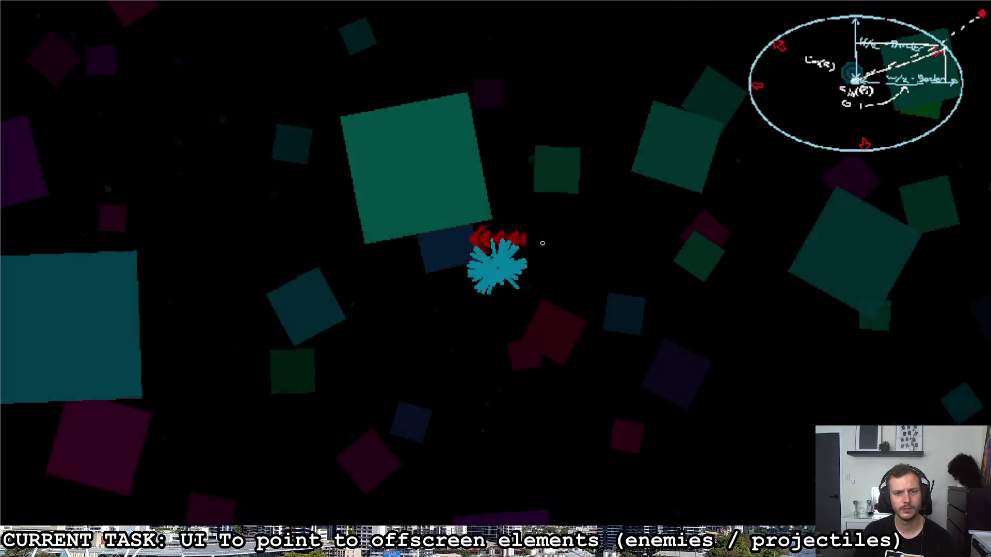
Stop the game, delete the empty print() line above, rerun to check the logged values, then close it.
key("Escape")
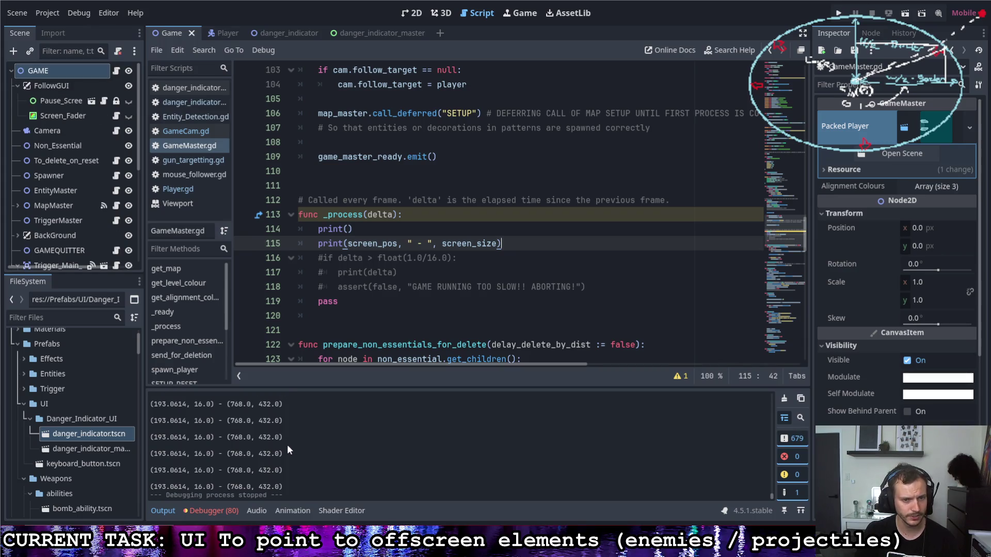
key("Up")
key("shift+Home")
key("BackSpace")
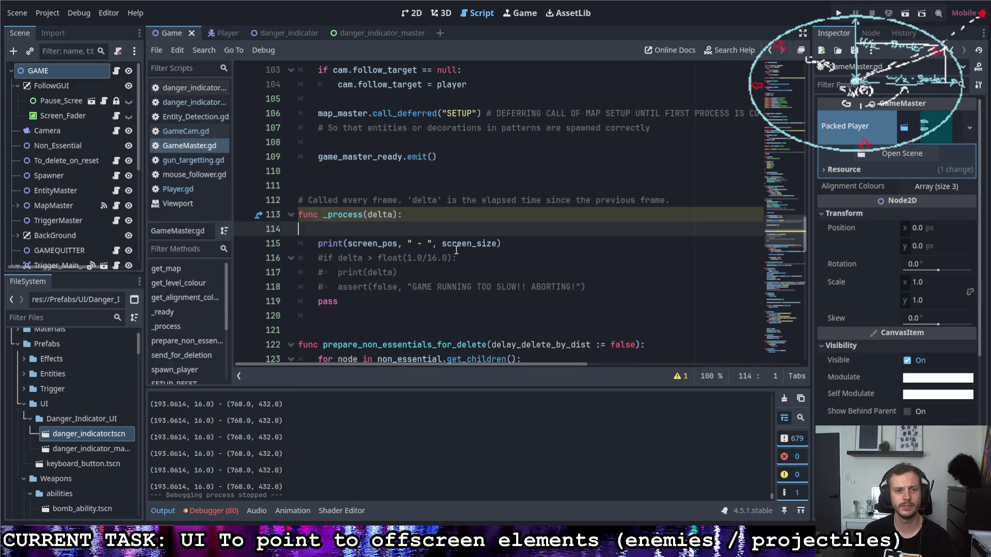
key("BackSpace")
key("BackSpace")
left_click(838, 13)
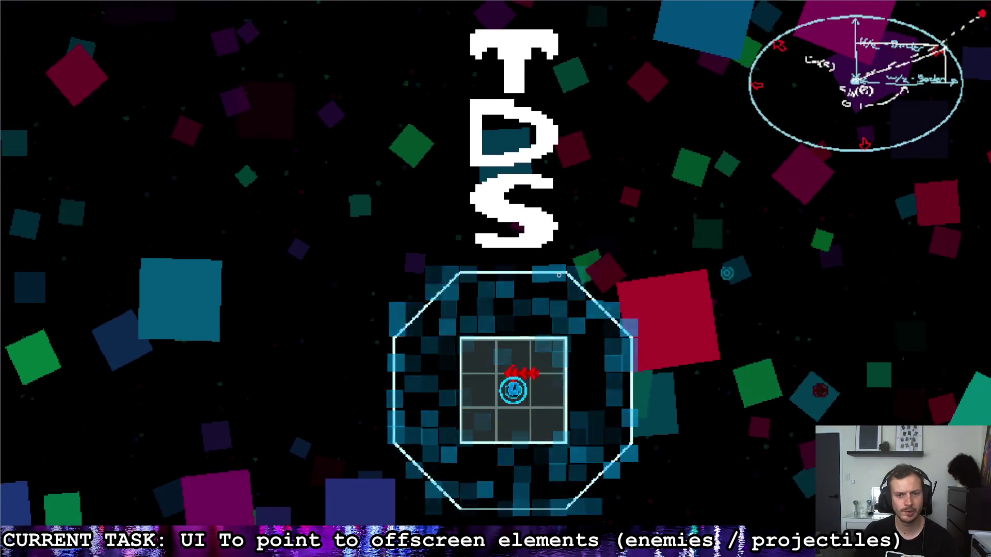
key("F8")
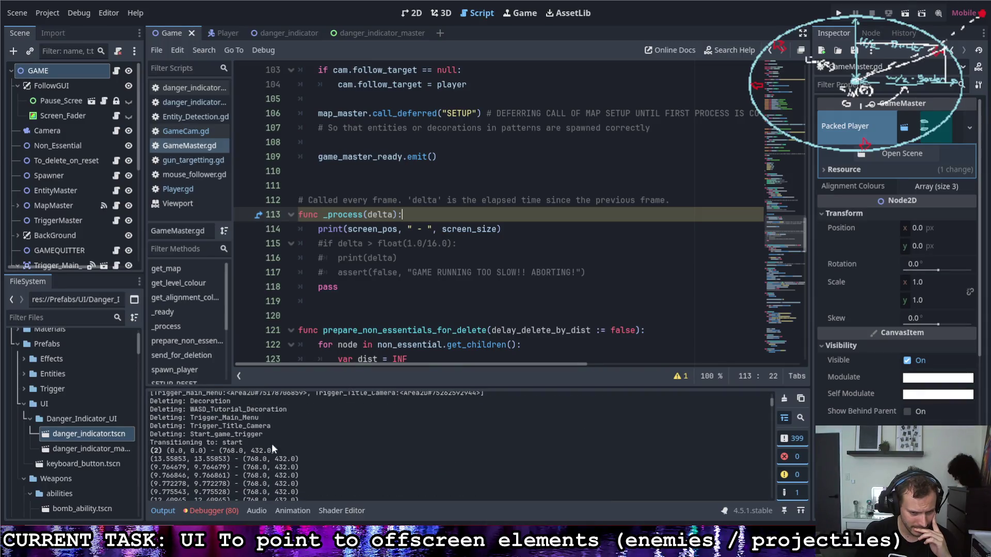
left_click_drag(219, 450, 278, 451)
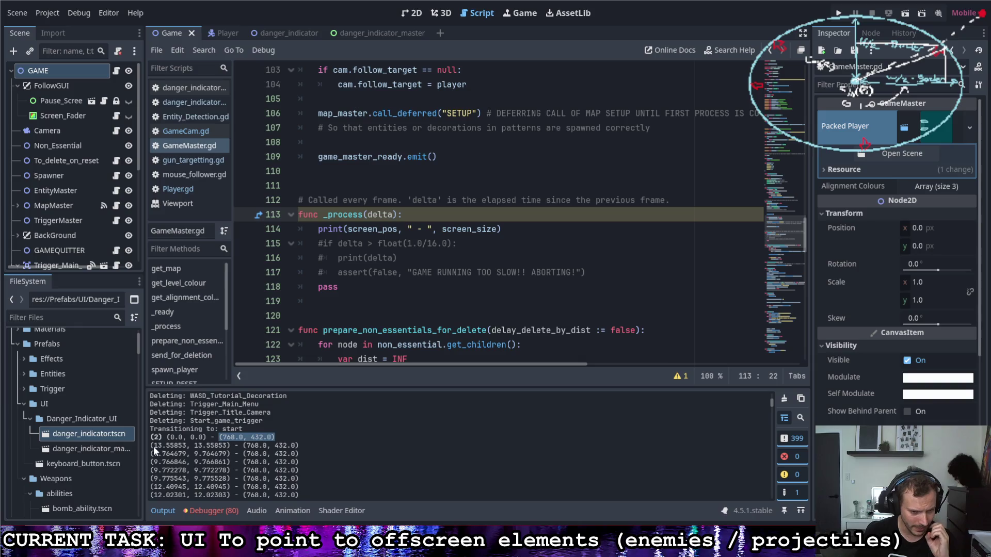
left_click_drag(230, 446, 167, 437)
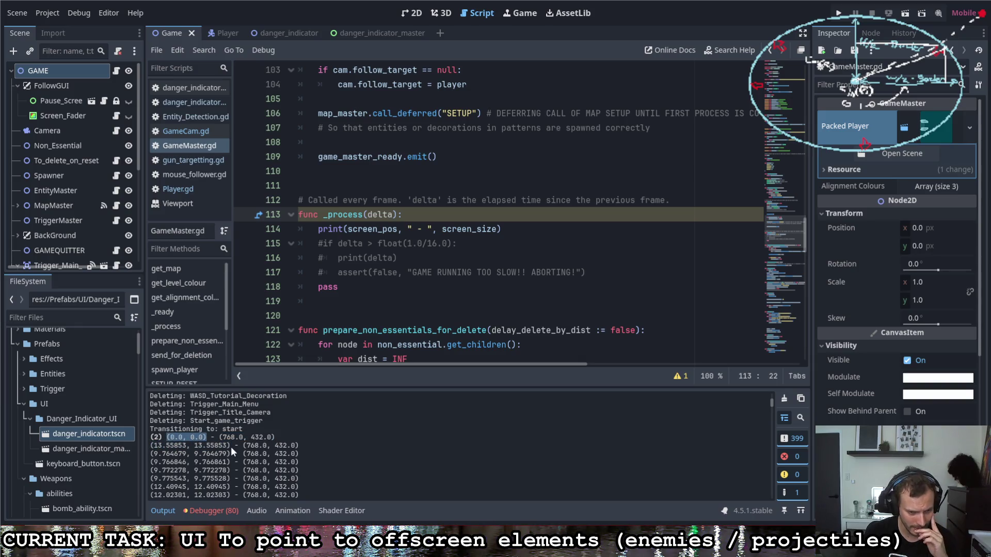
left_click_drag(230, 446, 150, 446)
scroll(196, 455, "down", 10)
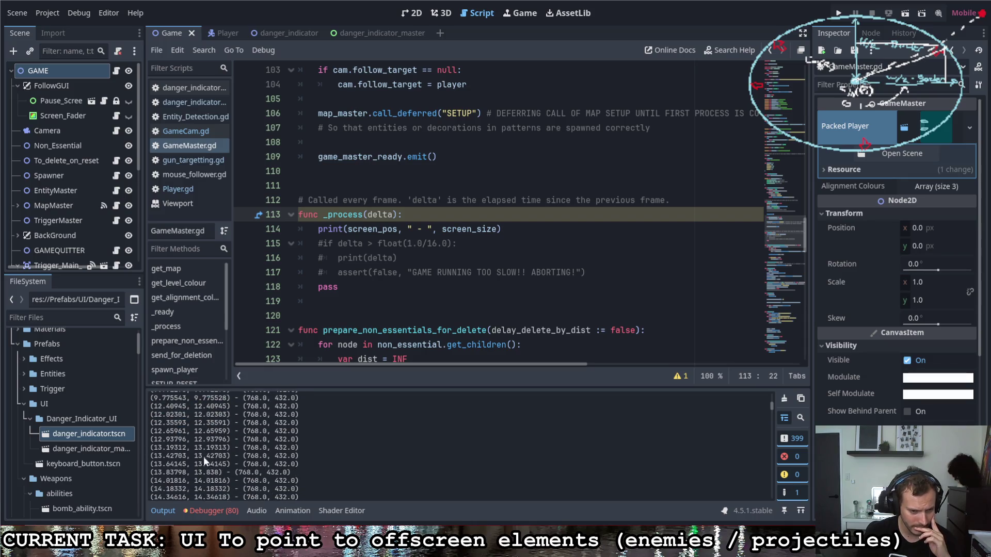
scroll(197, 453, "down", 10)
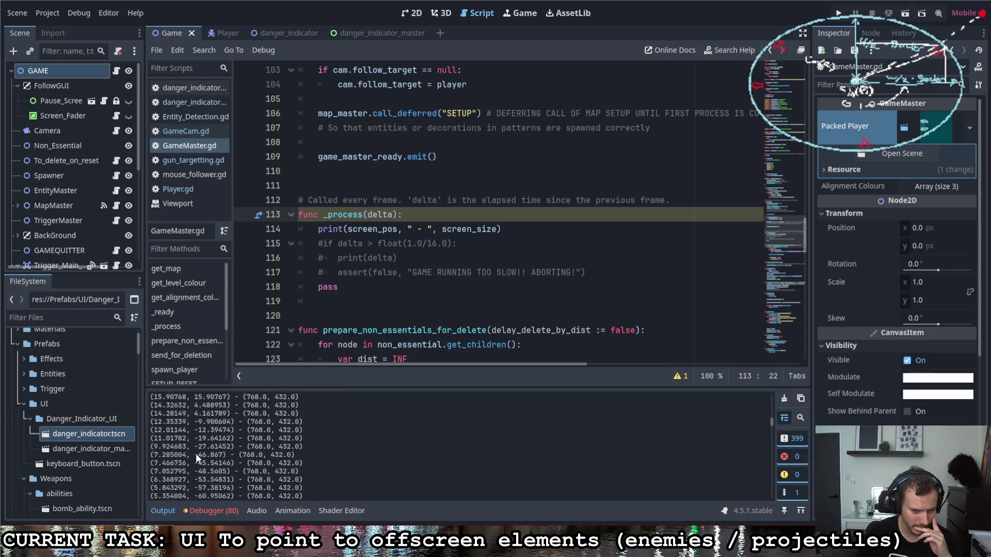
scroll(197, 450, "down", 5)
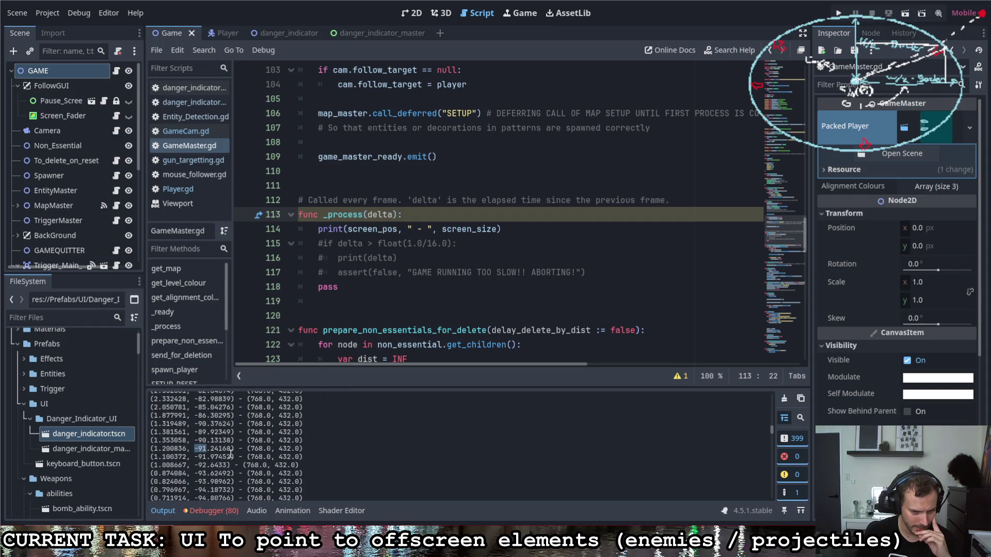
scroll(208, 459, "down", 5)
scroll(208, 457, "up", 3)
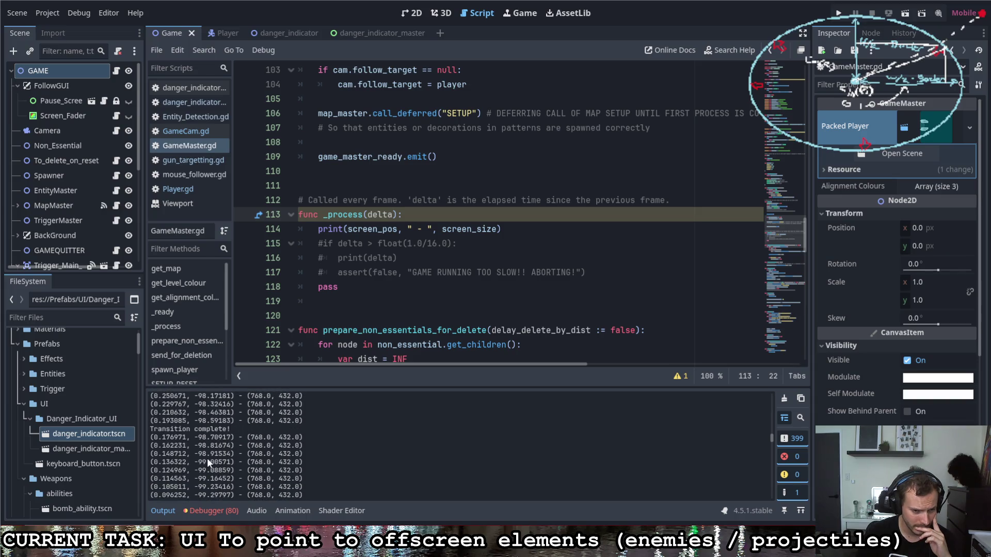
scroll(207, 457, "down", 10)
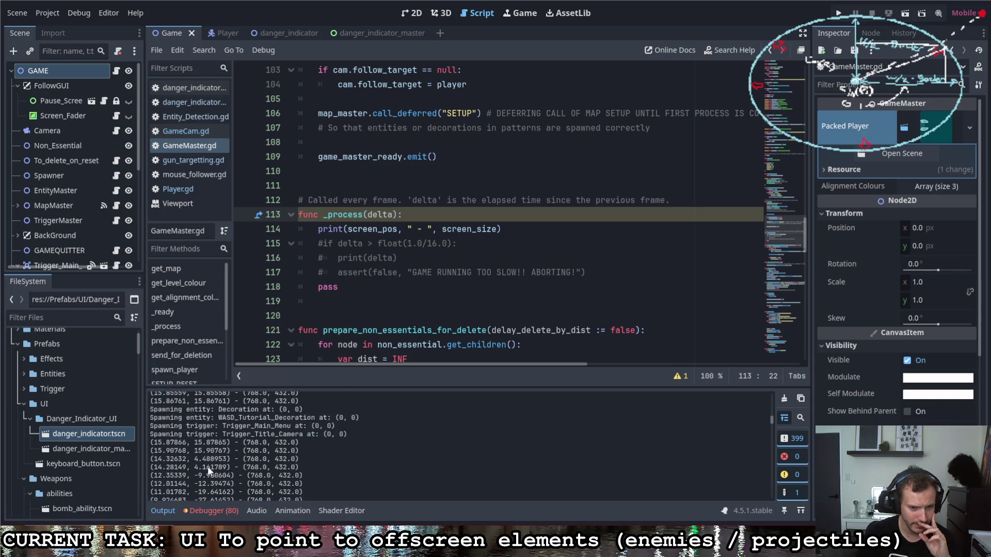
left_click_drag(243, 469, 299, 470)
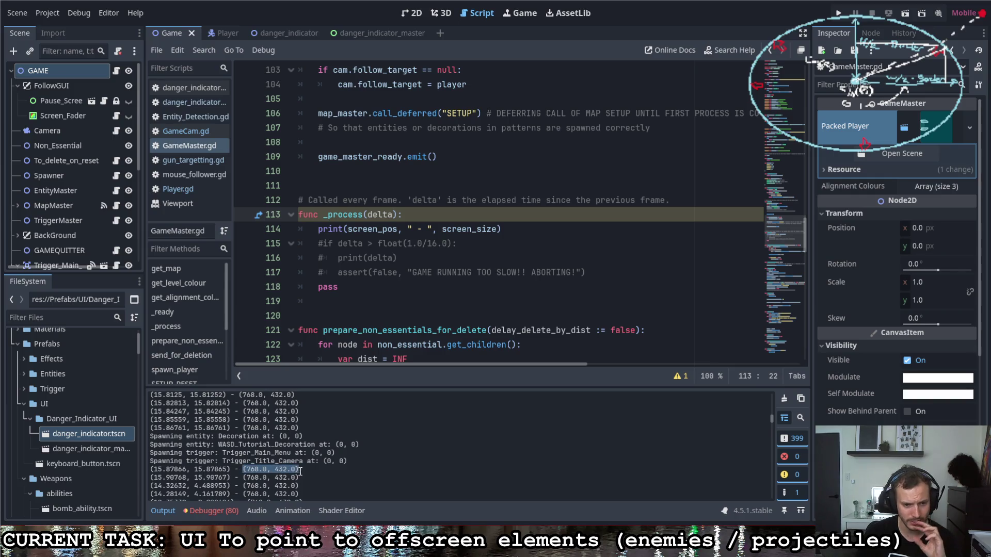
left_click(443, 228)
scroll(442, 269, "up", 20)
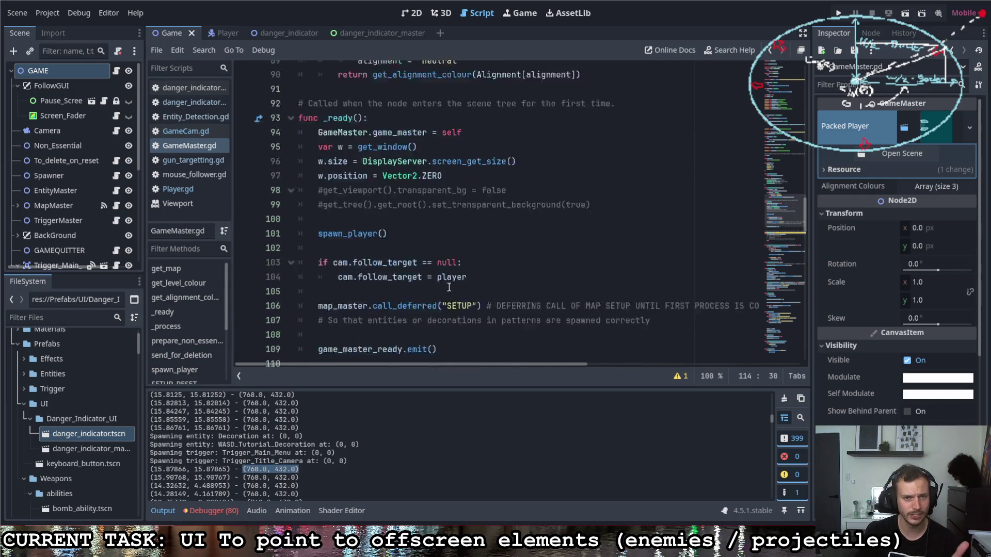
scroll(444, 292, "up", 7)
scroll(447, 289, "down", 5)
scroll(449, 287, "up", 3)
Replace get_viewport().get_visible_rect().size in screen_size's getter with cam.get_screen_transform().
mouse_move(447, 289)
left_mouse_down()
mouse_move(542, 287)
mouse_move(372, 289)
left_mouse_up()
type("cam.g")
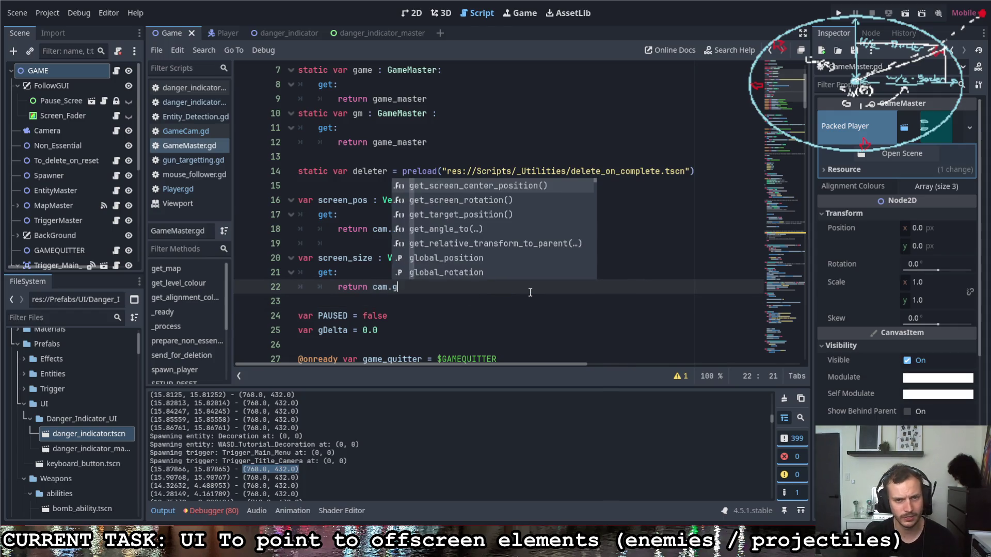
type("et_scree")
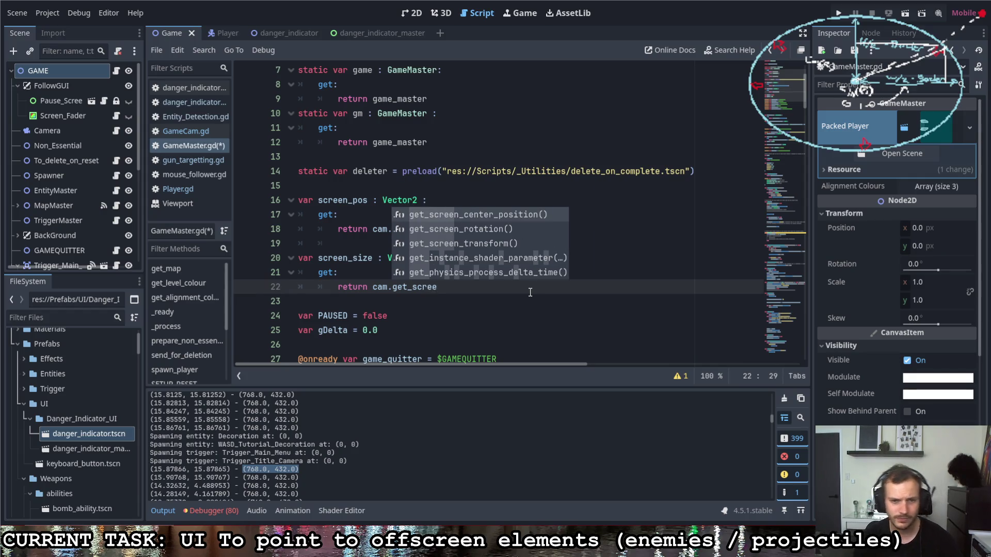
key("Down")
key("Down")
key("Down")
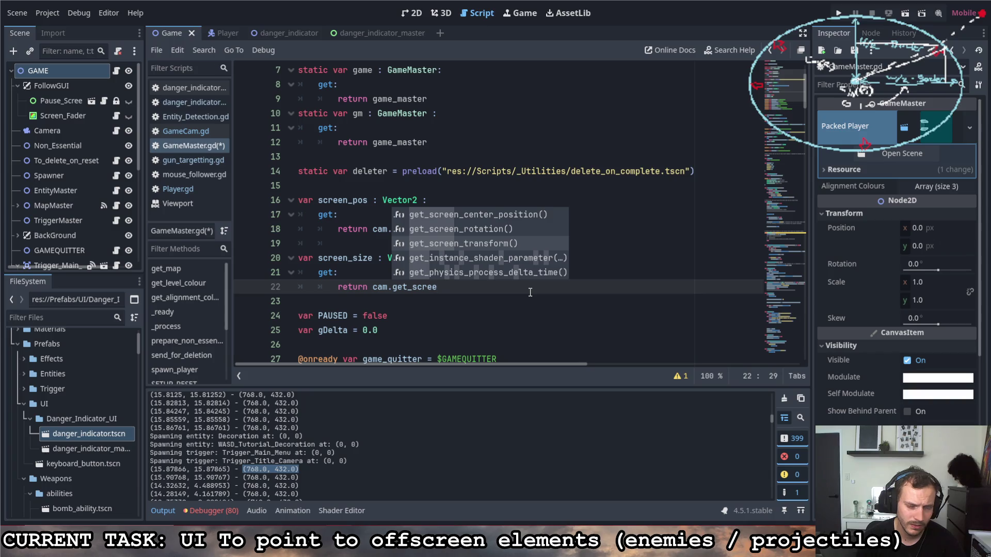
key("Return")
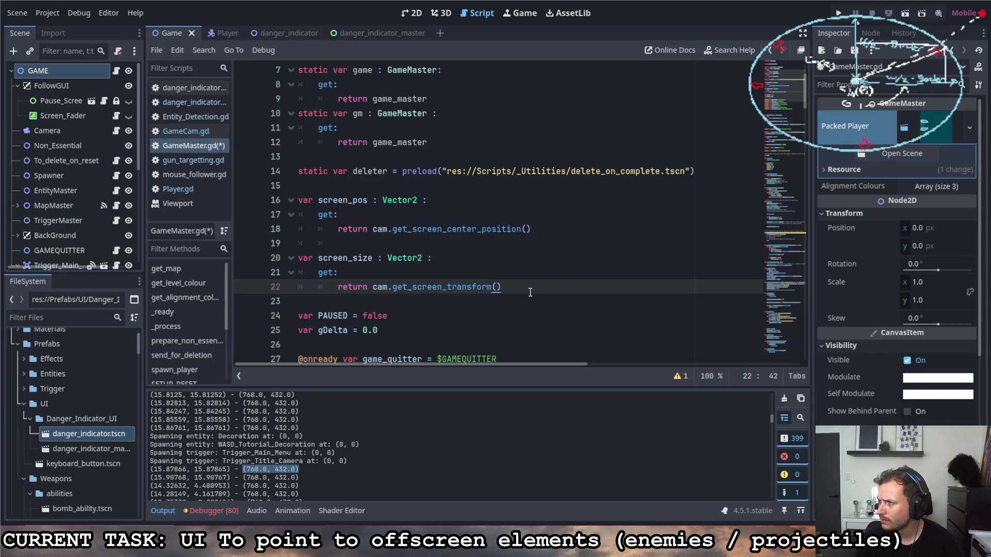
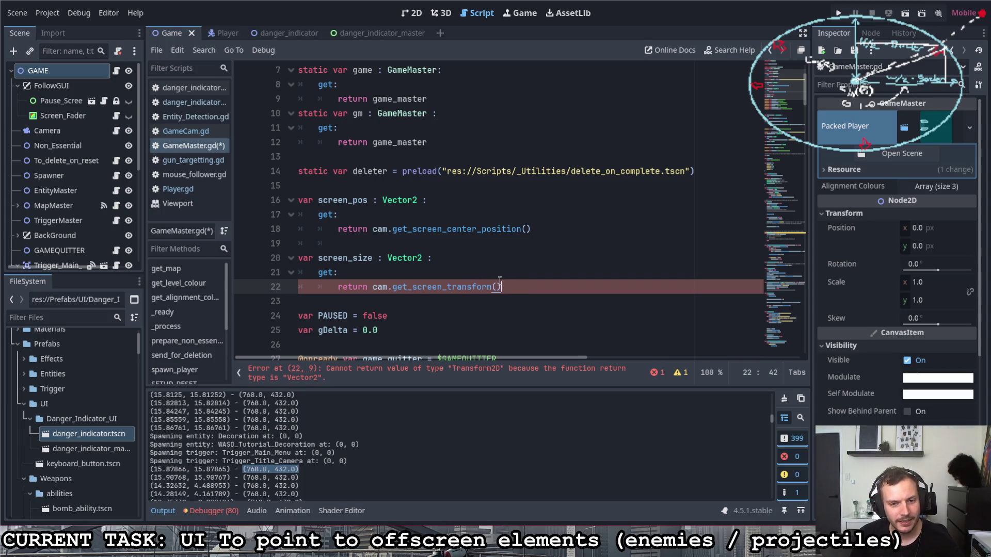
Make line 22 return the viewport's visible rect size * cam.zoom, then save GameMaster.gd.
mouse_move(451, 289)
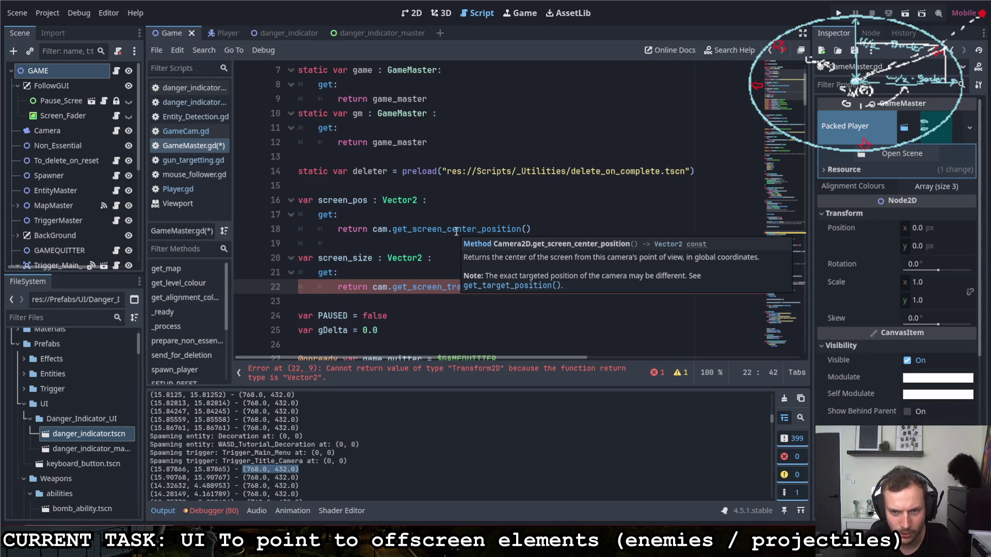
left_click_drag(502, 287, 373, 292)
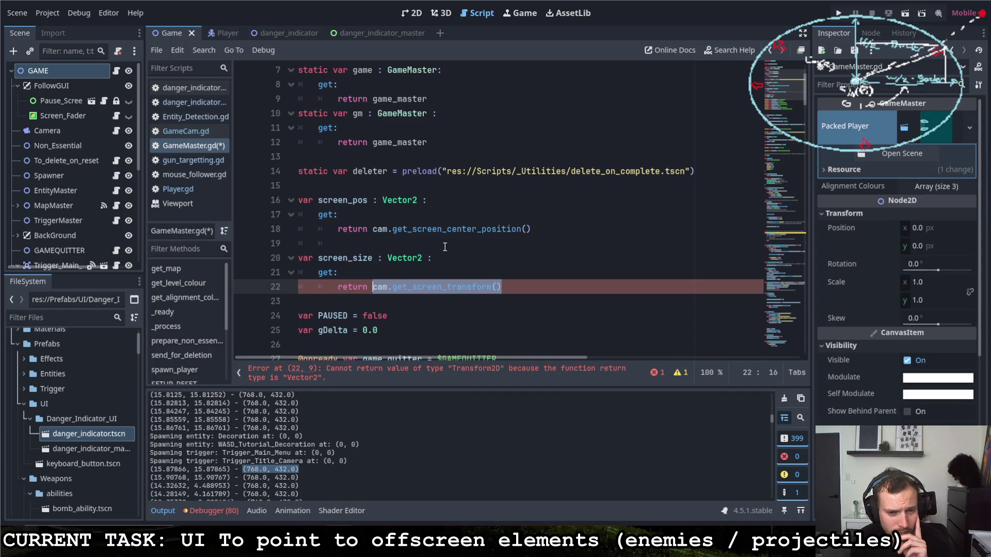
key("ctrl+z")
key("ctrl+z")
key("ctrl+z")
key("ctrl+z")
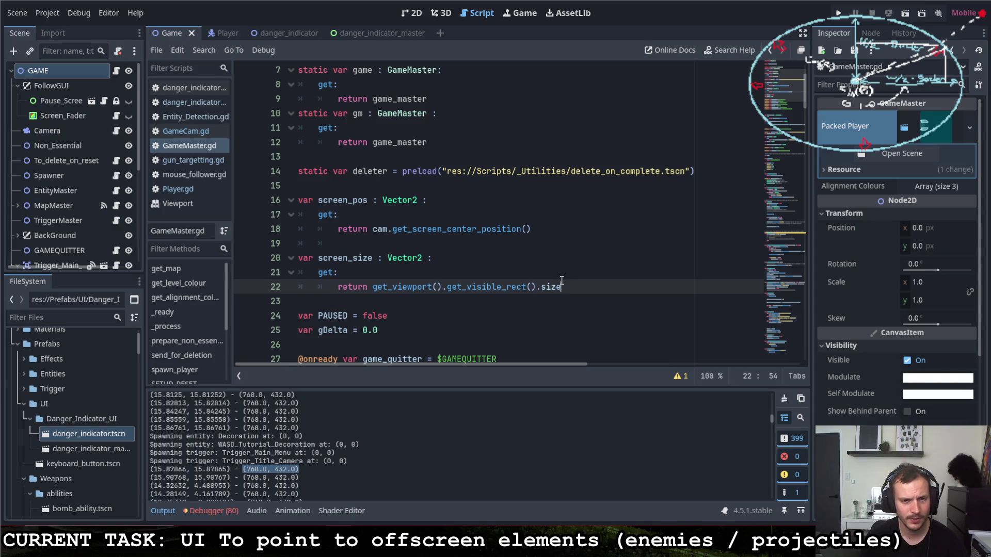
type("* cam.zo")
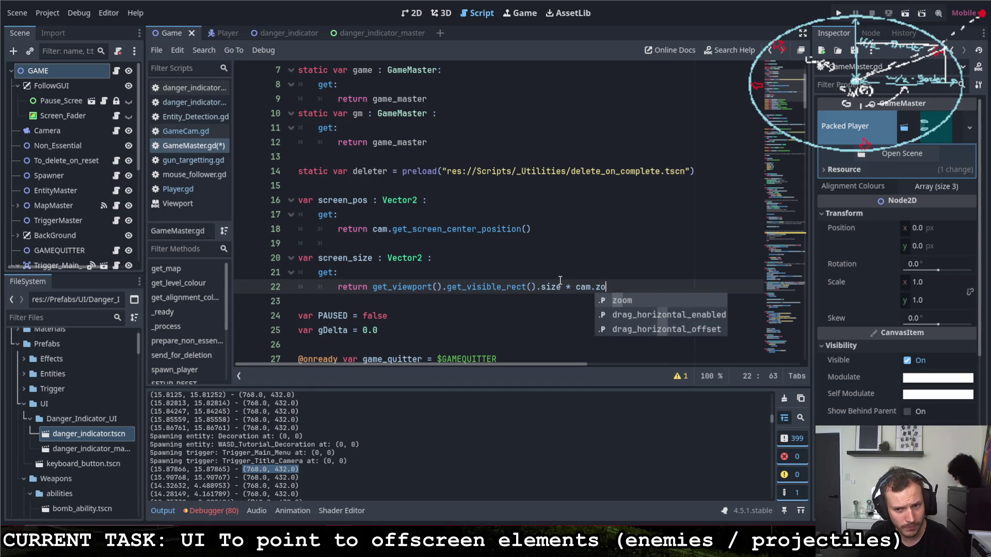
key("Return")
key("ctrl+s")
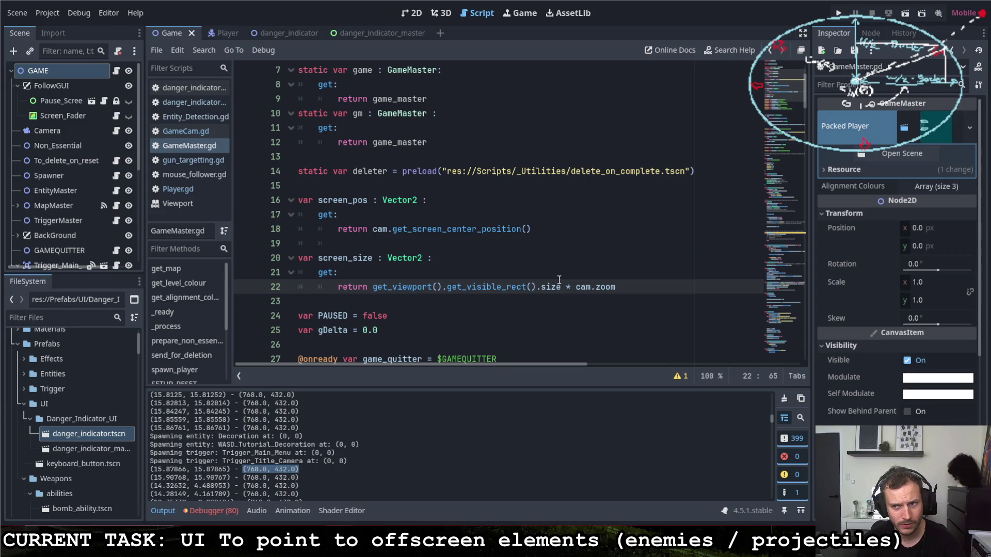
Select the Camera node to check its zoom value.
scroll(855, 257, "down", 5)
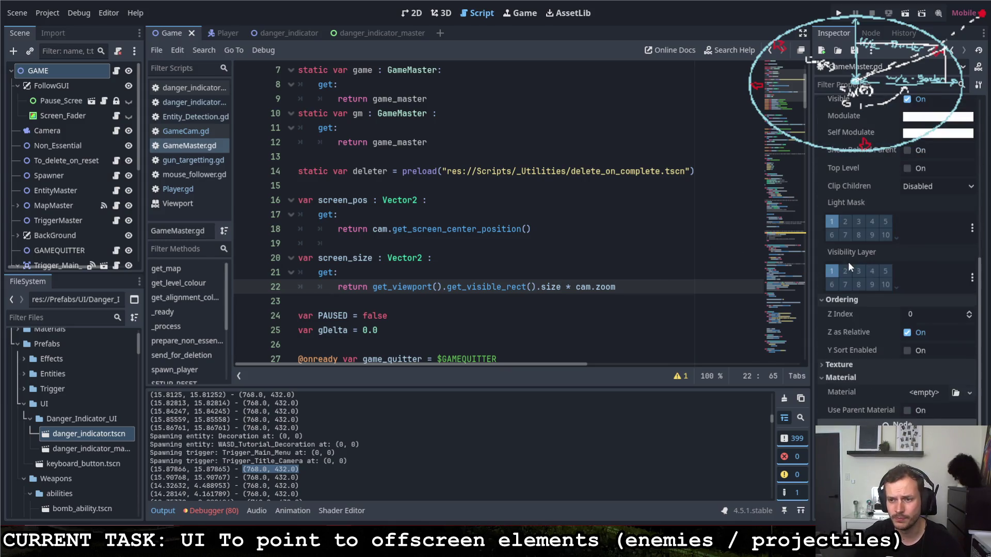
scroll(852, 256, "up", 5)
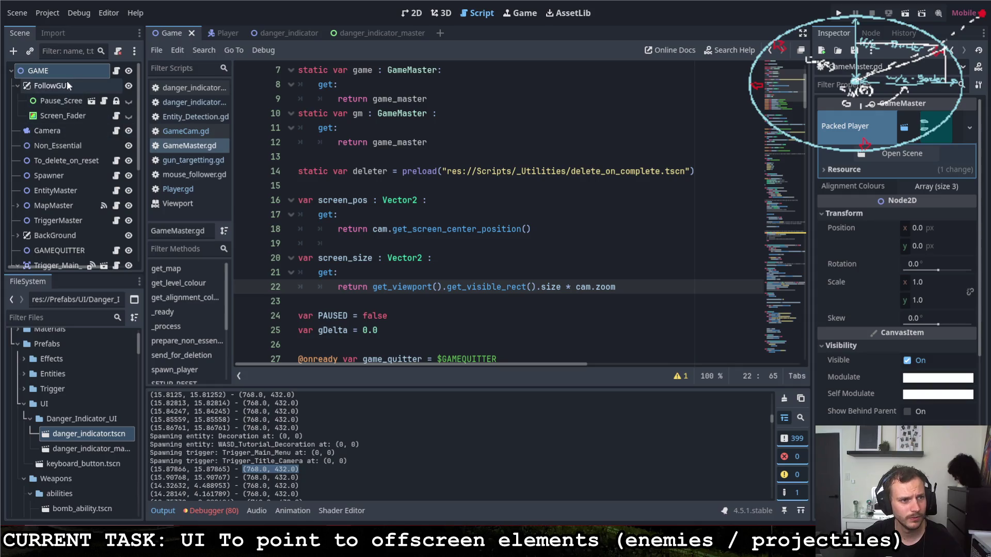
left_click(55, 130)
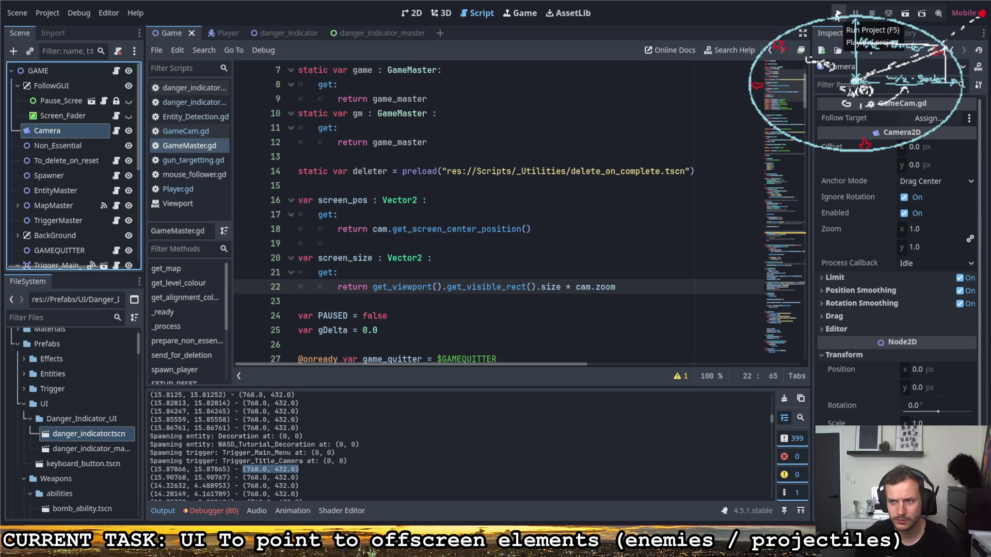
Run the game to check the red danger arrows, then close it and scroll the Output log.
left_click(837, 15)
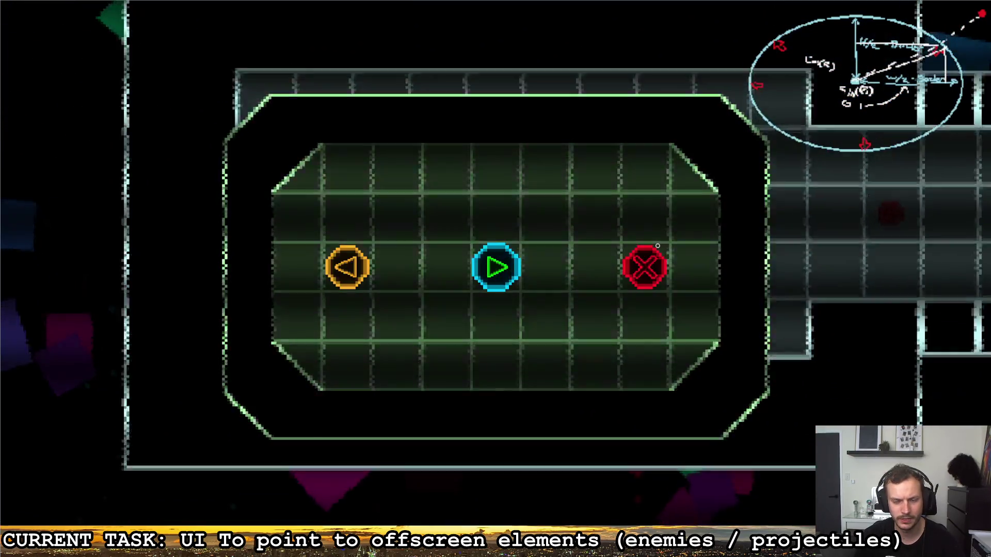
left_click(646, 265)
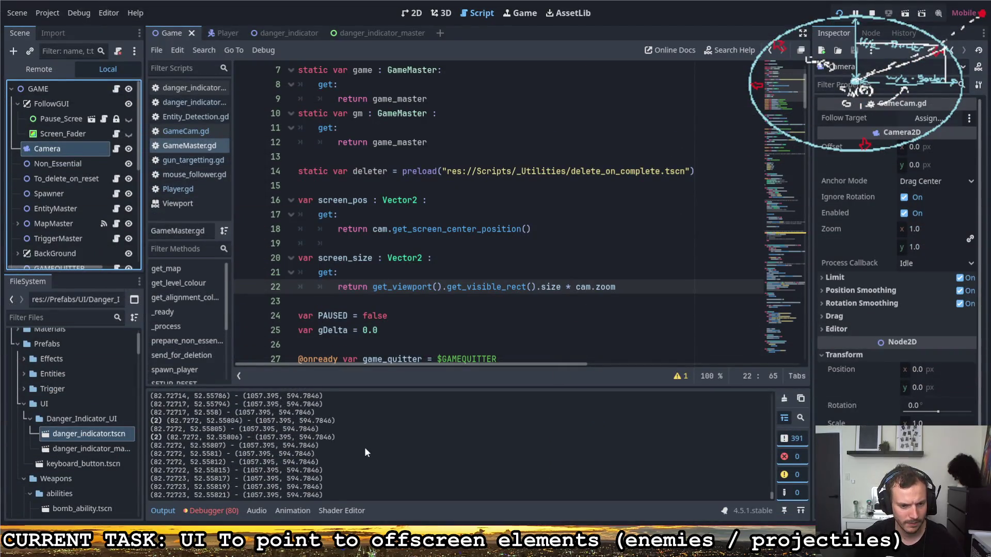
scroll(299, 455, "up", 10)
scroll(295, 451, "up", 15)
scroll(295, 441, "up", 5)
left_click_drag(772, 451, 774, 401)
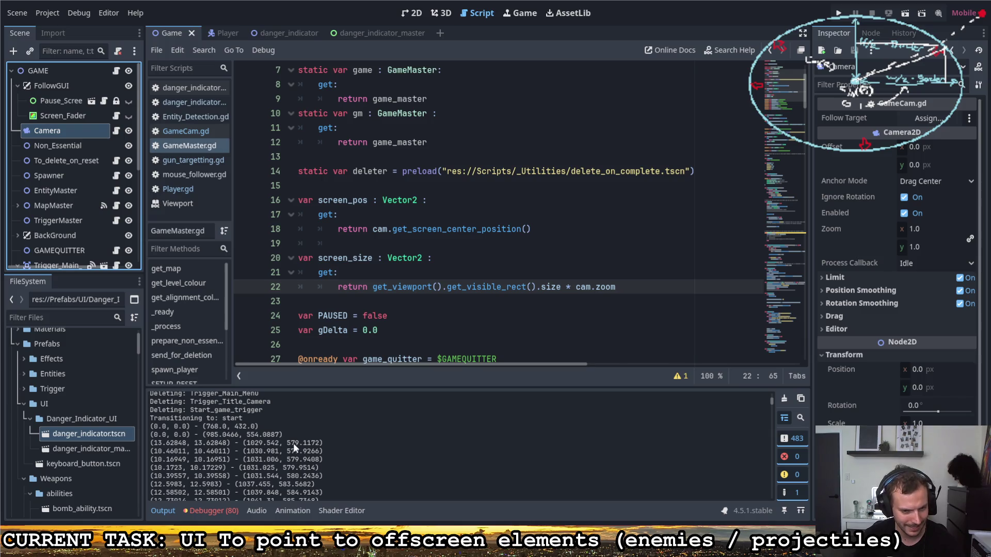
Select printed position pairs like (13.62848, 13.62848) - (1029.542, 579.1172) in the Output log.
left_click_drag(246, 442, 321, 444)
scroll(301, 450, "down", 5)
scroll(292, 454, "down", 10)
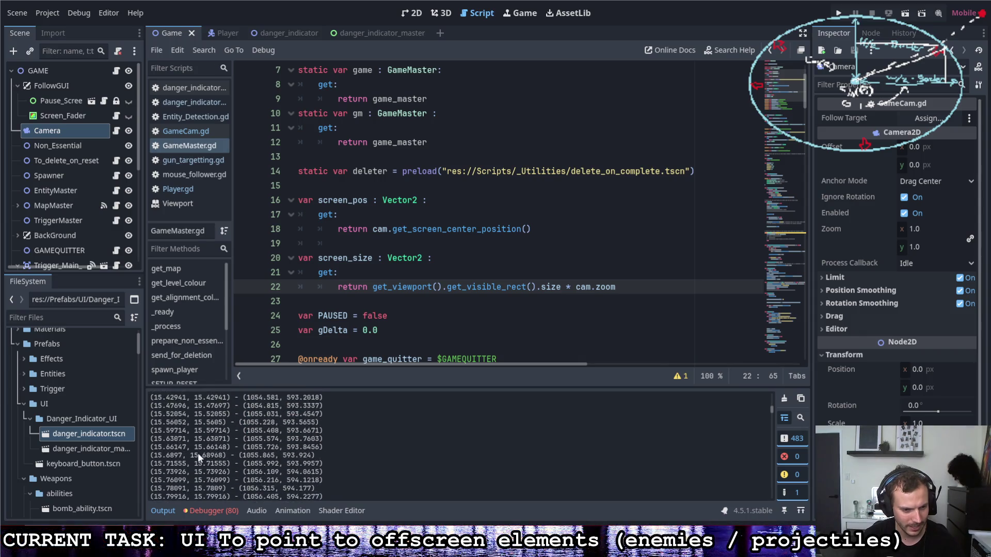
scroll(200, 459, "down", 1)
left_click_drag(199, 457, 326, 458)
scroll(299, 475, "up", 5)
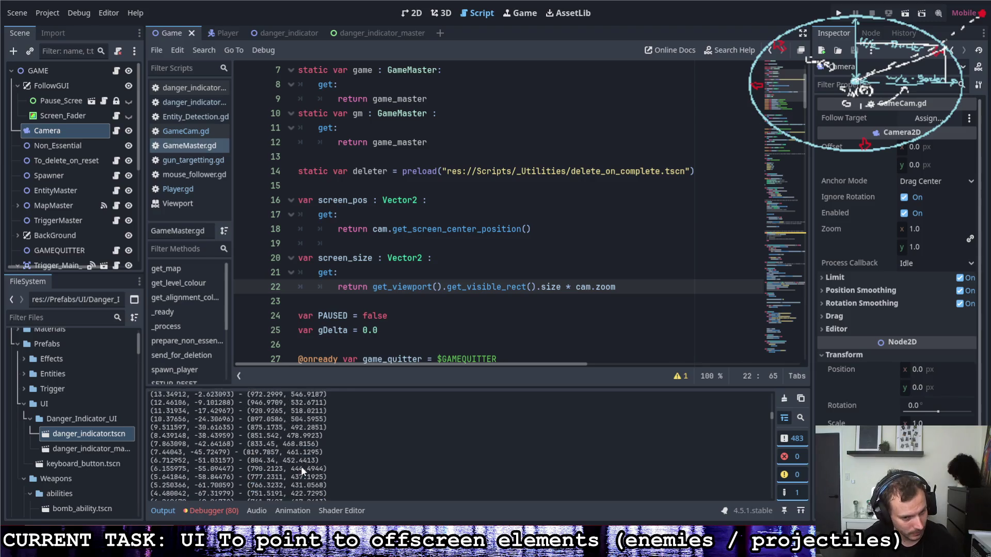
Change line 22 to divide the visible rect size by cam.zoom, then save and run with F5.
left_click(571, 287)
key("BackSpace")
type("/")
key("F5")
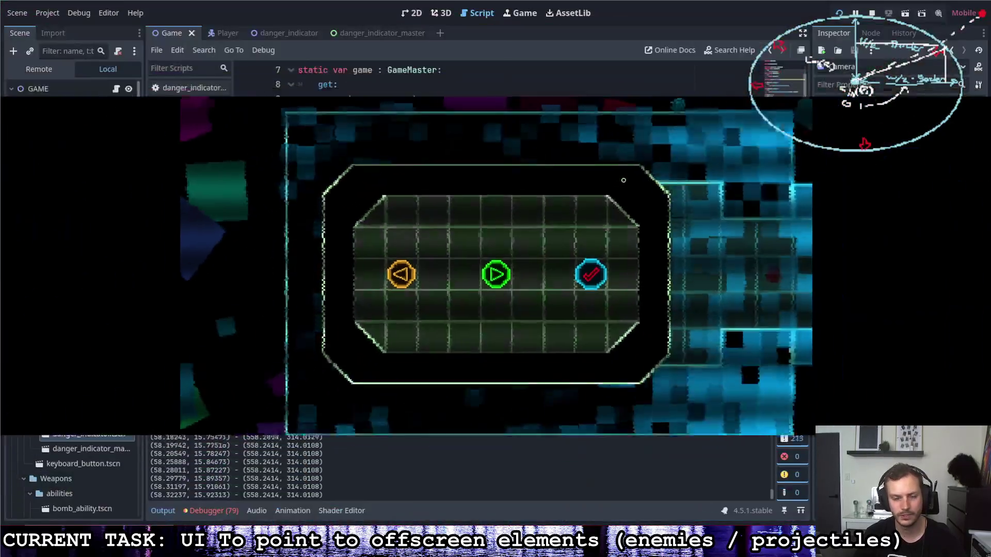
Close the game and compare new log positions like (1.283051, -90.64523) - (882.8033, 496.5769).
left_click(357, 477)
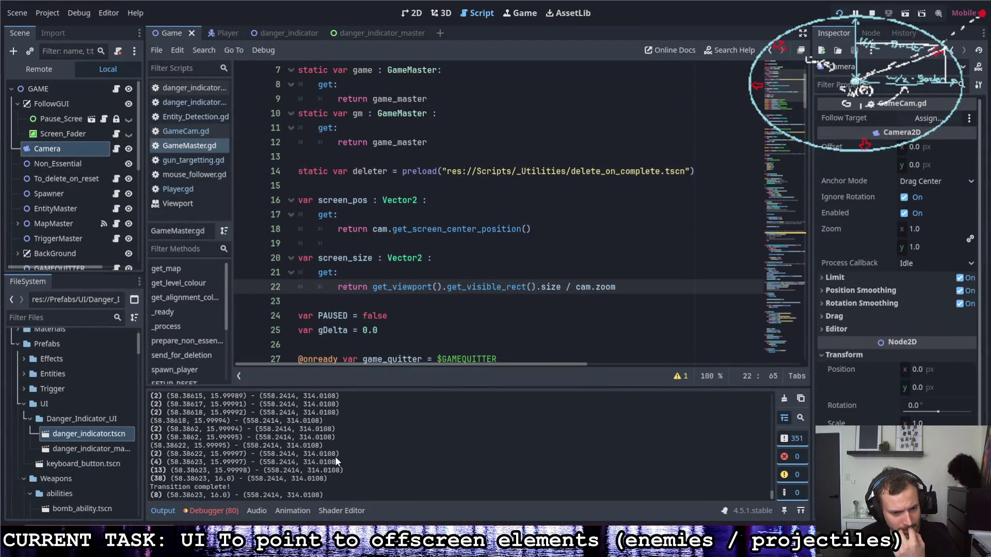
scroll(768, 481, "up", 20)
scroll(413, 434, "down", 10)
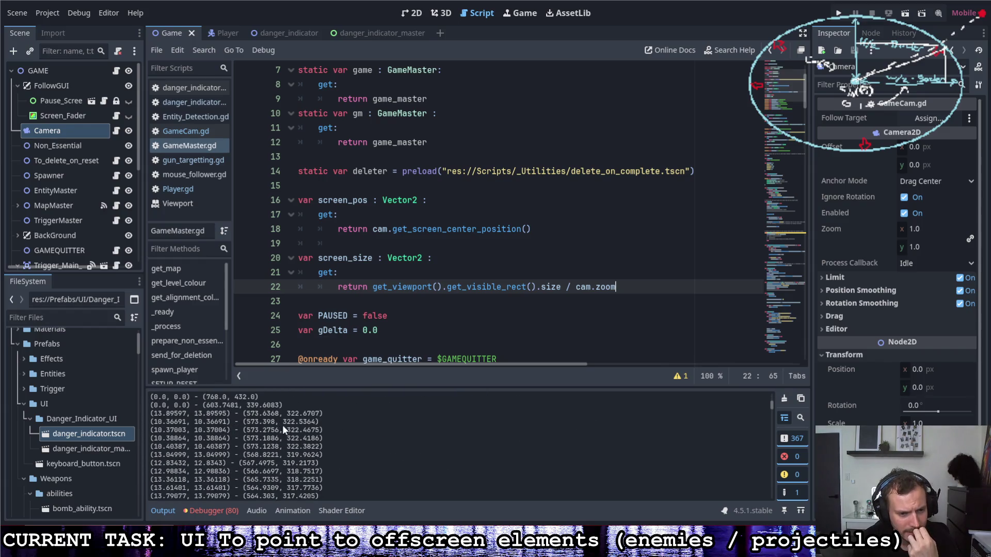
scroll(233, 450, "down", 5)
scroll(234, 451, "down", 10)
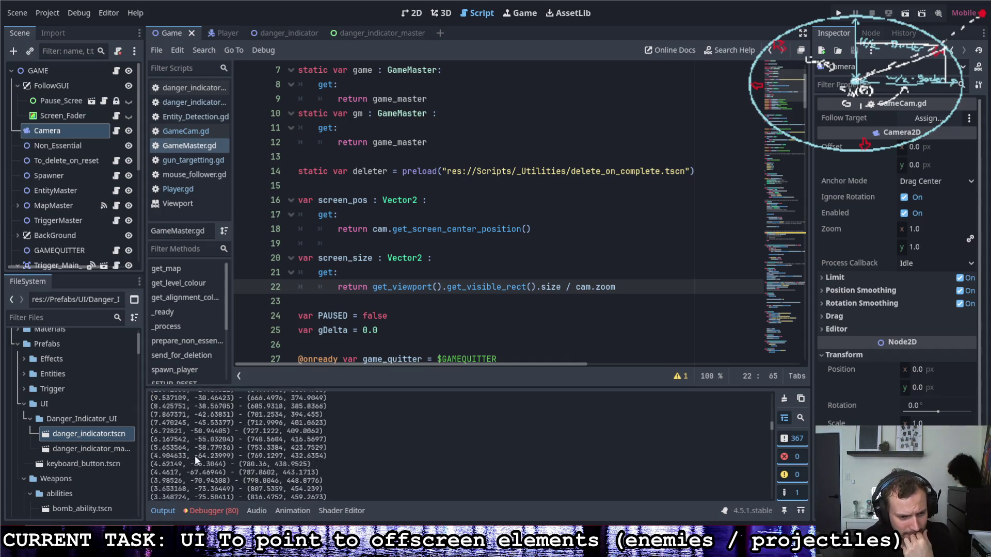
left_click_drag(233, 454, 162, 453)
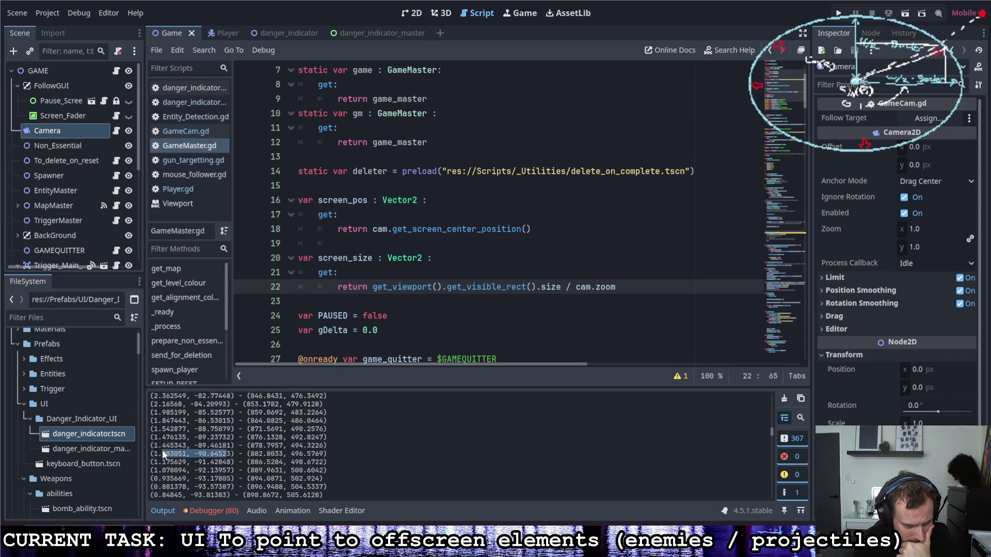
left_click_drag(251, 454, 326, 453)
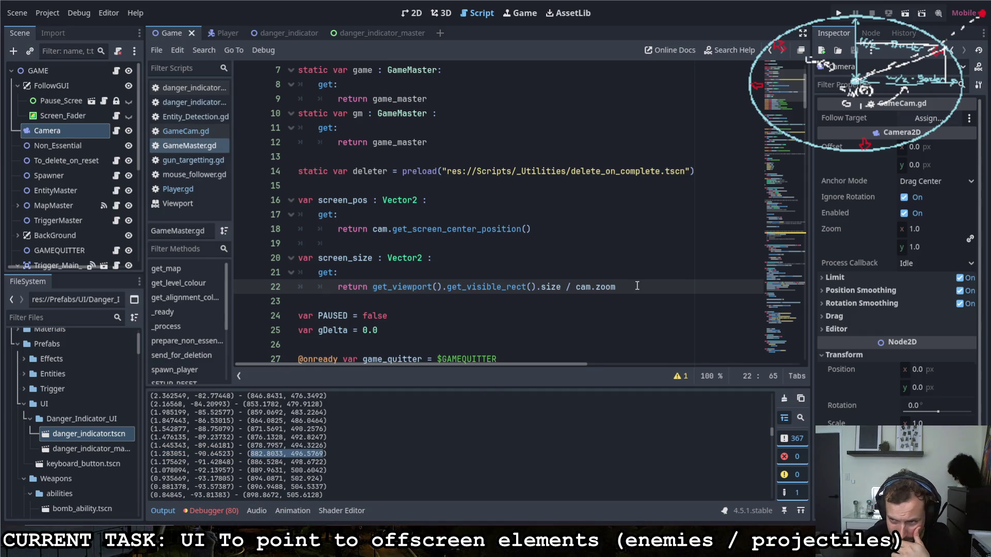
left_click(44, 132)
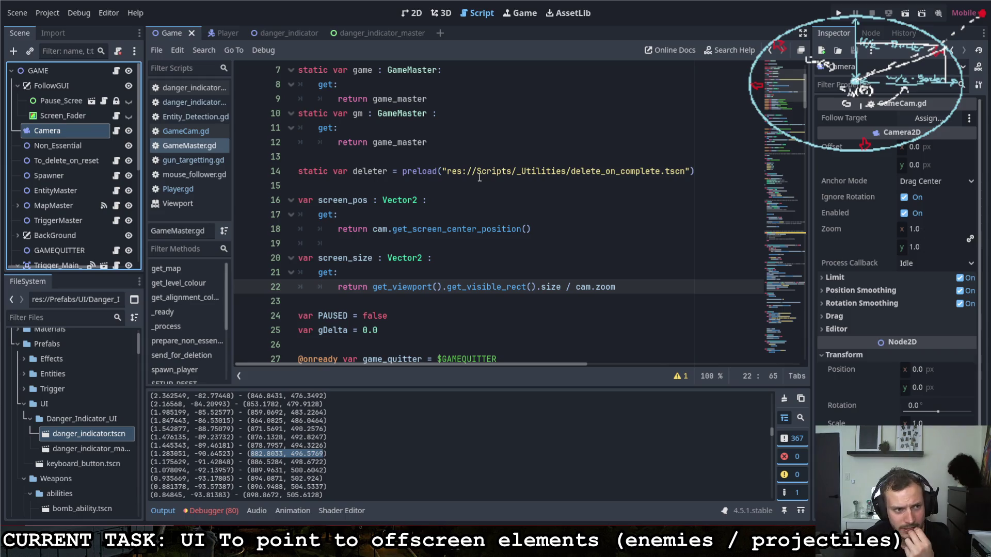
scroll(283, 444, "up", 1)
scroll(284, 444, "up", 15)
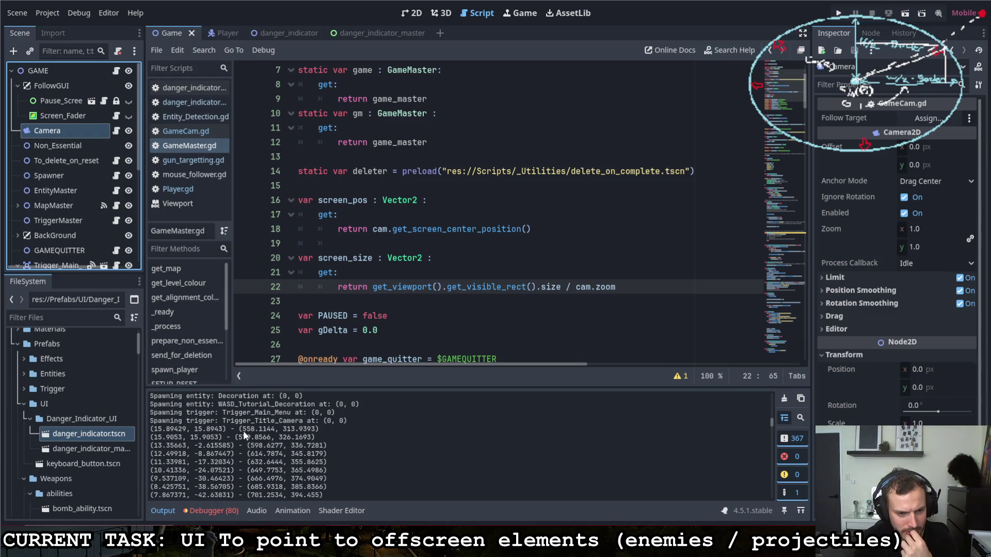
left_click_drag(240, 429, 311, 441)
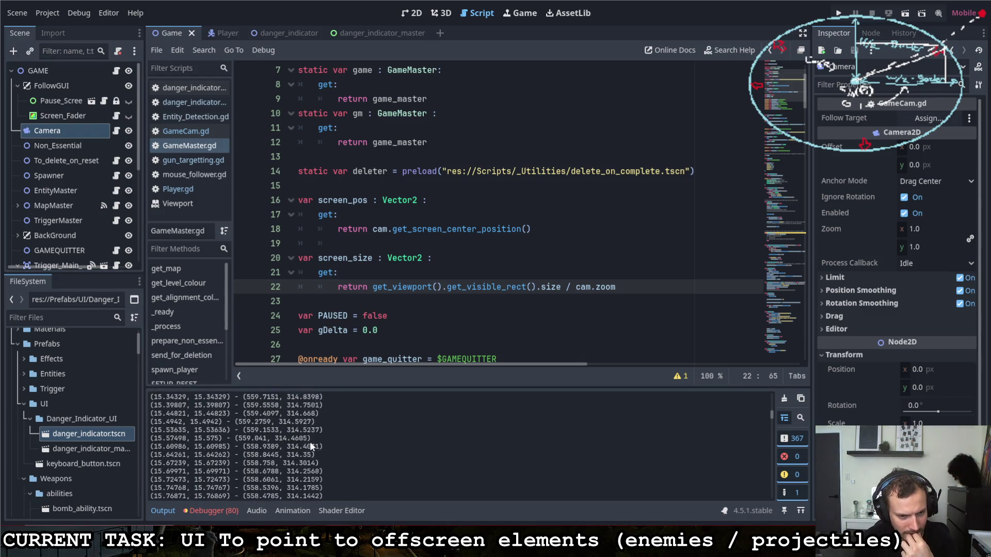
scroll(292, 440, "up", 15)
scroll(292, 438, "down", 2)
scroll(252, 421, "up", 1)
left_click_drag(248, 411, 319, 416)
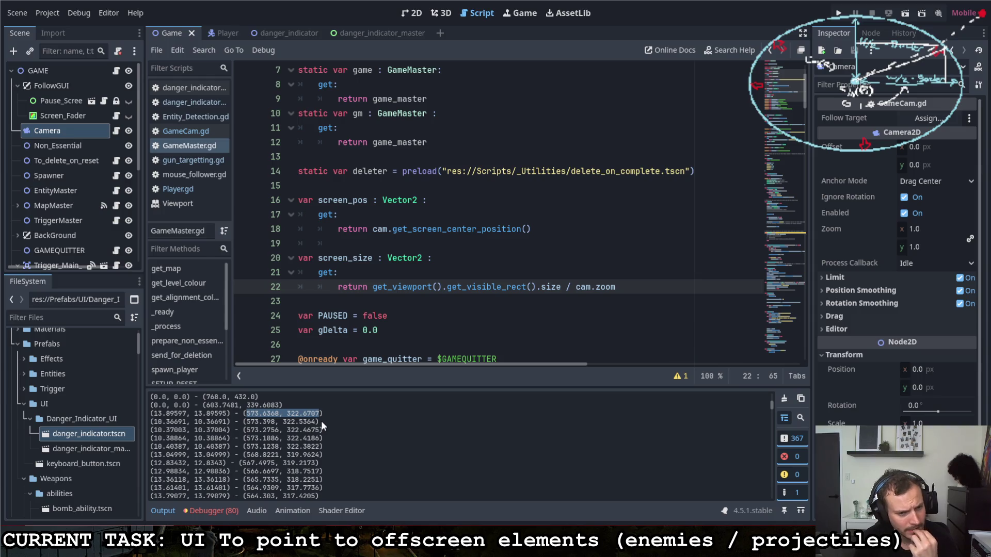
left_click_drag(230, 413, 150, 415)
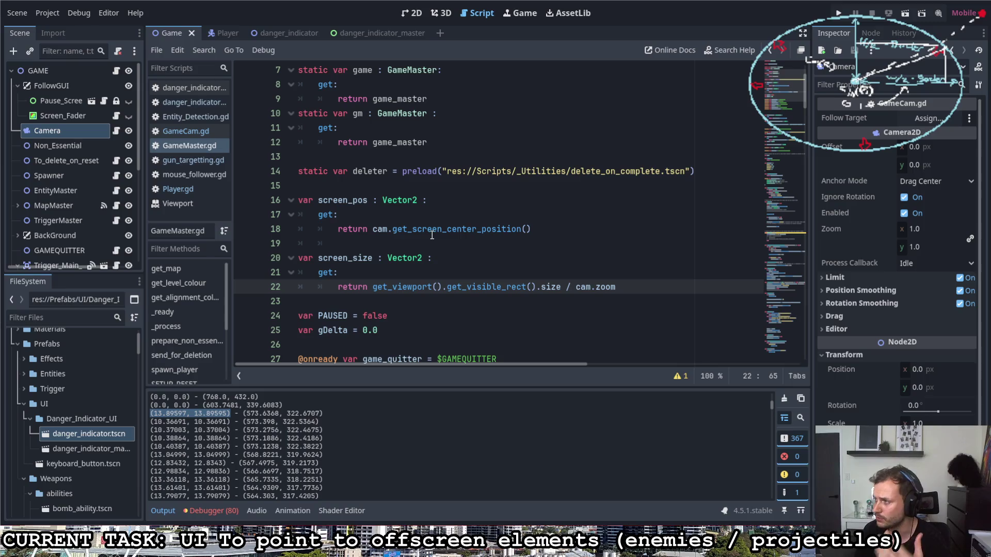
mouse_move(432, 235)
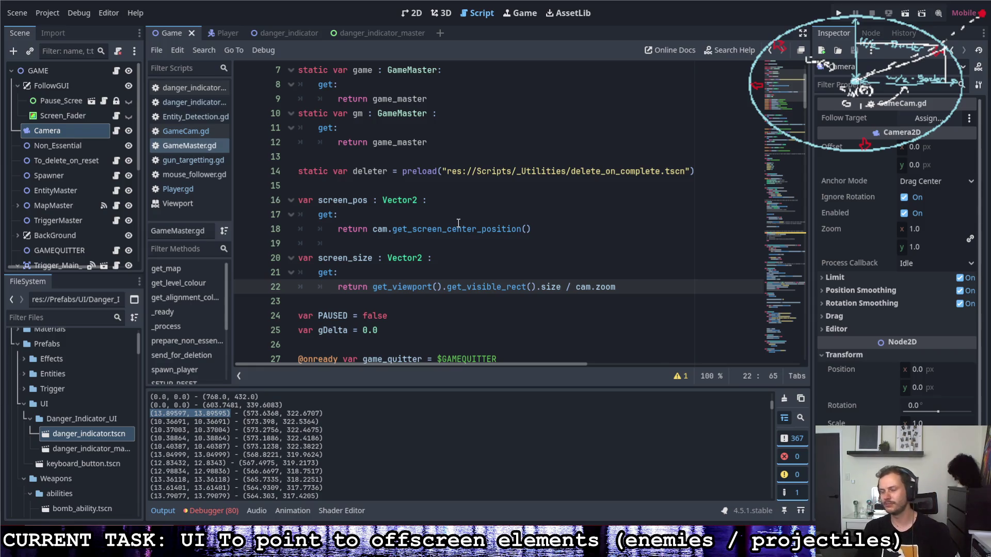
left_click(527, 229)
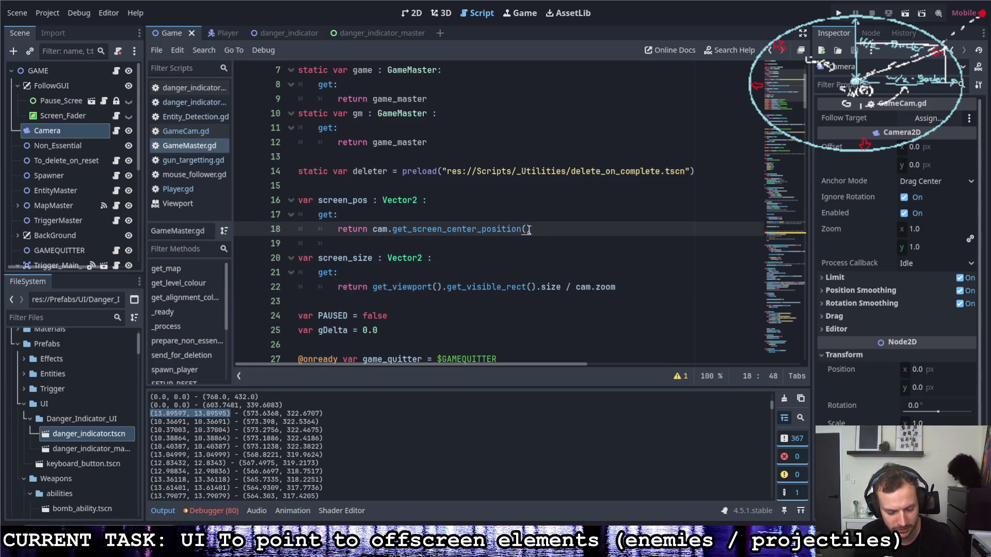
Review the line 22 expression: visible rect size divided by cam.zoom.
left_click(627, 288)
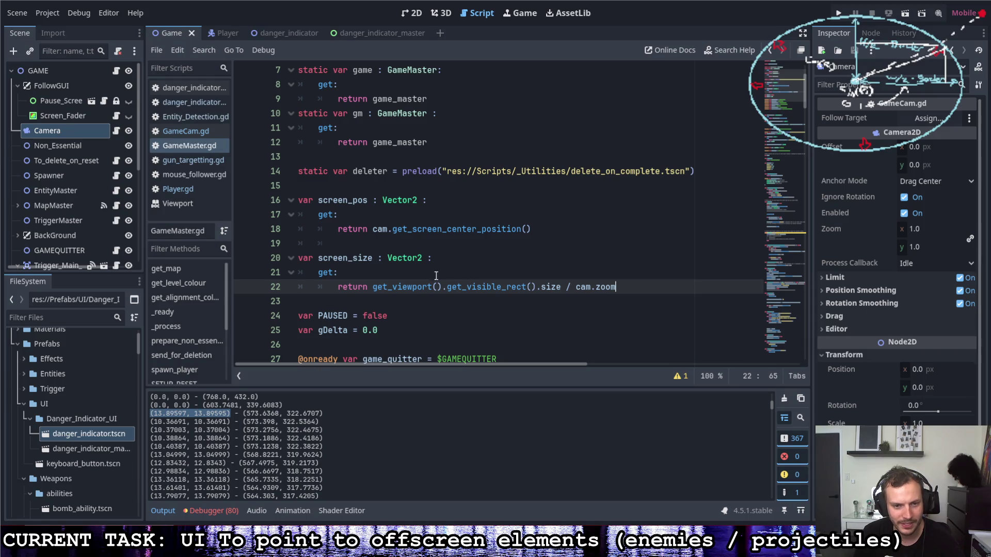
left_click_drag(372, 287, 626, 288)
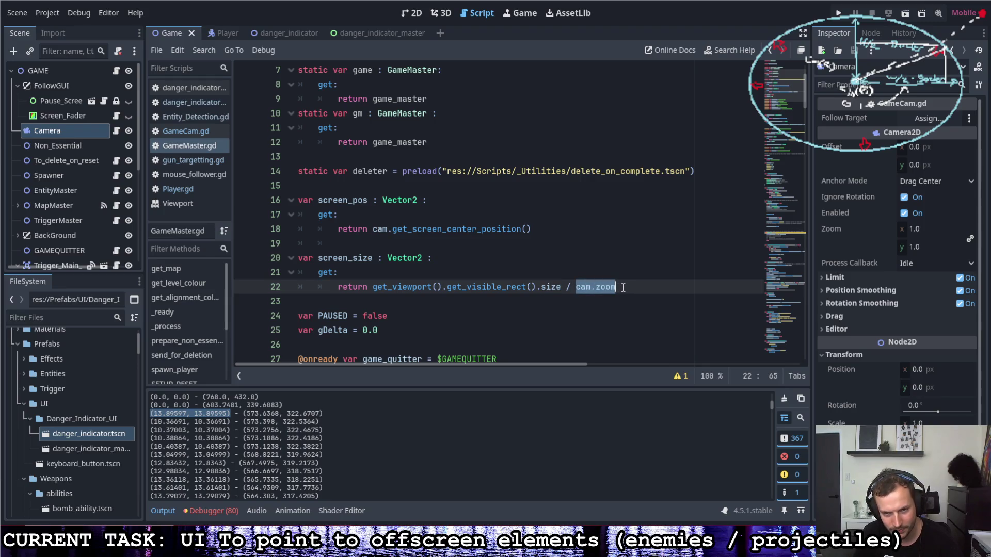
left_click(454, 287)
mouse_move(456, 286)
left_mouse_down()
mouse_move(536, 287)
mouse_move(432, 288)
mouse_move(446, 289)
left_mouse_up()
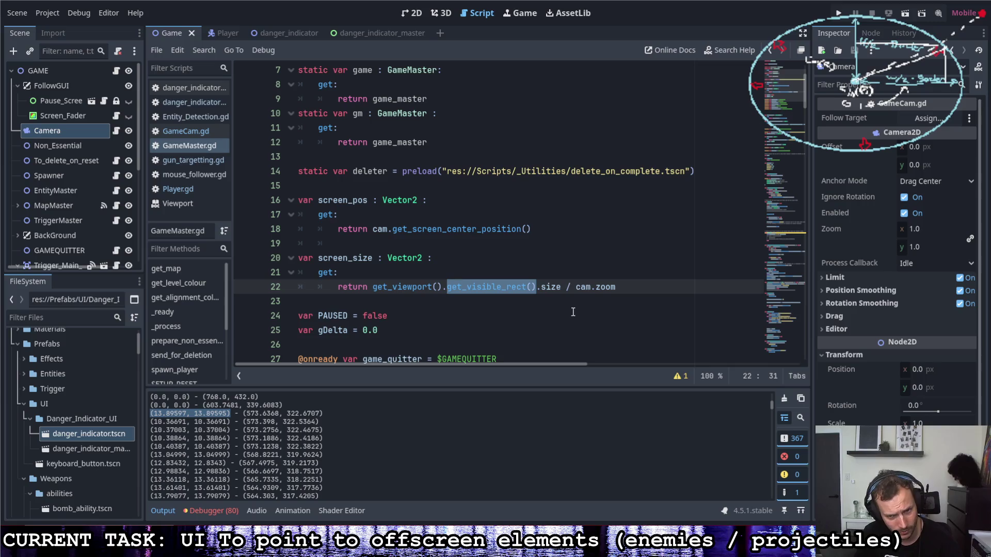
left_click(548, 288)
double_click(549, 288)
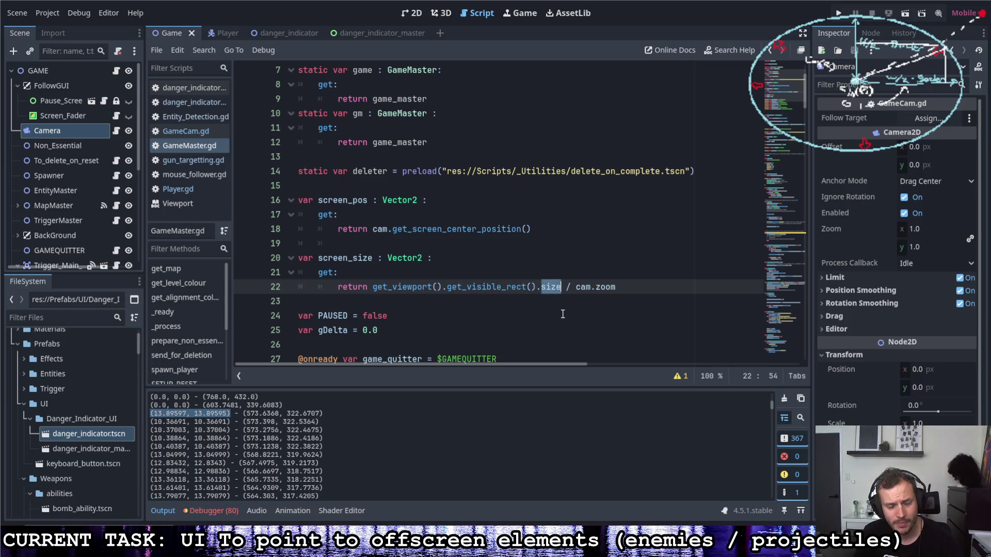
left_click_drag(617, 288, 566, 288)
left_click(617, 287)
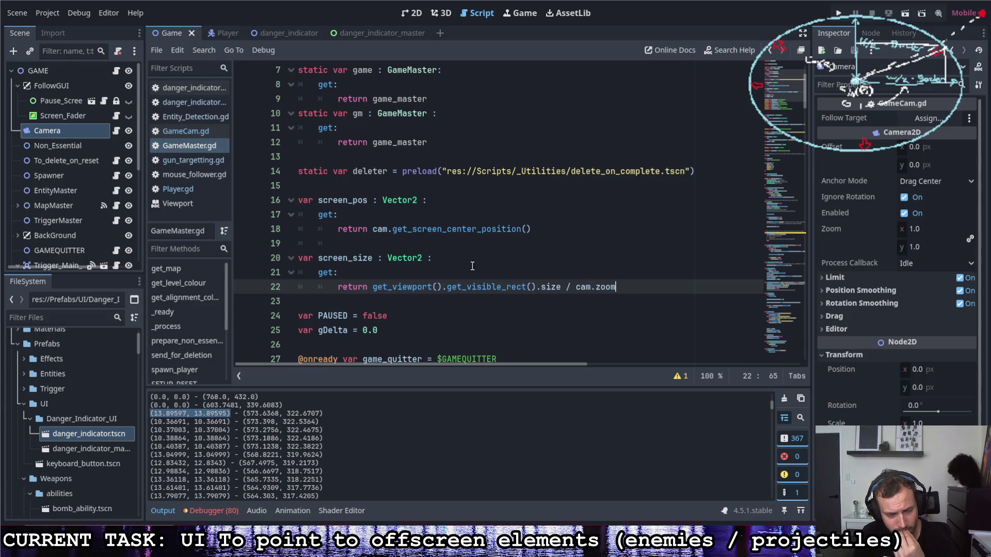
Delete the stray whitespace on blank line 19, then bring up the danger_indicator_master script.
left_click_drag(361, 243, 244, 243)
key("BackSpace")
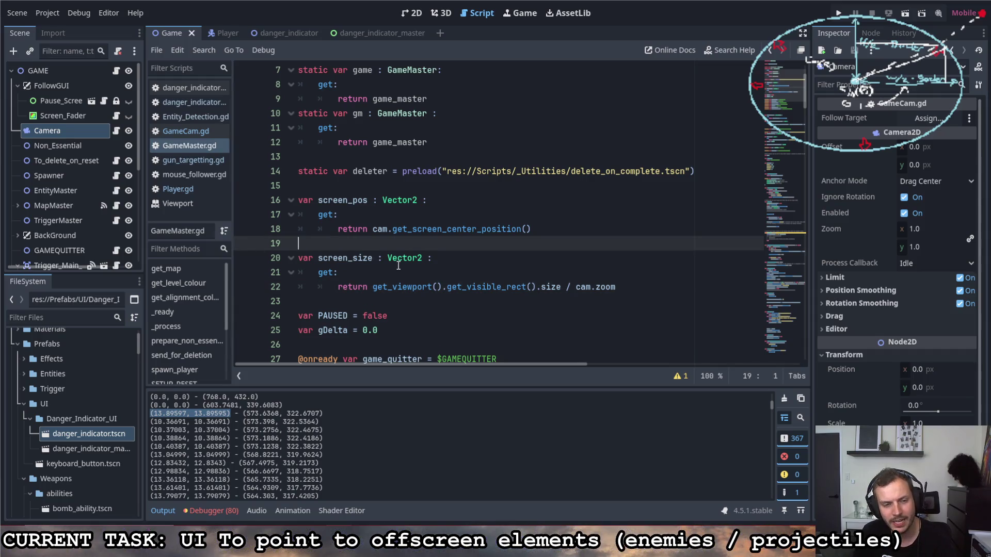
left_click(332, 34)
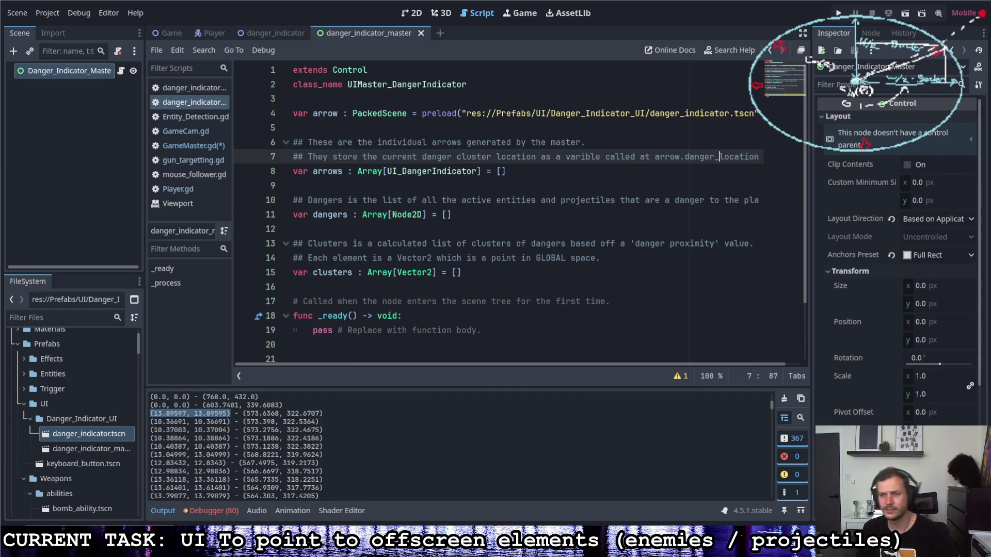
Scroll to the Inspector's Container Sizing settings, dismiss the property help, and switch to danger_indicator.
scroll(897, 355, "down", 4)
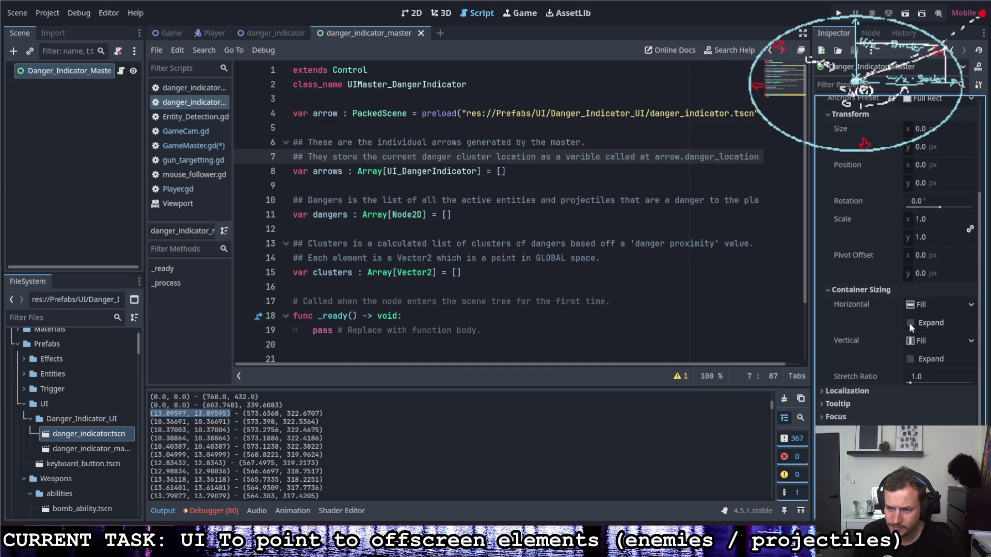
mouse_move(857, 305)
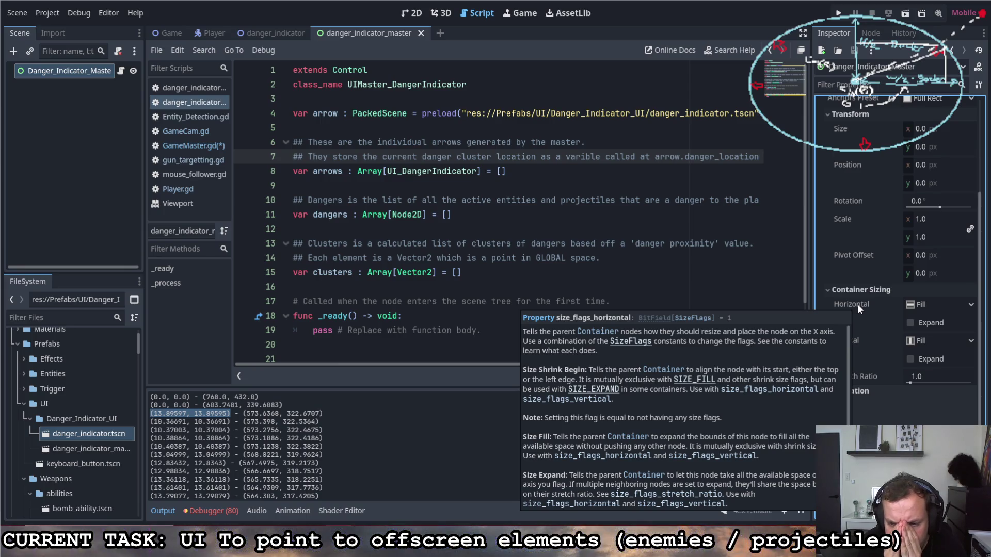
left_click(476, 200)
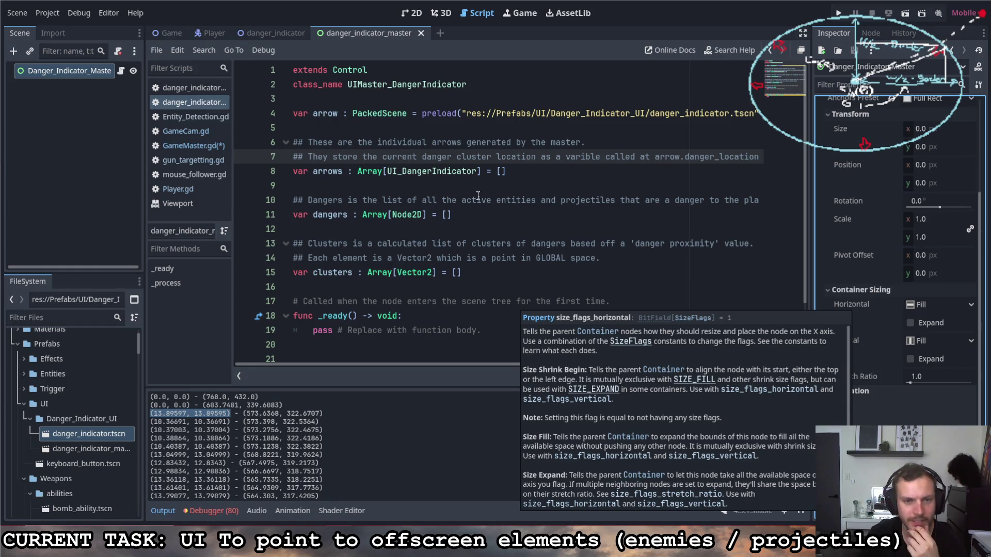
left_click(276, 34)
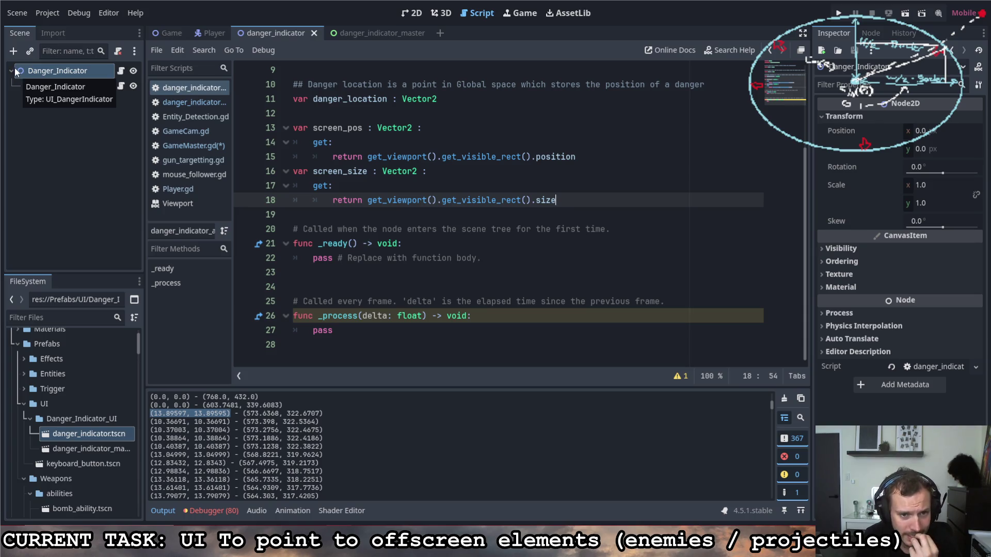
scroll(408, 230, "up", 3)
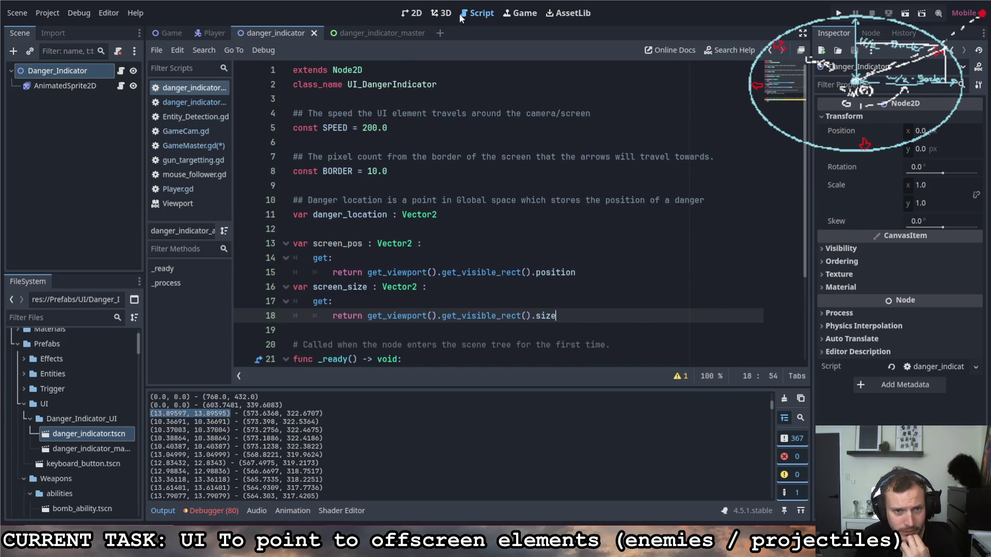
left_click(444, 173)
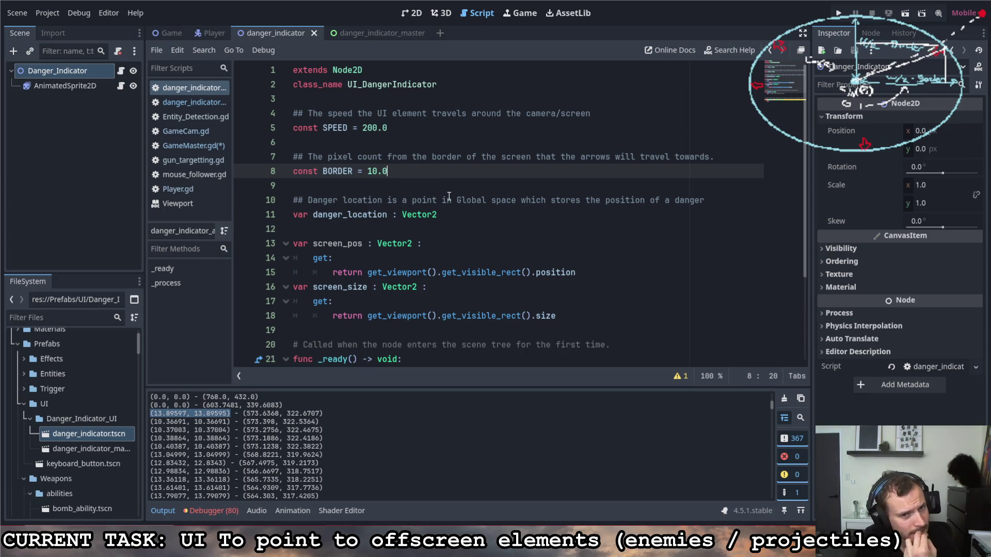
scroll(452, 214, "down", 1)
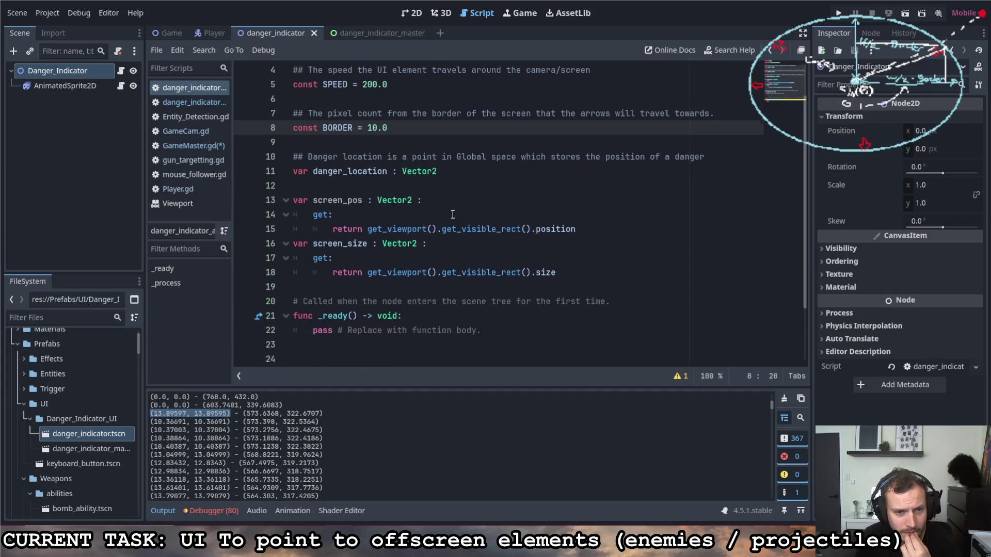
scroll(456, 214, "down", 1)
scroll(455, 214, "down", 1)
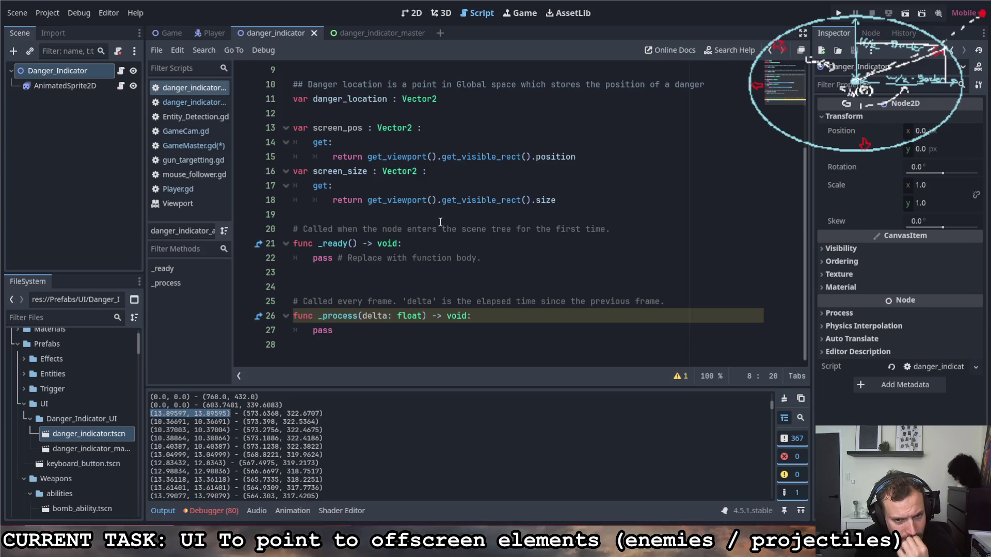
scroll(447, 232, "up", 3)
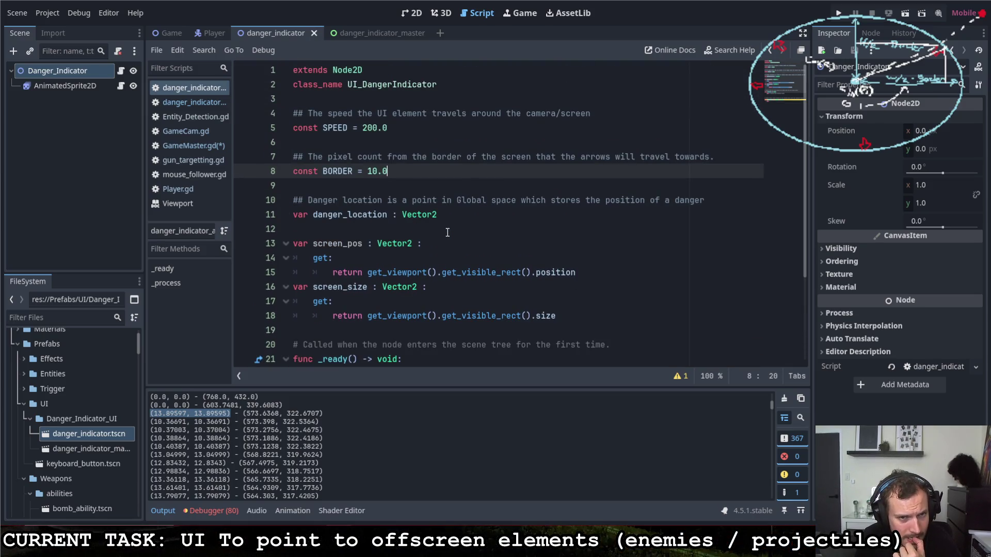
scroll(434, 215, "down", 3)
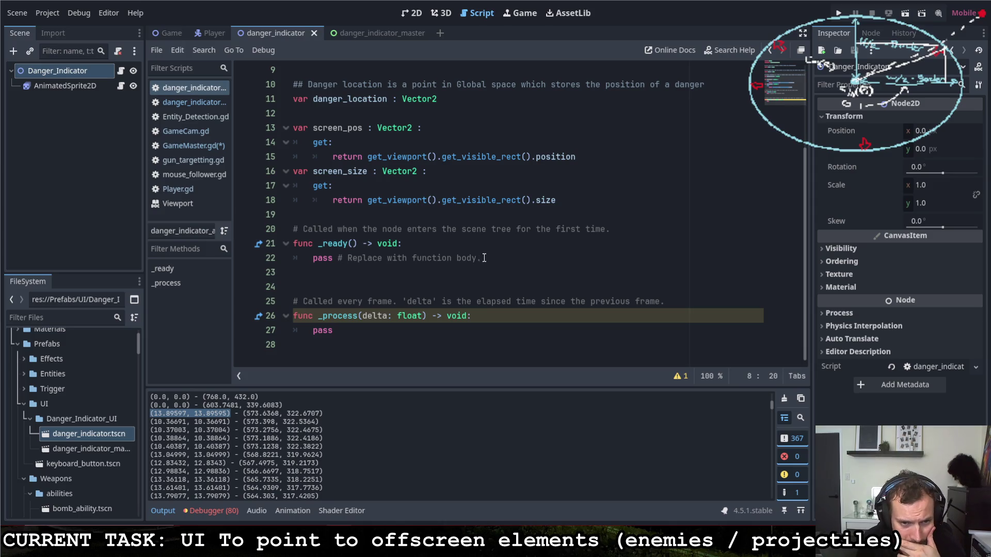
scroll(490, 248, "up", 3)
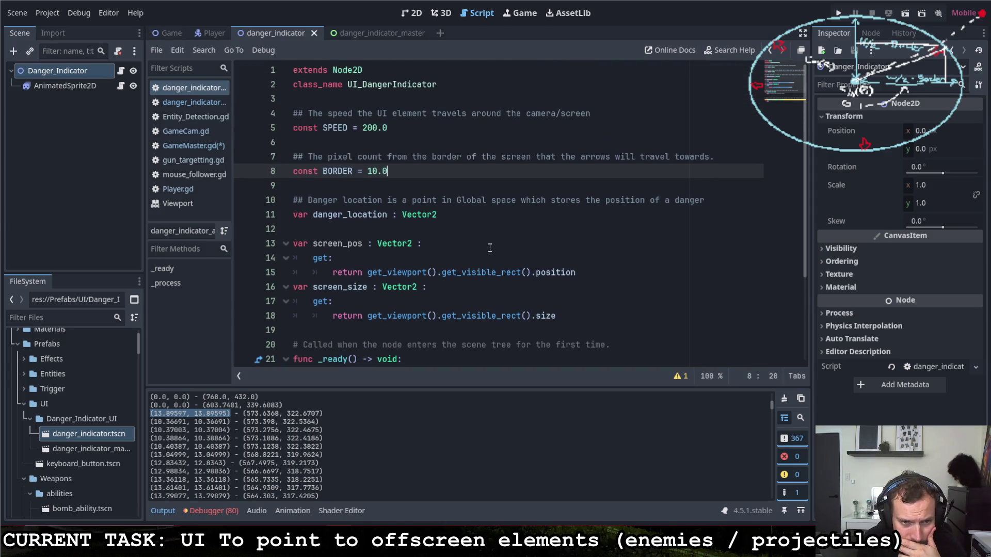
mouse_move(436, 215)
left_mouse_down()
mouse_move(292, 212)
mouse_move(294, 228)
left_mouse_up()
left_click(294, 200)
left_click(477, 214)
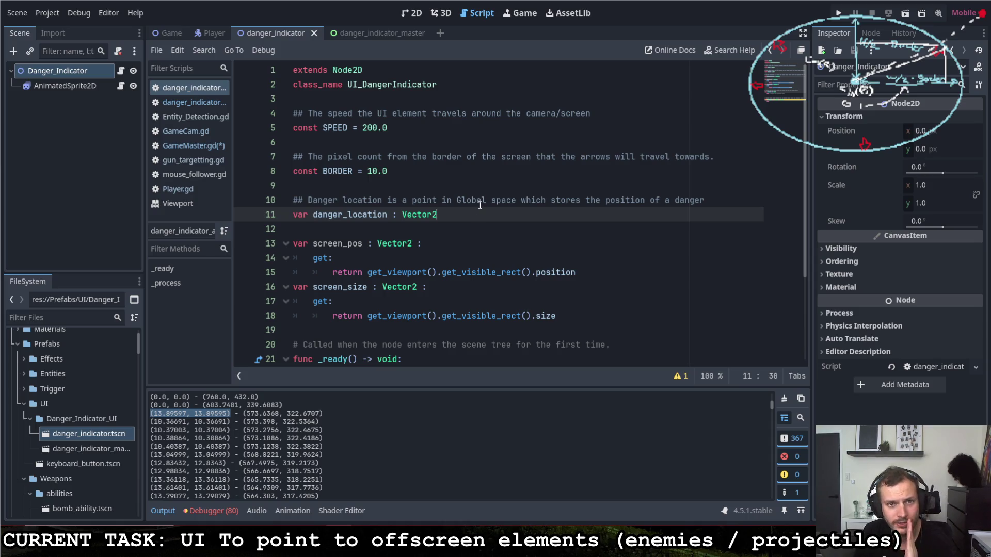
scroll(474, 209, "down", 3)
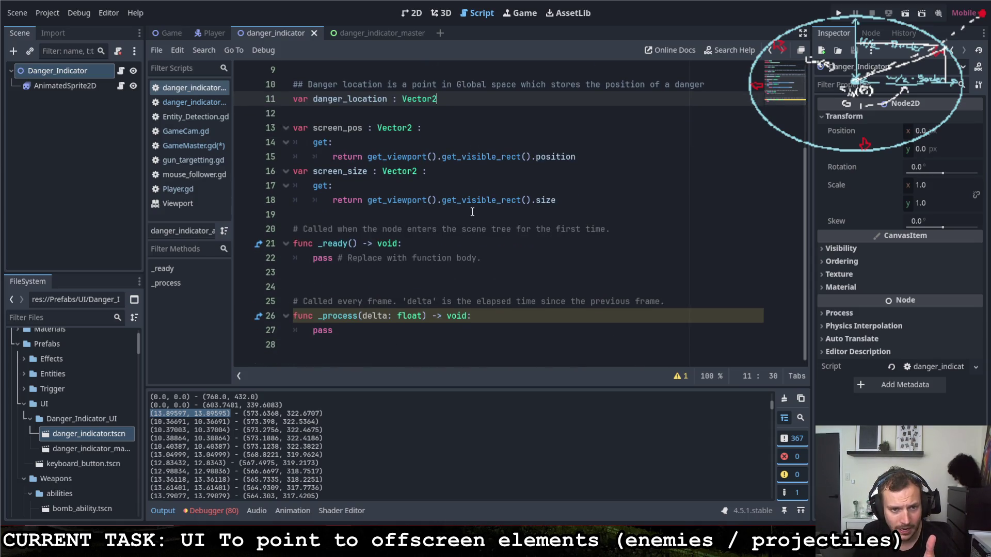
scroll(472, 212, "up", 1)
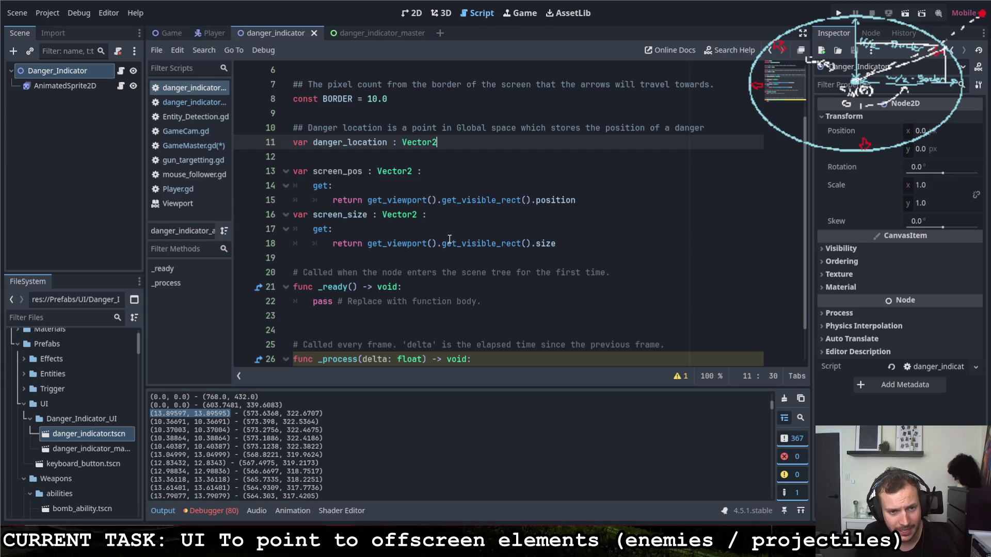
left_click_drag(412, 170, 299, 172)
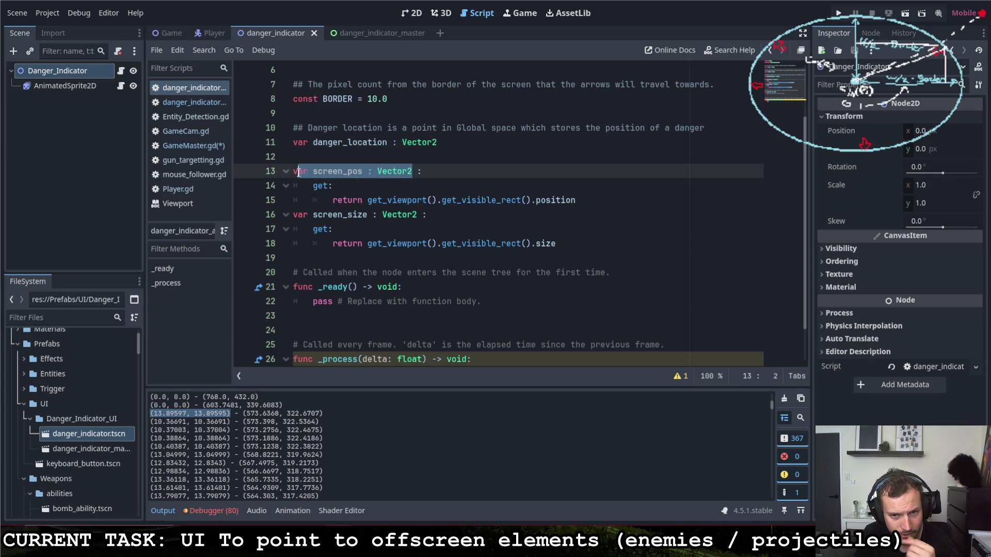
left_click_drag(575, 201, 368, 200)
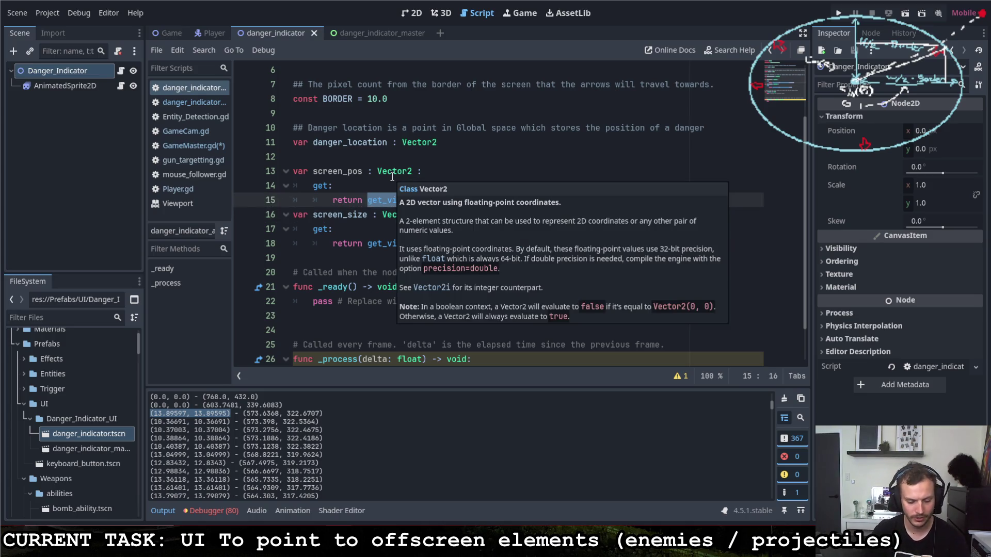
Make the getters on lines 15 and 18 return GameMaster.gm.screen_pos and GameMaster.gm.screen_size.
key("BackSpace")
type("GameMaster.gm.")
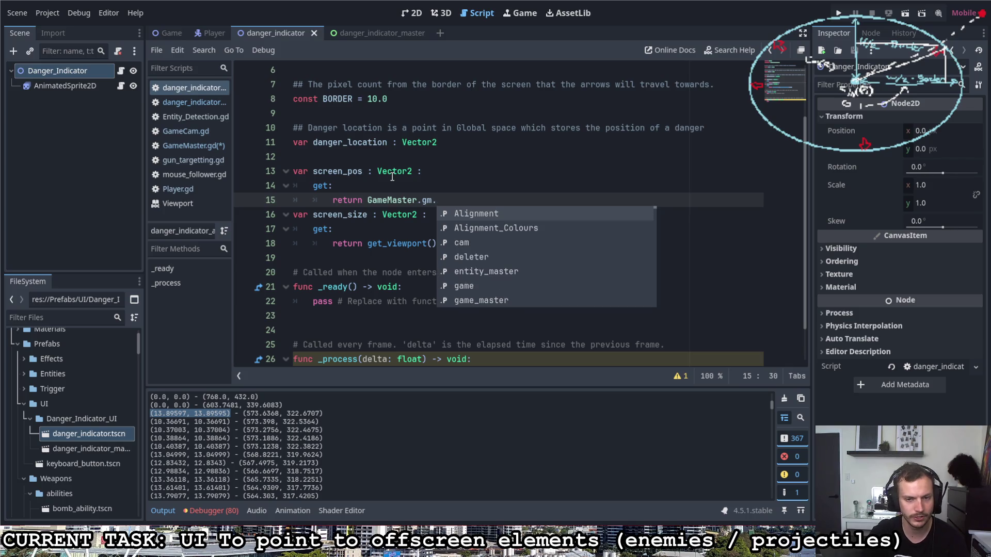
type("screen_")
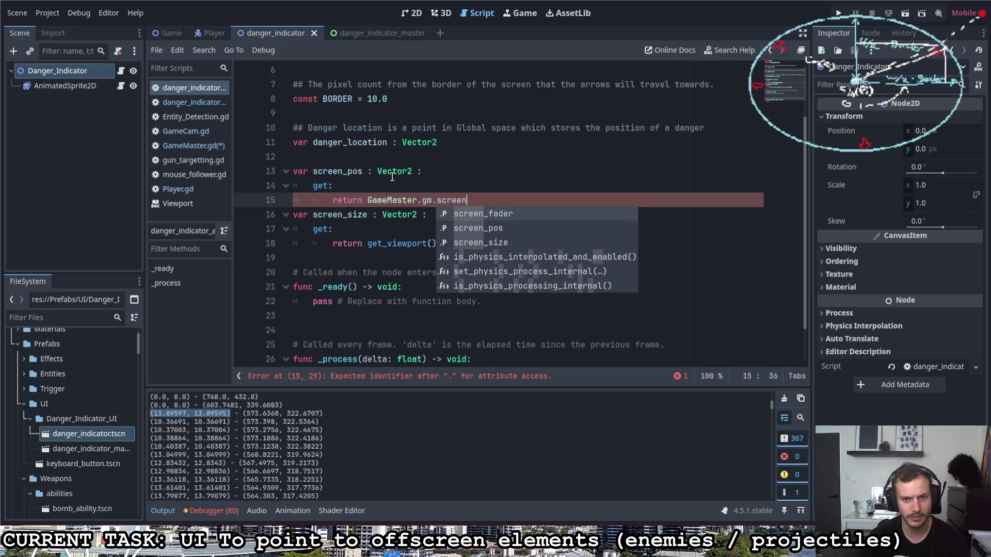
key("Return")
left_click_drag(487, 200, 366, 200)
key("ctrl+c")
left_click_drag(556, 244, 367, 244)
key("ctrl+v")
key("BackSpace")
key("BackSpace")
key("BackSpace")
type("size")
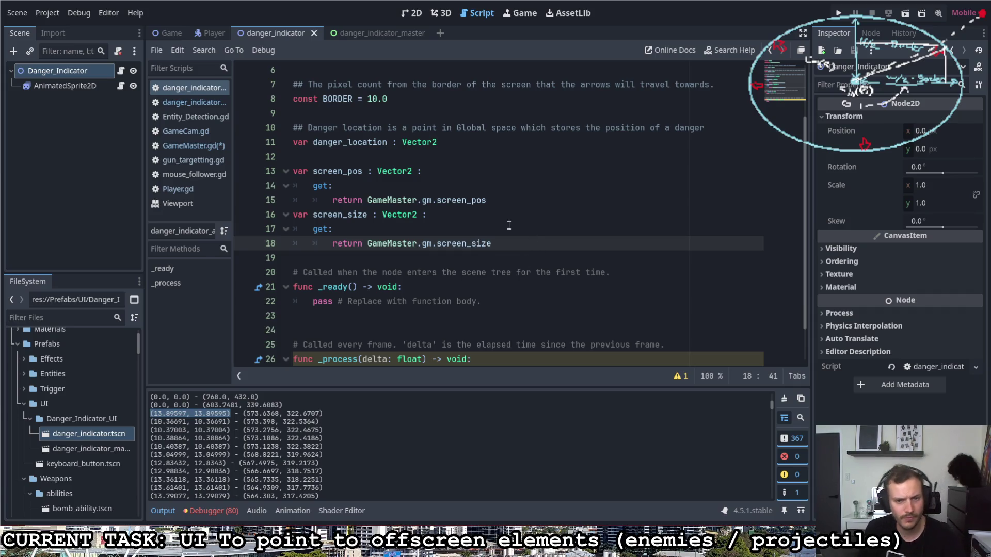
Select the pass placeholder in the _process function.
left_click(510, 255)
scroll(413, 289, "down", 1)
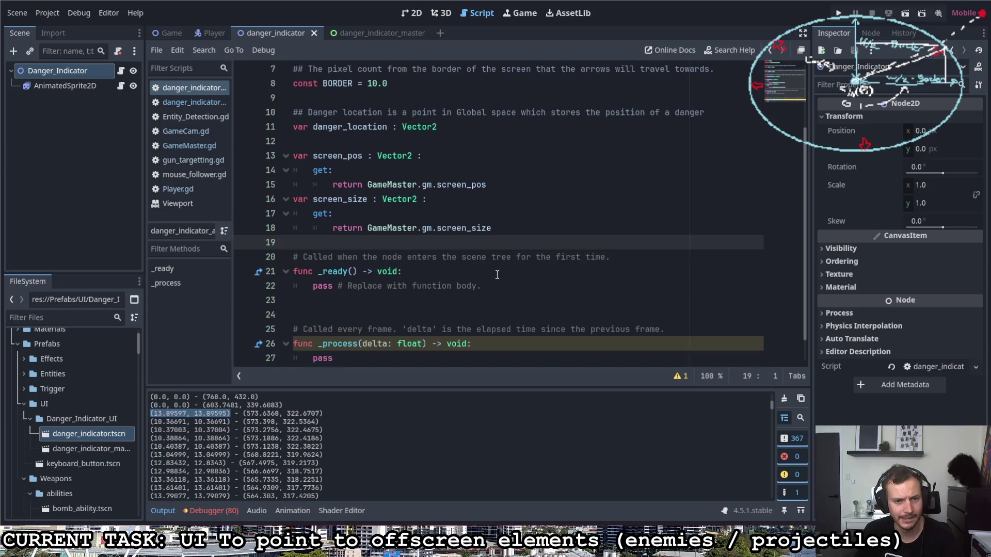
left_click(349, 330)
double_click(349, 330)
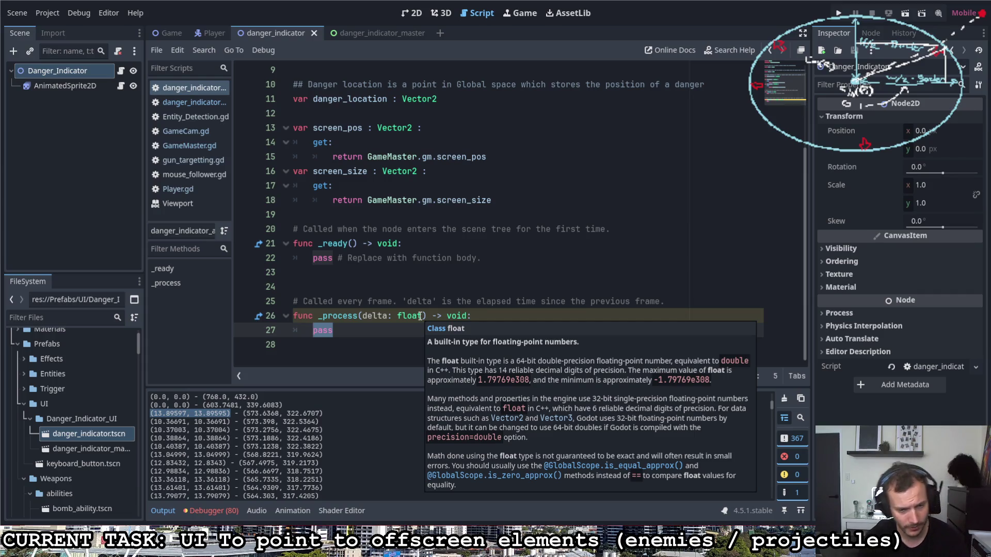
scroll(286, 264, "up", 3)
Declare a new var danger_angle of type float below the screen getters.
left_click(429, 228)
left_click(479, 330)
key("Return")
key("Return")
key("Up")
type("var")
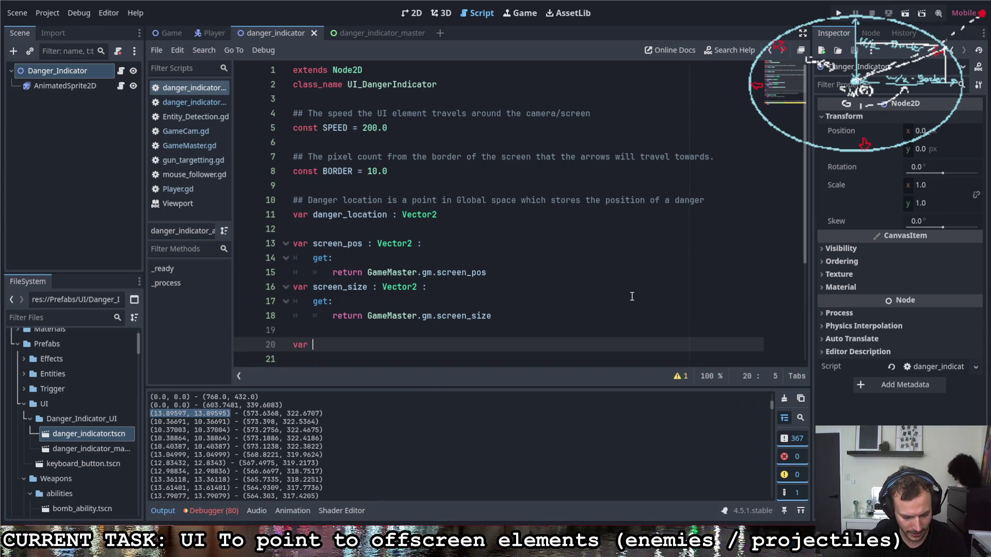
type("danger_")
type("s")
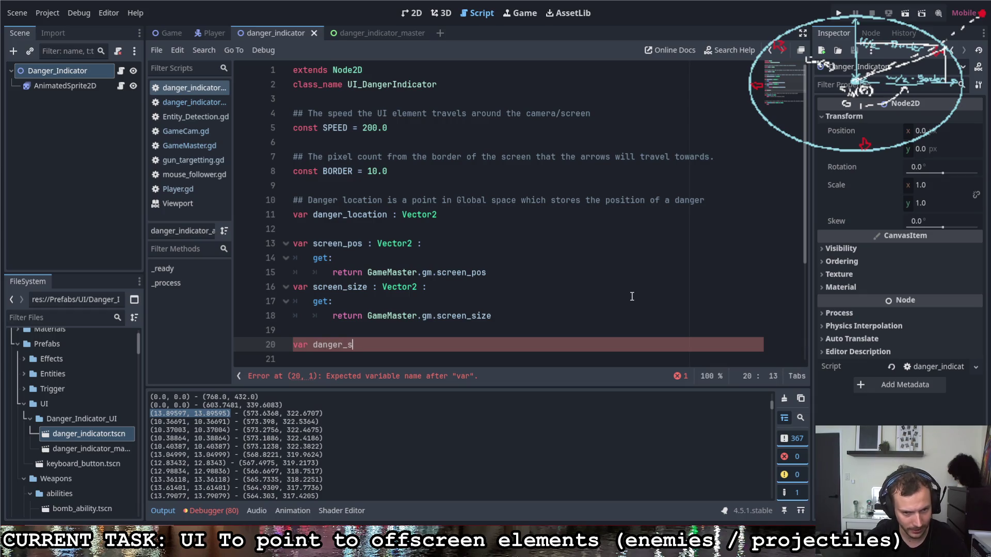
key("BackSpace")
type("angle : float :")
key("BackSpace")
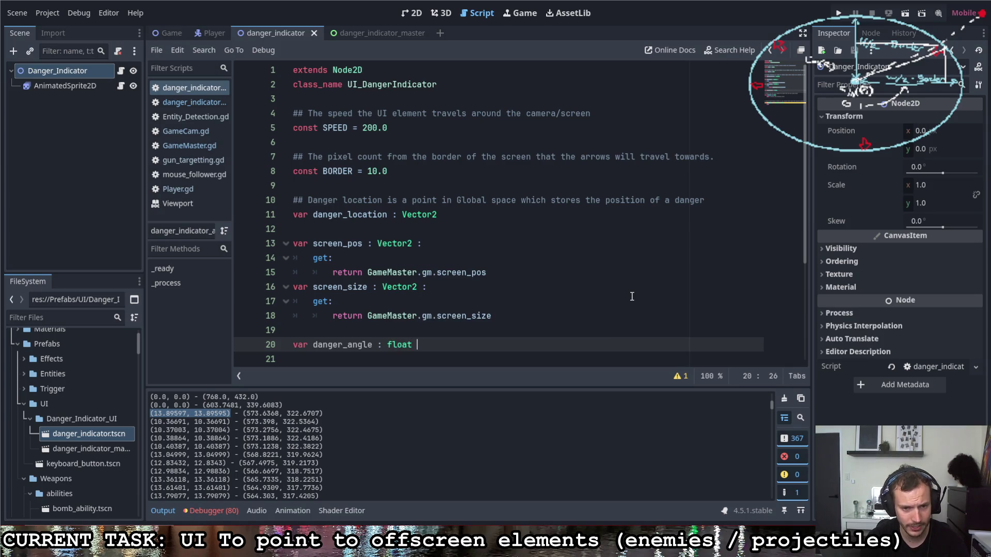
key("BackSpace")
key("BackSpace")
key("BackSpace")
type("Flao")
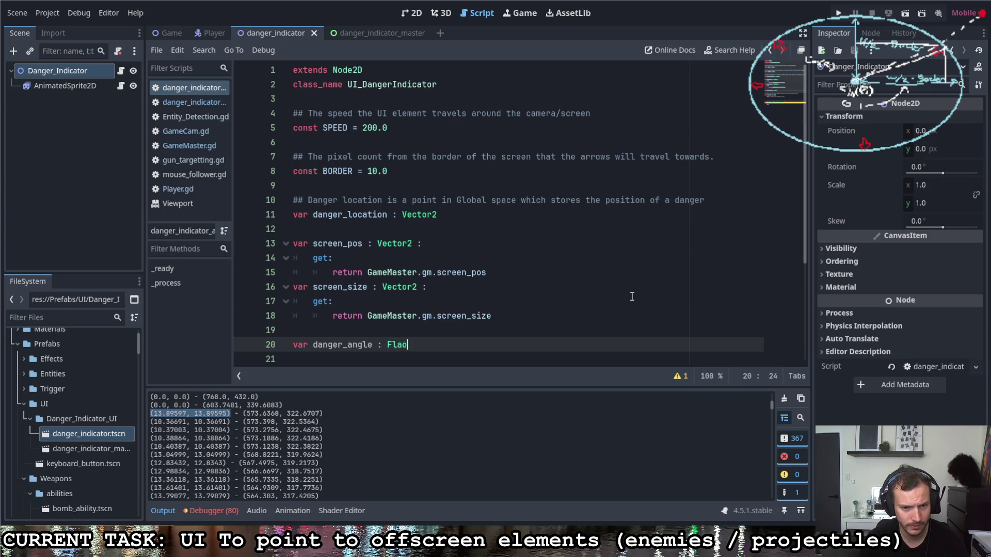
key("BackSpace")
key("BackSpace")
key("BackSpace")
type("float :")
Give danger_angle a getter returning (-screen_pos + danger_location).angle().
key("Return")
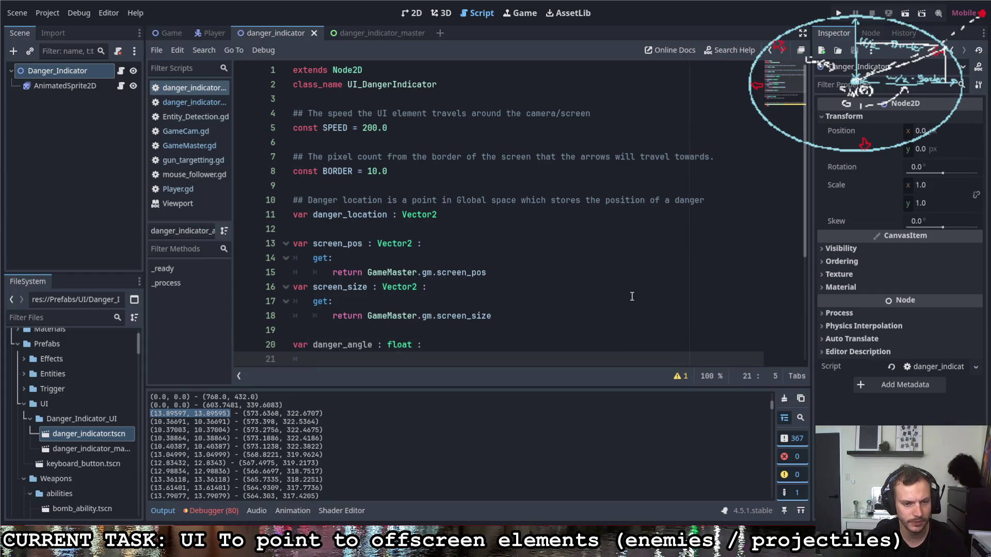
type("get:")
key("Return")
type("return ")
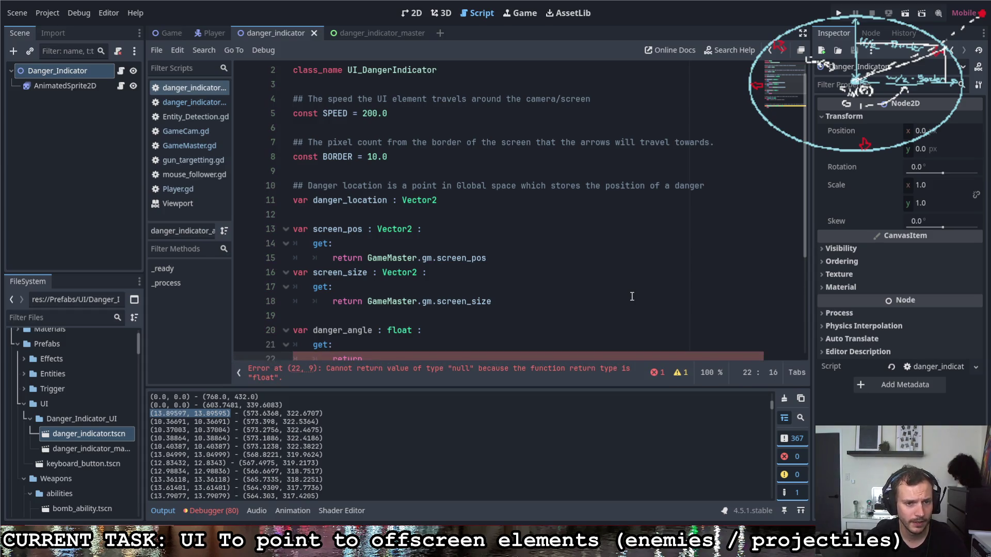
type("-screen")
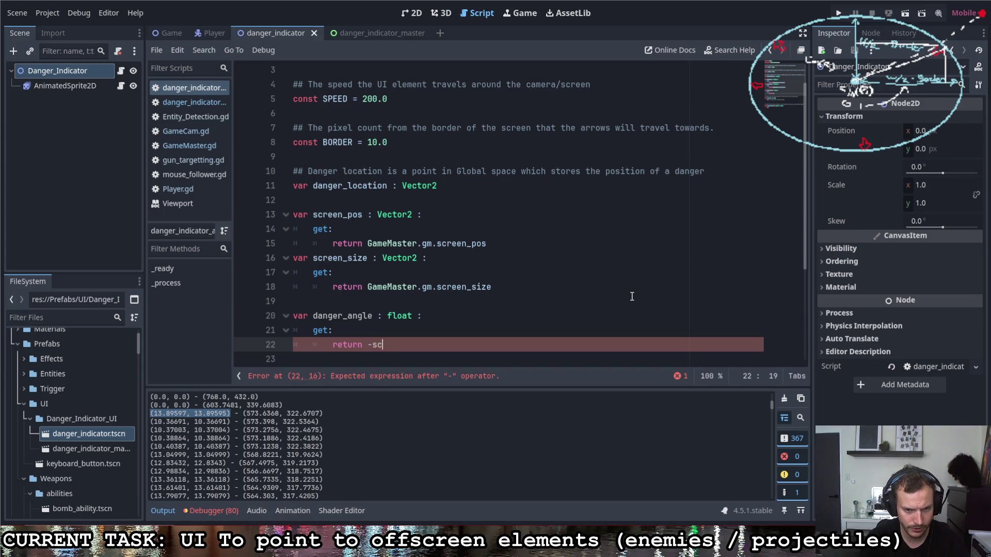
key("Return")
type("+")
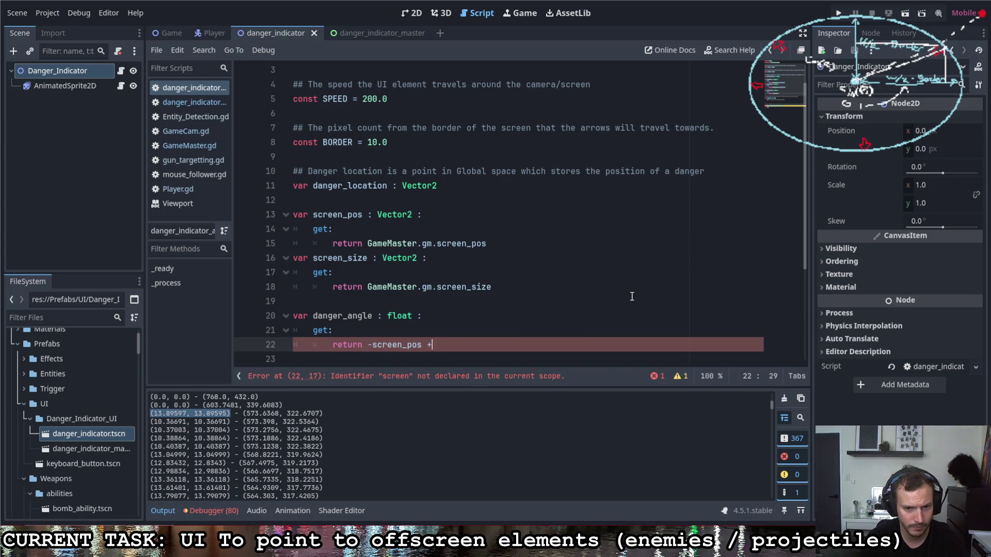
type(" danger")
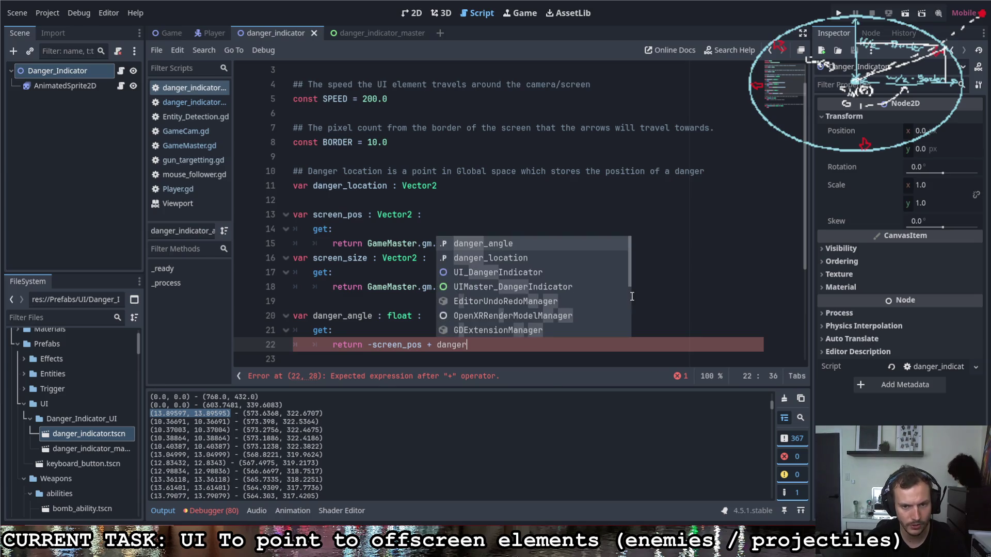
key("Return")
type(")")
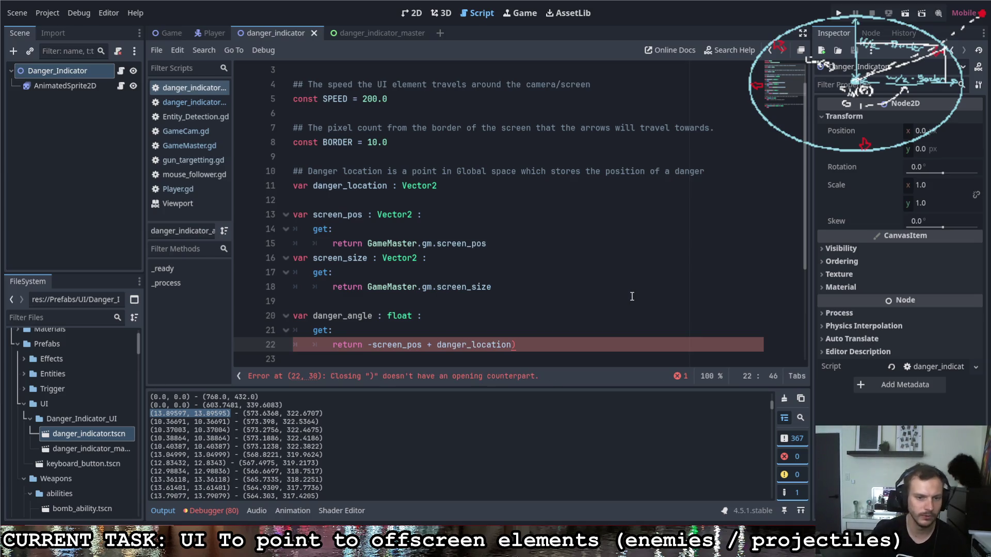
left_click(369, 345)
type("(")
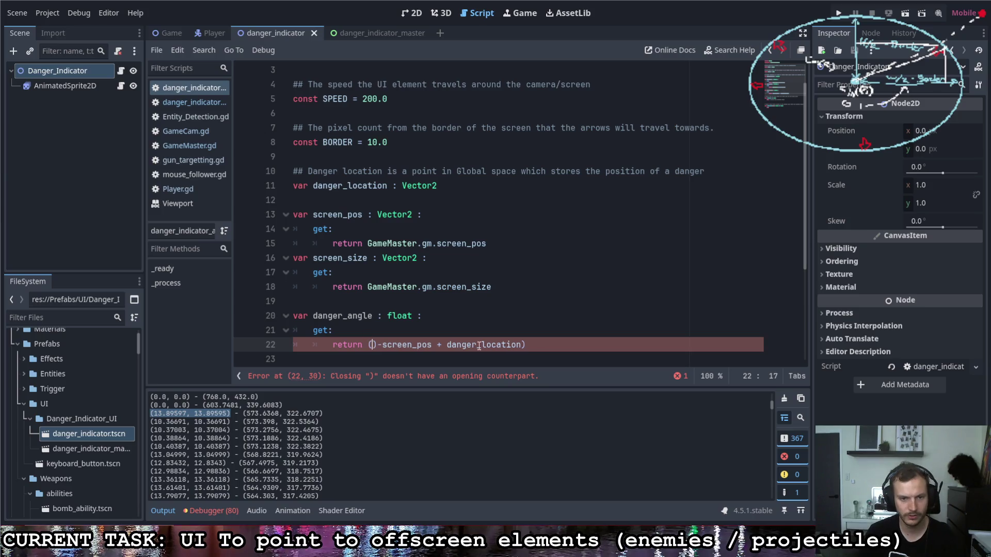
key("End")
type(".angle")
key("Return")
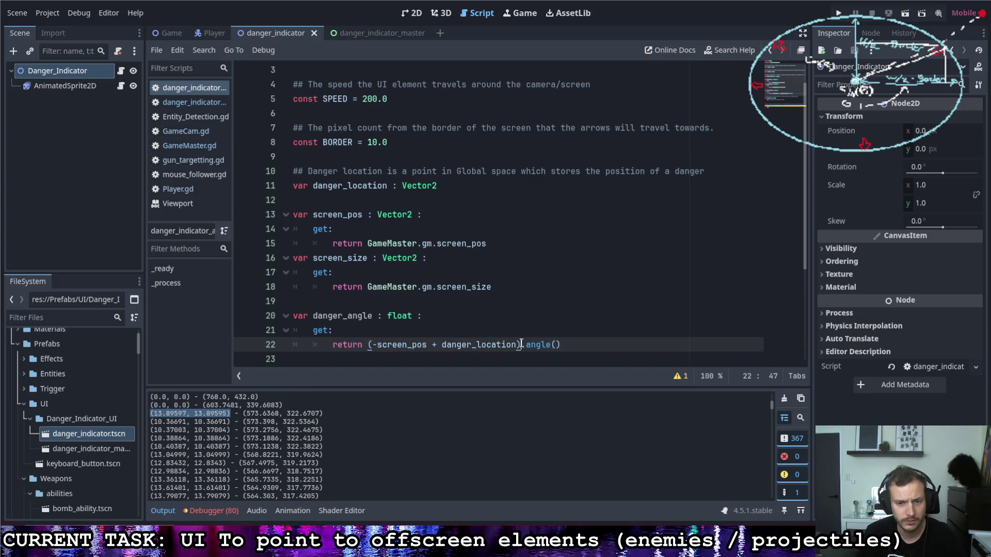
scroll(575, 344, "down", 2)
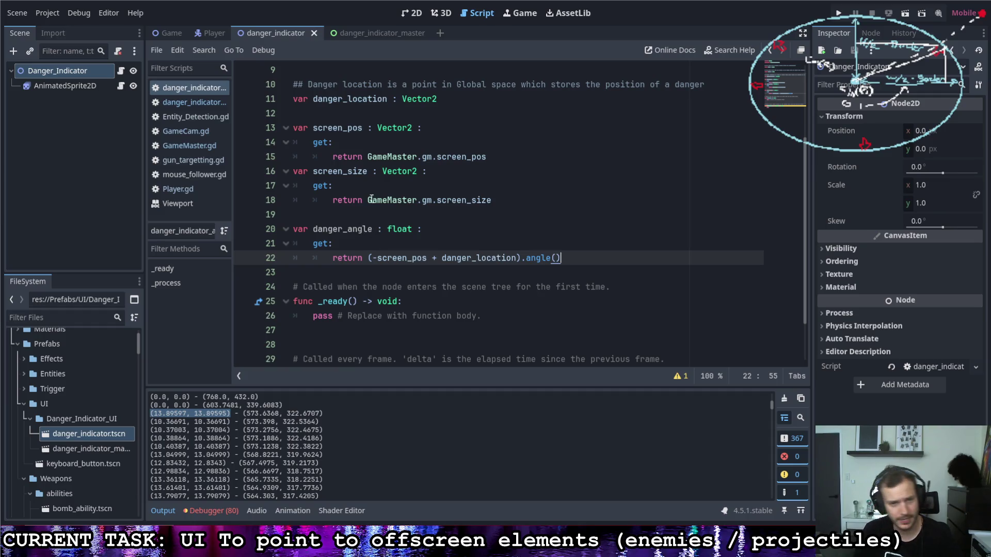
left_click(351, 273)
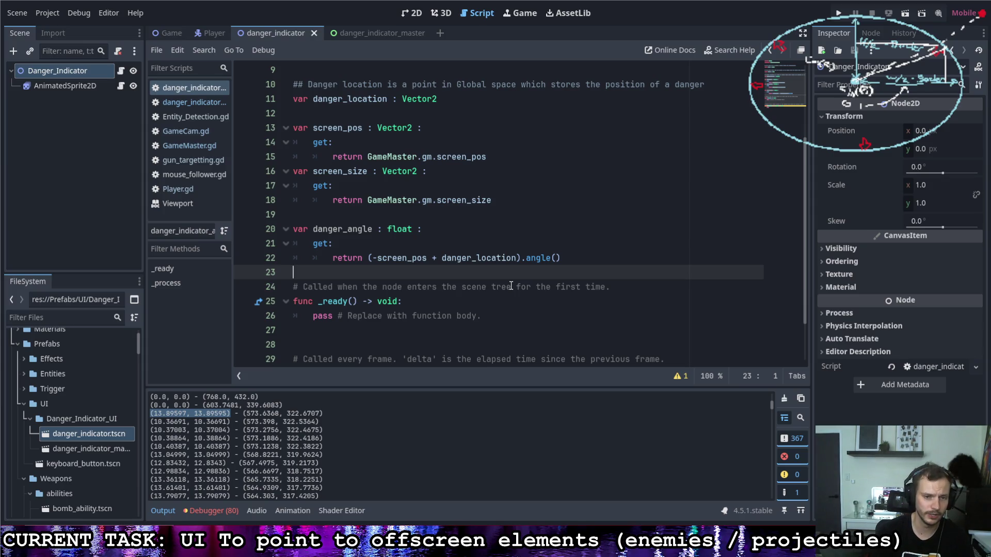
Replace pass in _process with position = Vector2(screen_size.x, screen_size.y).
left_click_drag(313, 171, 369, 176)
scroll(439, 223, "up", 3)
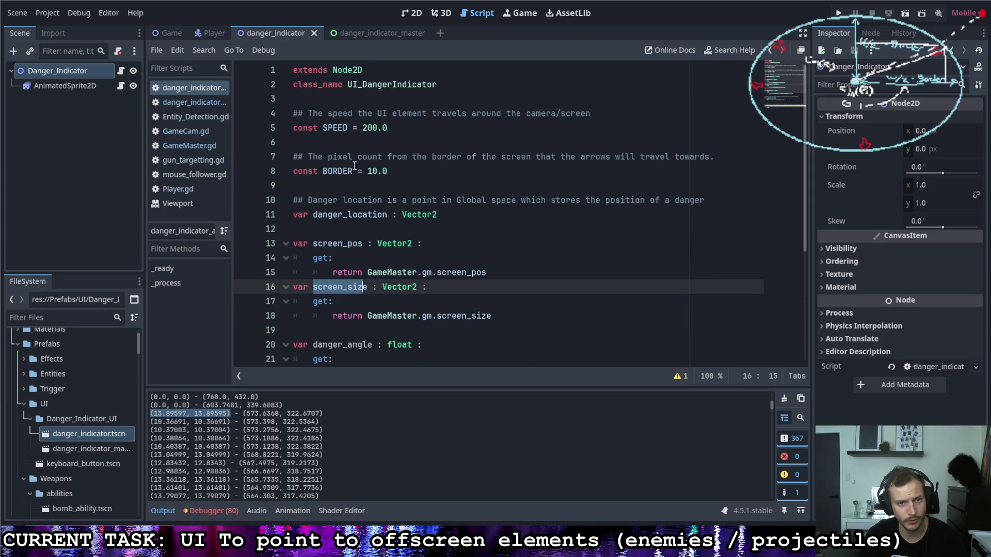
left_click(395, 171)
scroll(415, 287, "down", 4)
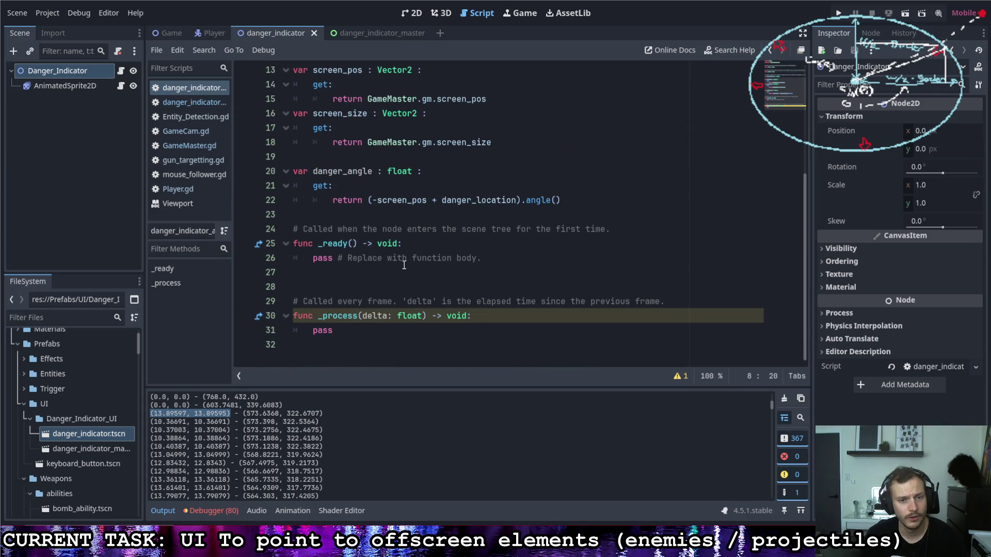
double_click(323, 330)
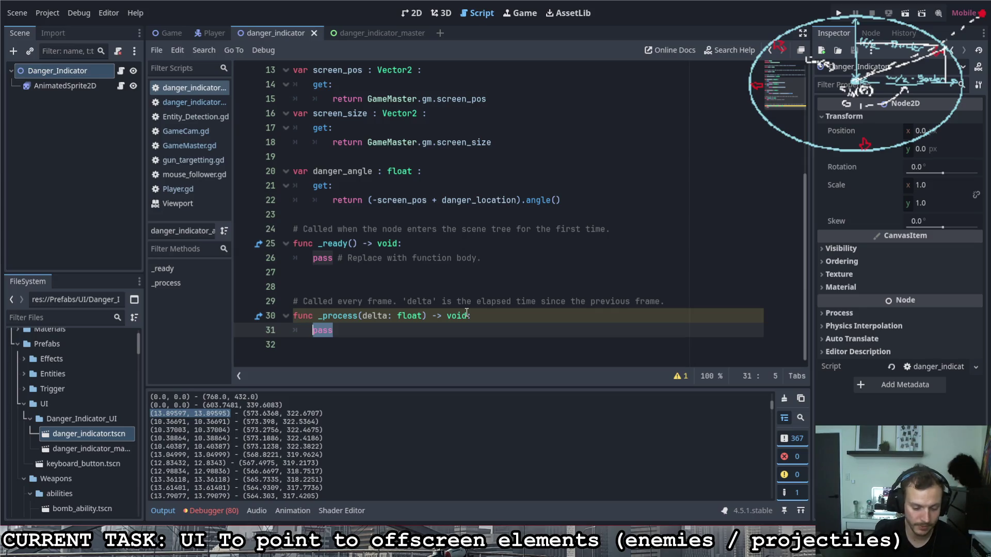
type("position =")
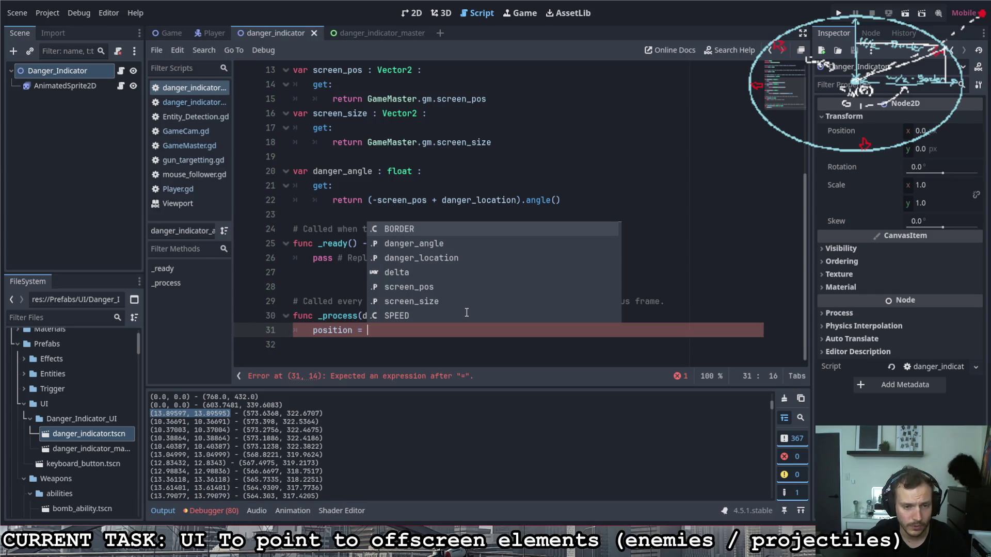
type("Vector2(")
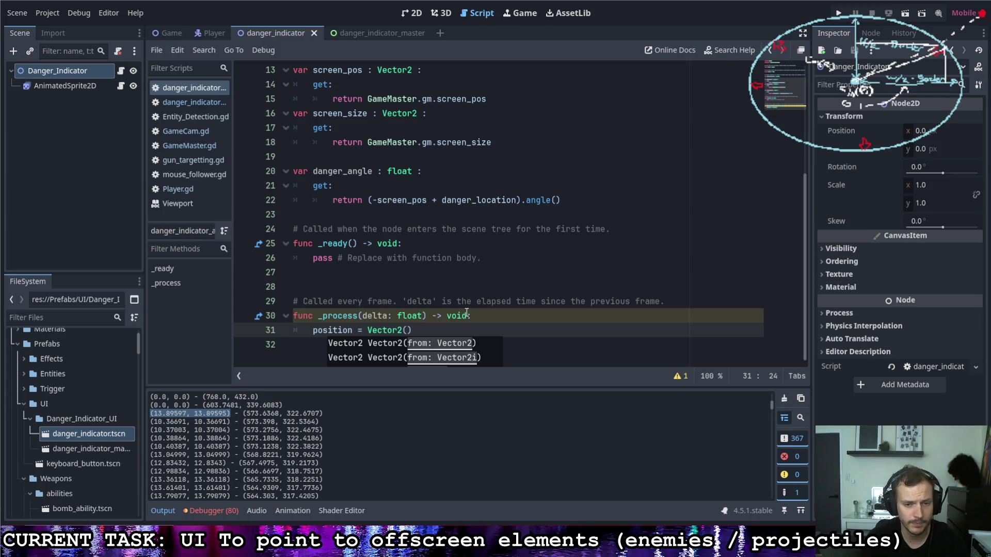
type("screen")
key("Down")
key("Return")
type(".")
type("x, screen")
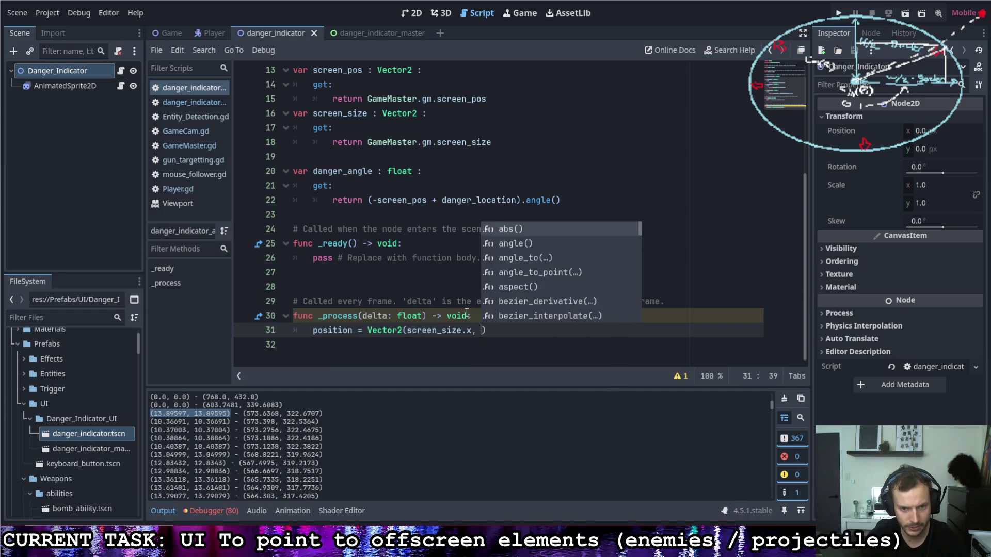
key("Down")
key("Return")
type(".y")
Multiply the x by sin(danger_angle) and y by cos(danger_angle), then save.
left_click(471, 330)
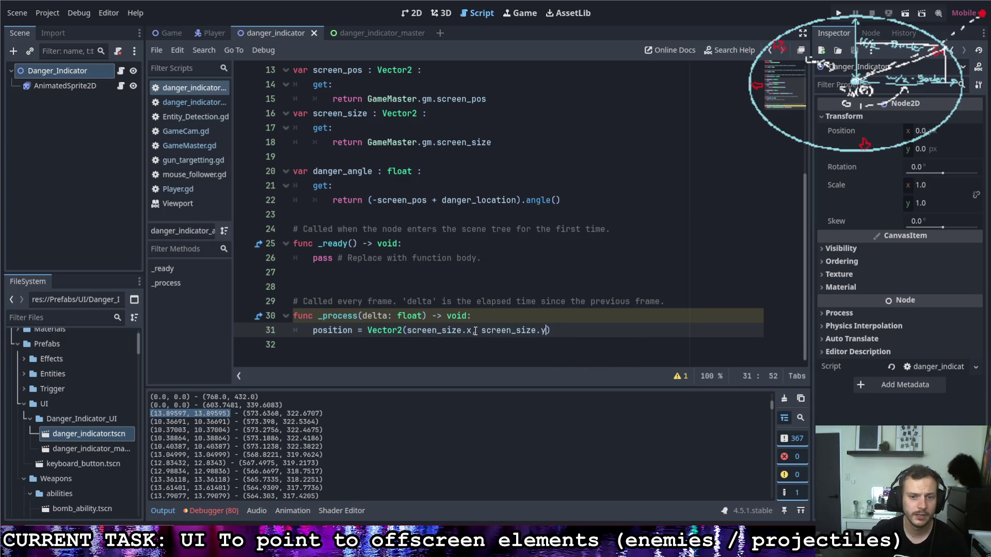
type("* ")
type("sin(")
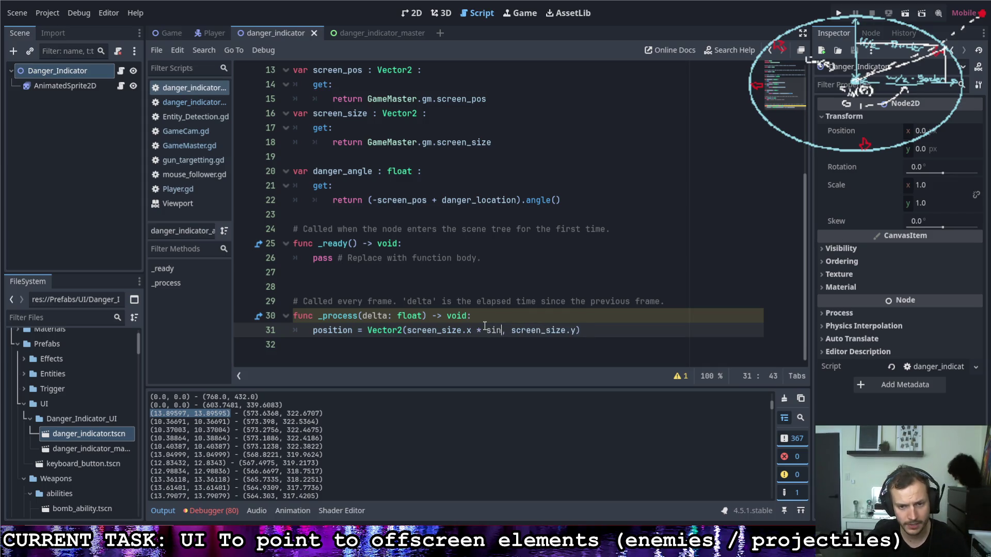
type("dan")
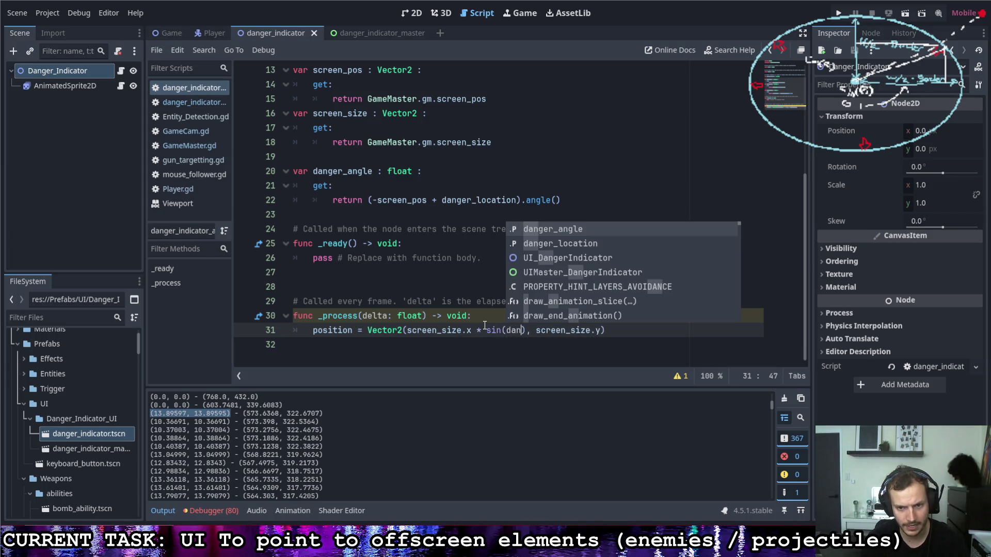
key("Return")
left_click(652, 330)
type("* ")
type("cos(d")
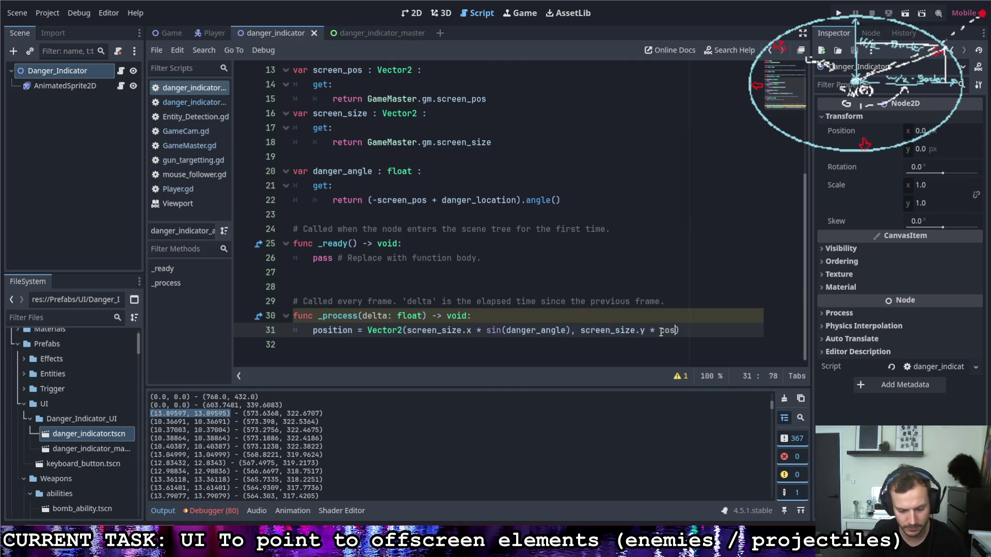
type("an")
key("Return")
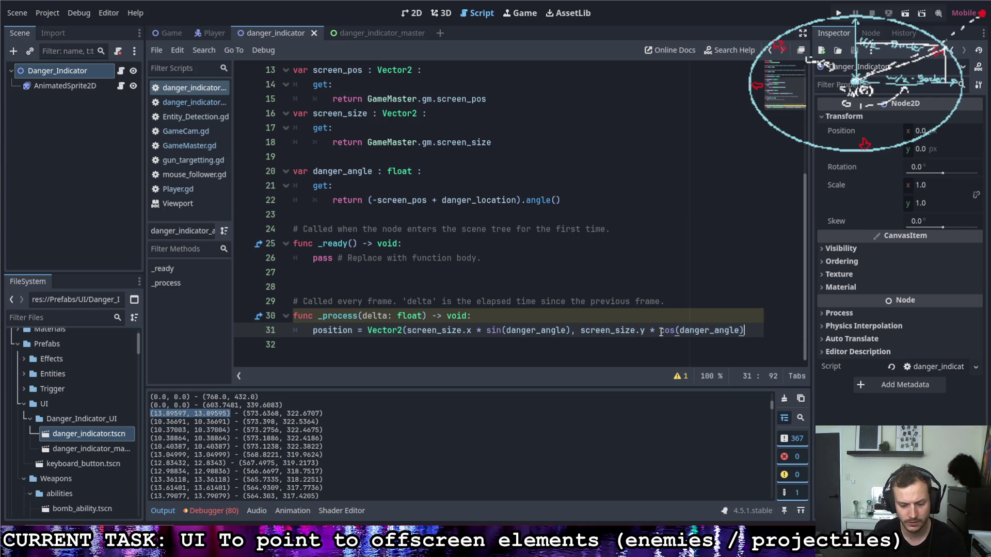
type(")")
key("ctrl+s")
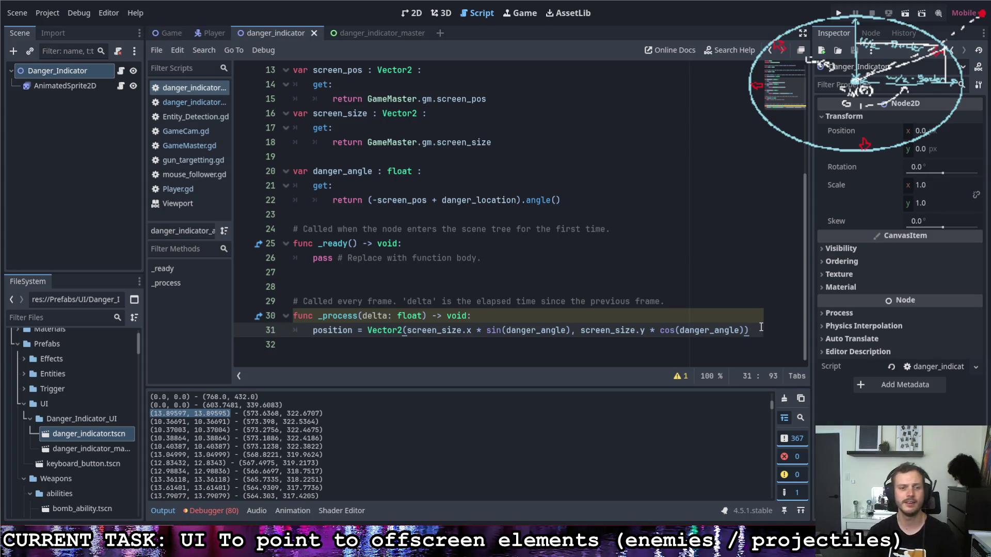
Add rotation = danger_angle below the position line.
key("Return")
type("rotation = d")
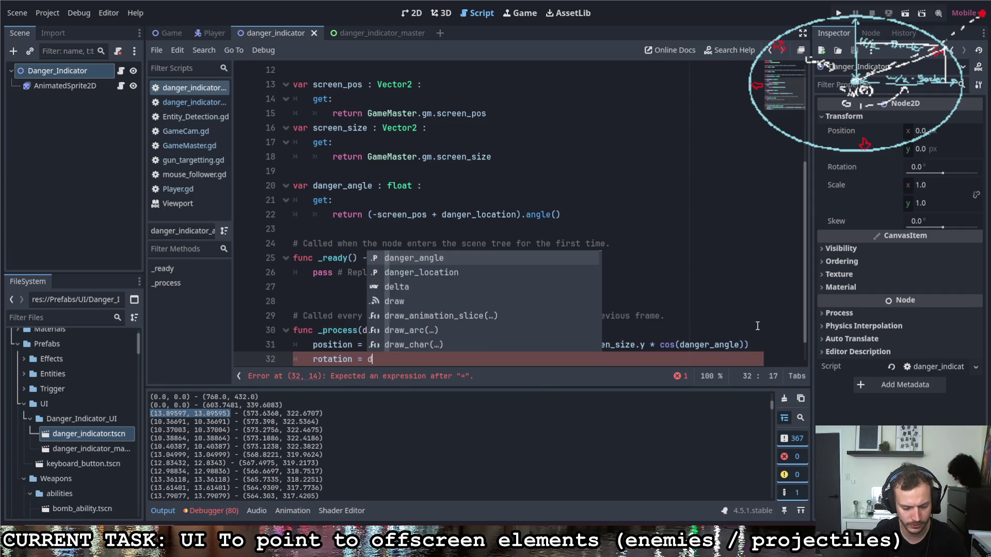
type("anger")
key("Return")
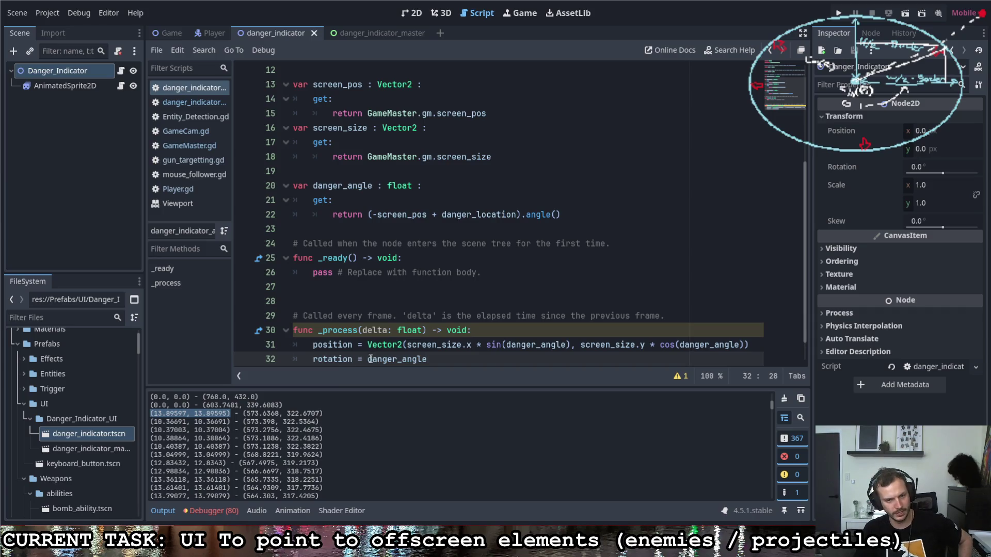
scroll(432, 271, "up", 4)
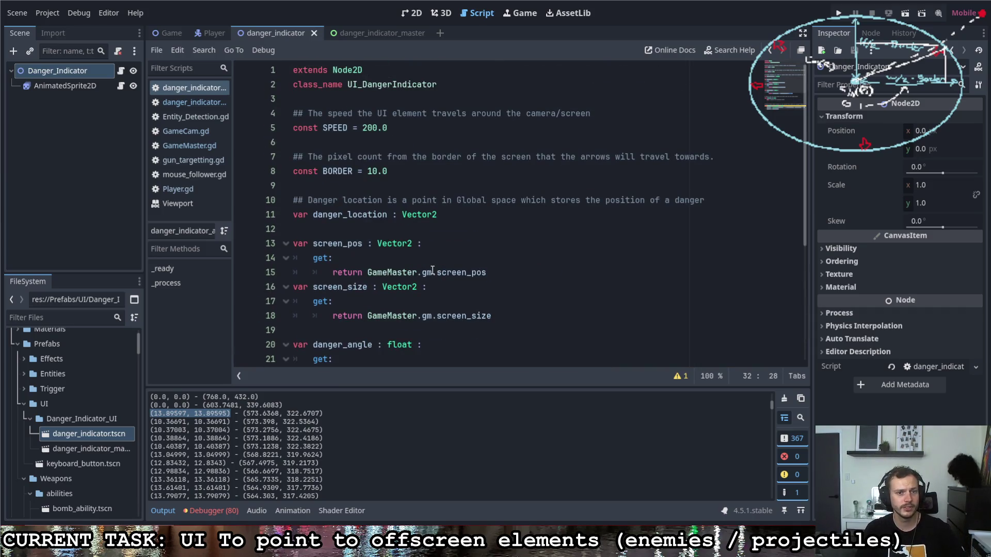
left_click(409, 189)
Add const angle_offset = 0.0 below BORDER, with a '## The angle in radians…' comment above.
key("Return")
key("Return")
key("Up")
type("const ")
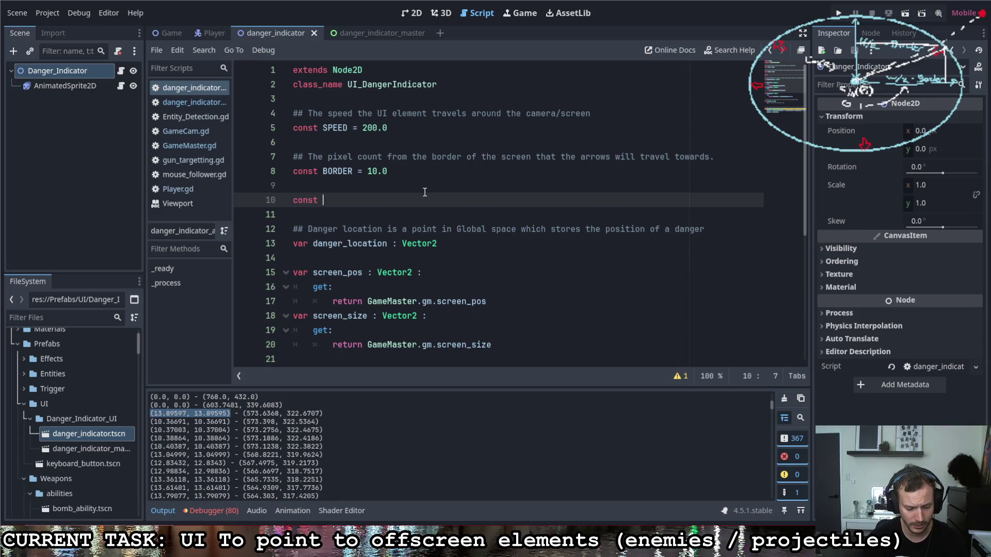
type("angle")
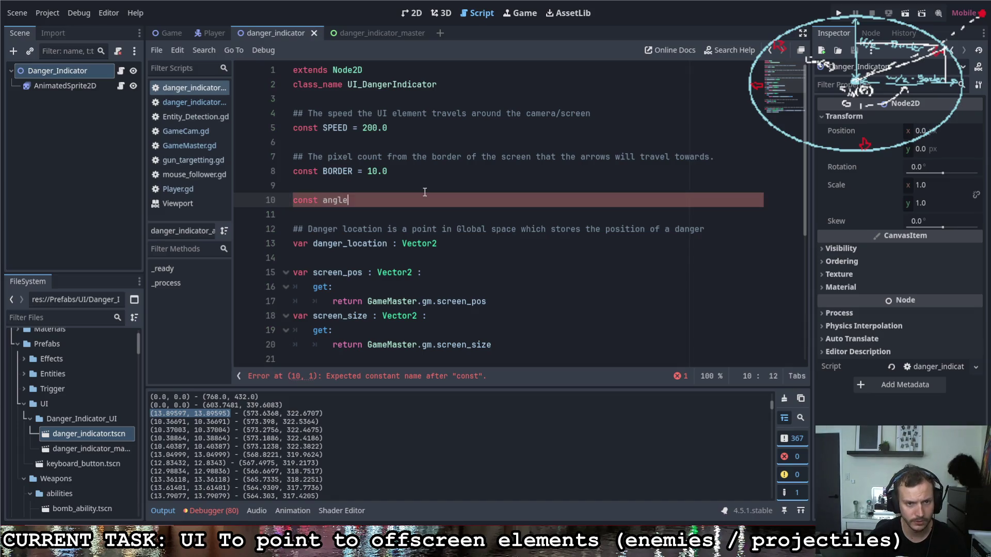
type("_offset ")
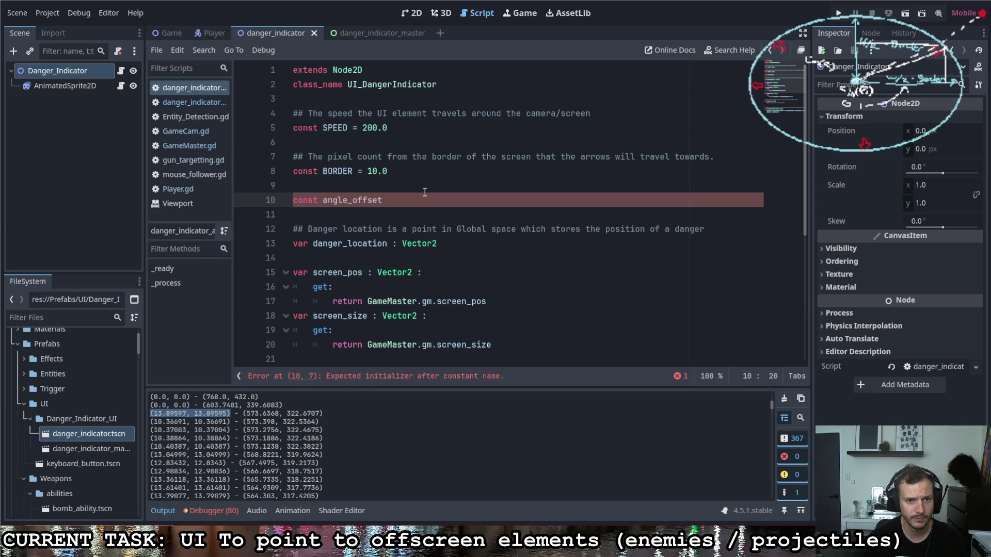
type("= 0.0")
key("ctrl+shift+Return")
type("## ")
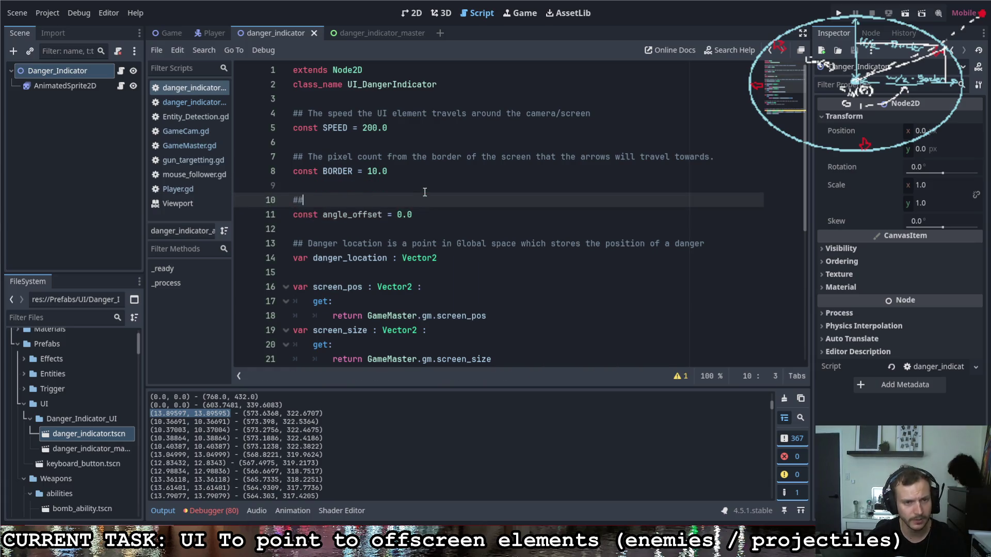
type("THE")
key("BackSpace")
key("BackSpace")
key("BackSpace")
type("he a")
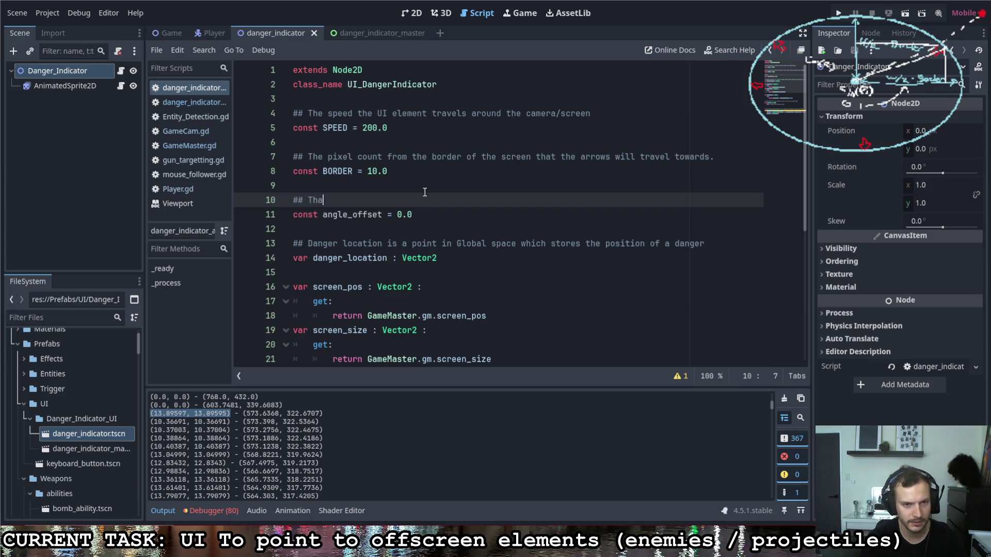
key("BackSpace")
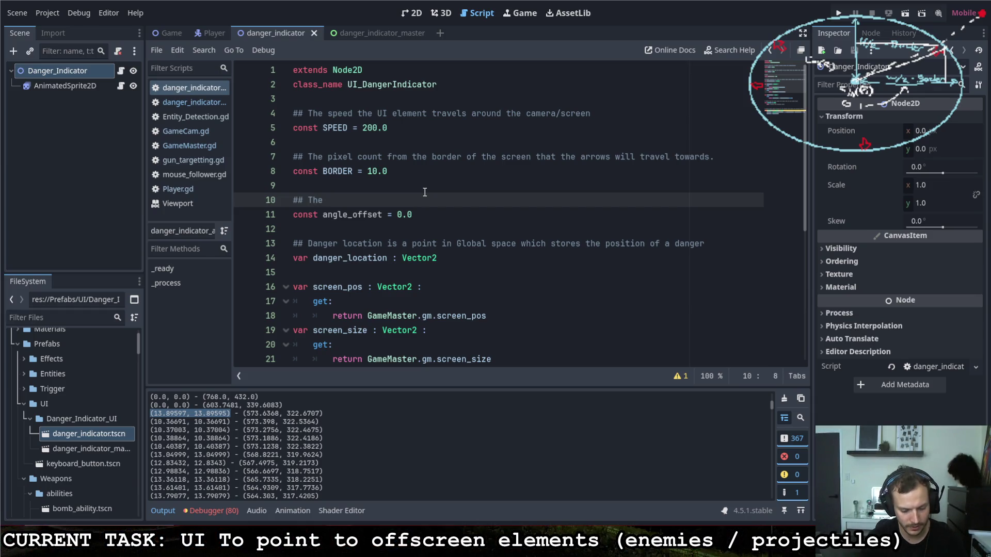
type("angle in r")
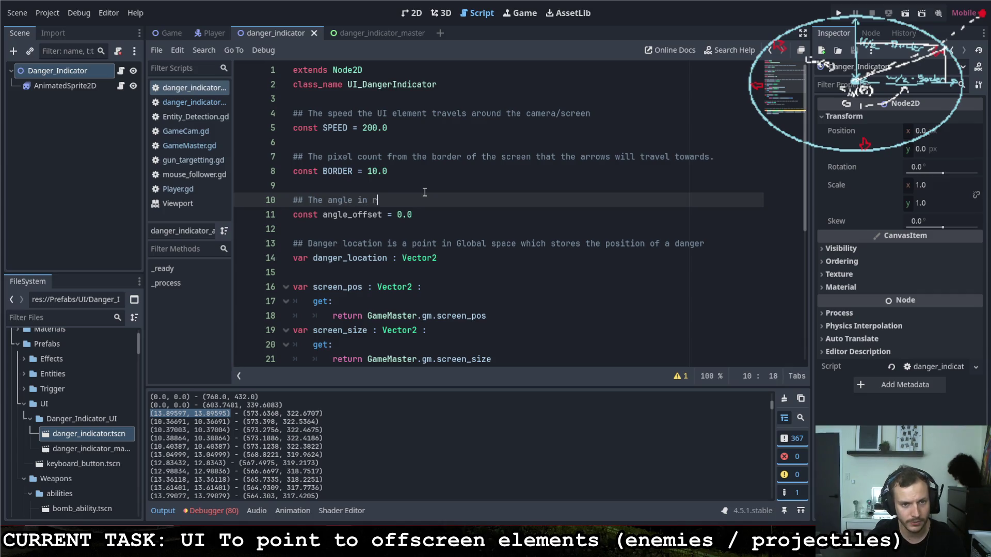
type("adian")
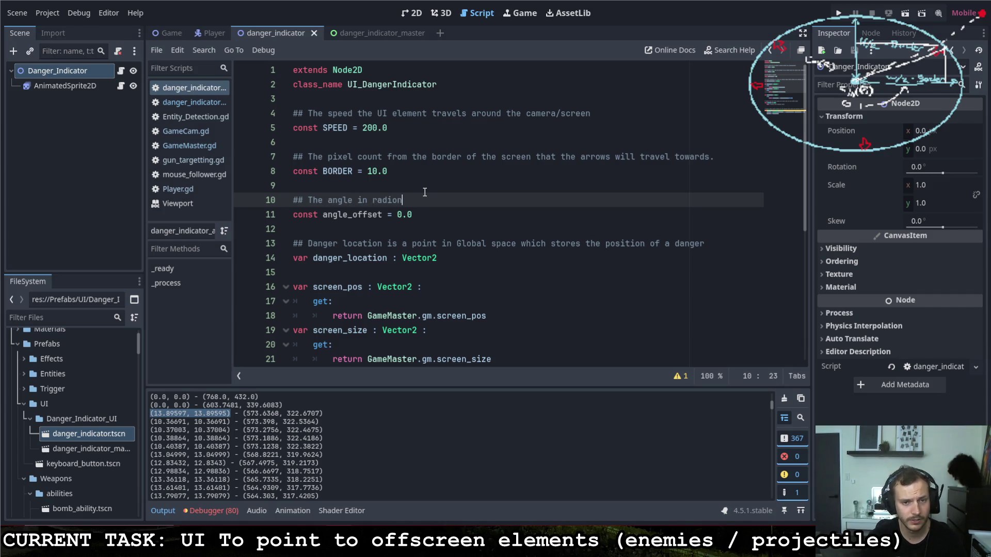
type("s that needs to be")
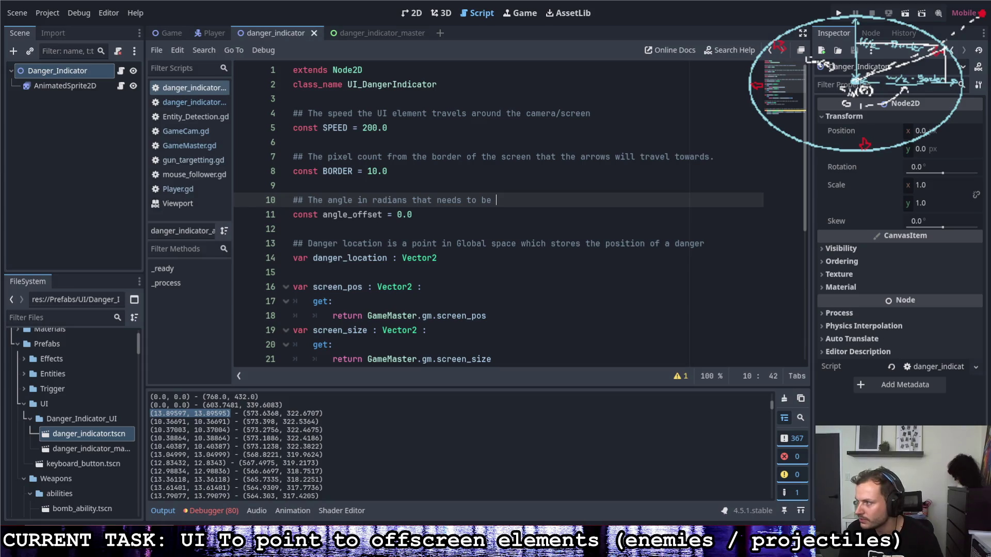
Stop the running project with F8 and switch to the danger_indicator_master script.
left_click(641, 215)
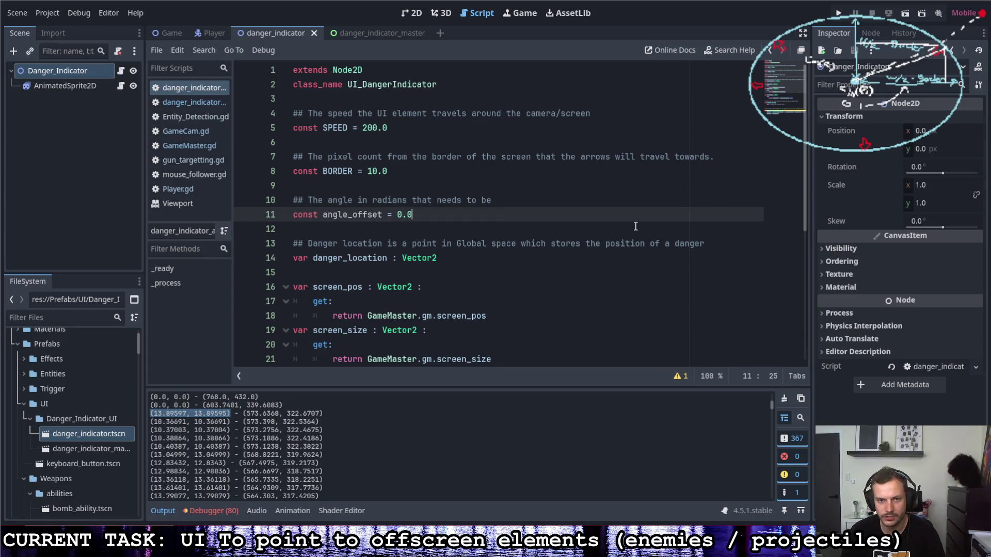
left_click(602, 202)
scroll(598, 211, "down", 5)
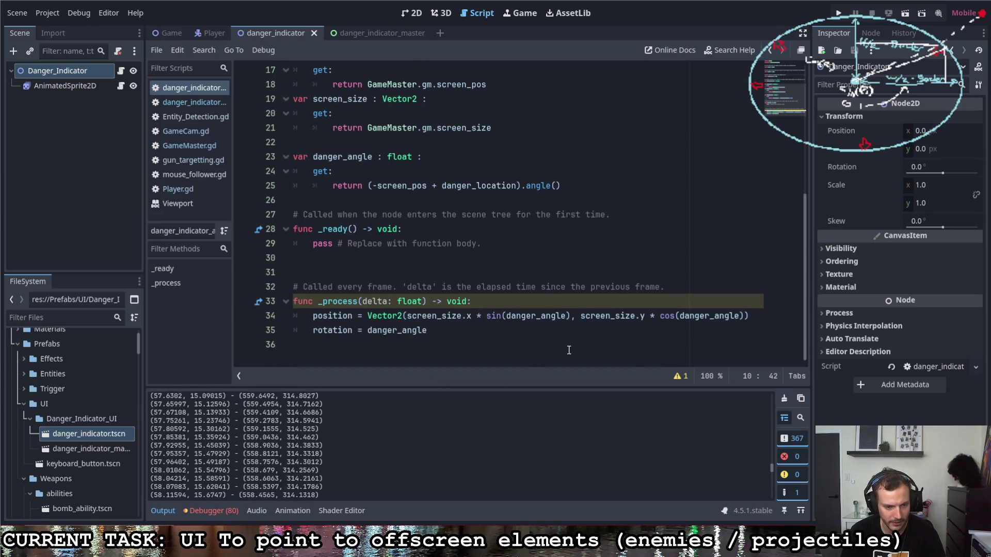
key("F8")
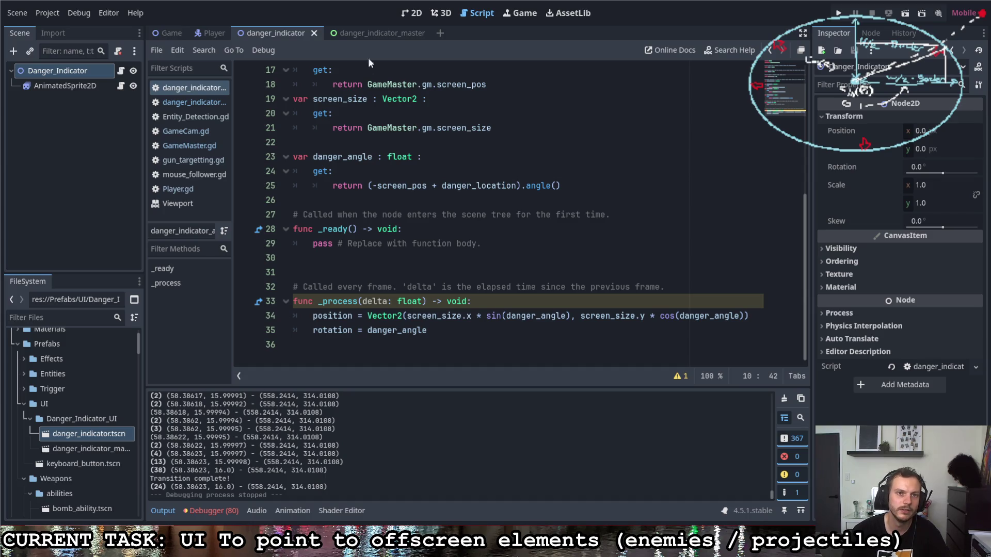
left_click(367, 32)
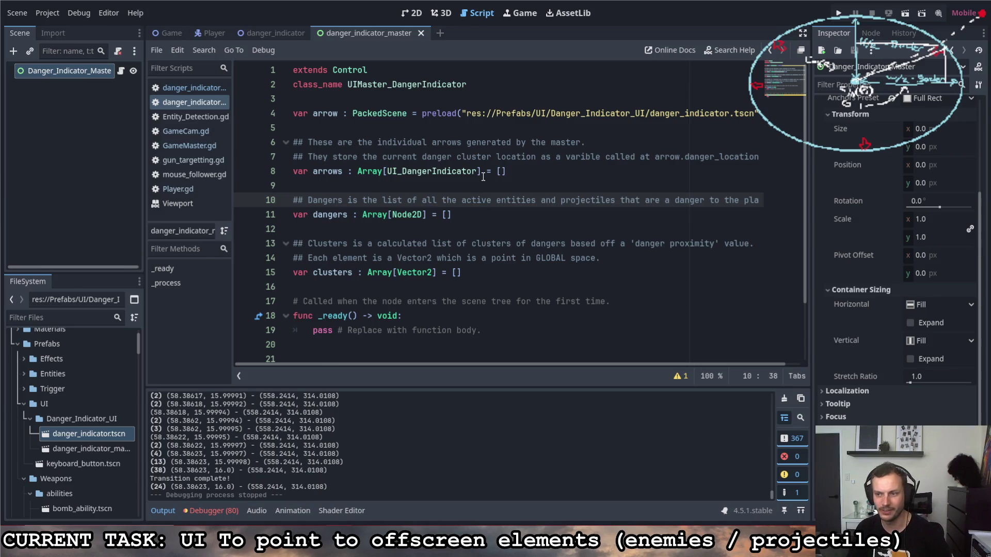
Put the caret at the end of line 11 in the danger_indicator_master script.
left_click(613, 215)
key("Up")
key("Up")
key("Up")
key("End")
scroll(573, 237, "down", 2)
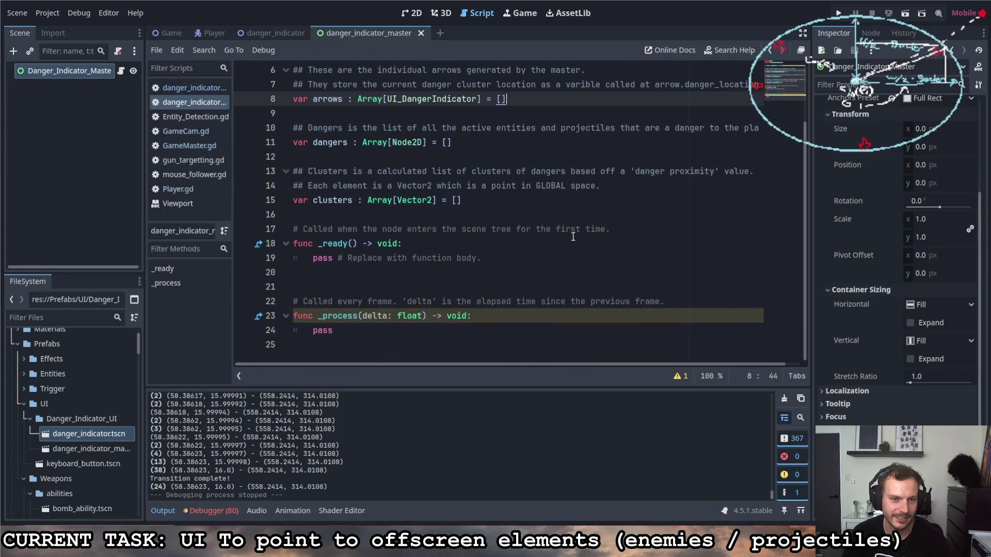
left_click(507, 259)
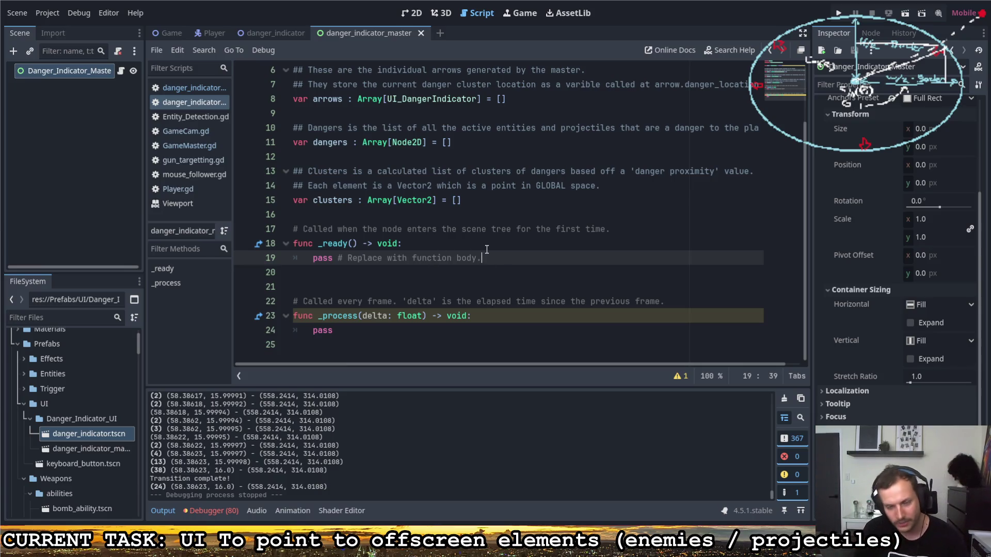
scroll(519, 268, "up", 2)
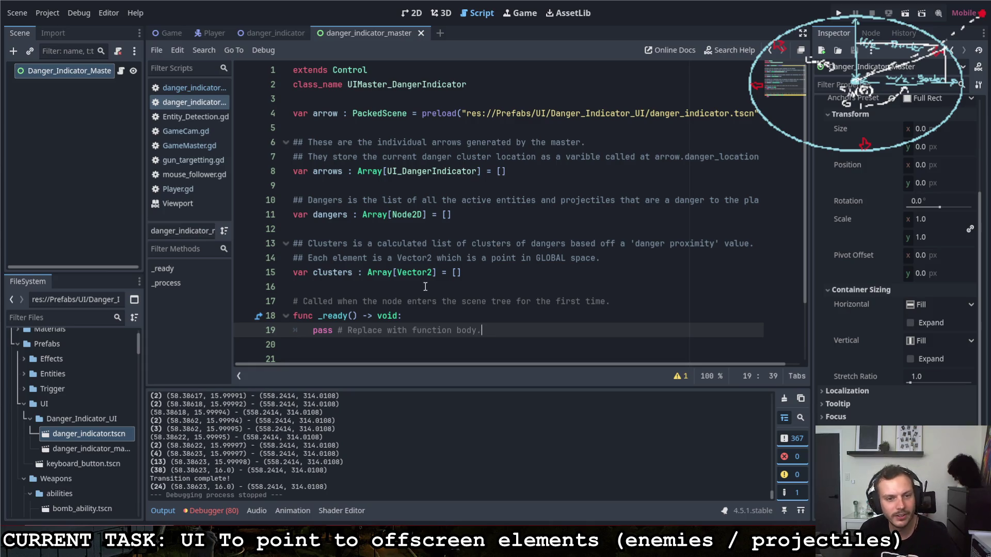
scroll(494, 248, "down", 2)
left_click(477, 330)
left_click(477, 316)
left_click(485, 272)
left_click(490, 259)
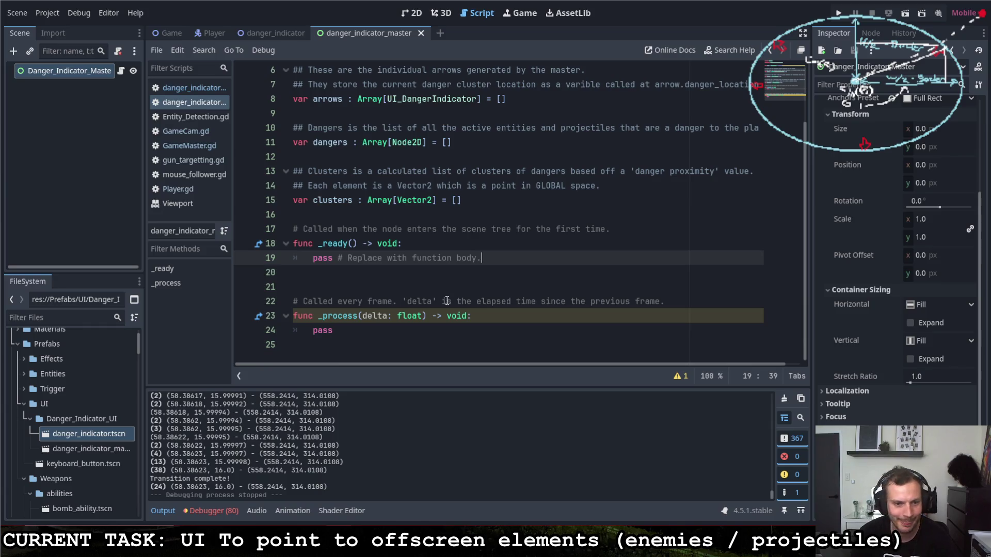
left_click(472, 273)
left_click(485, 248)
scroll(486, 250, "up", 2)
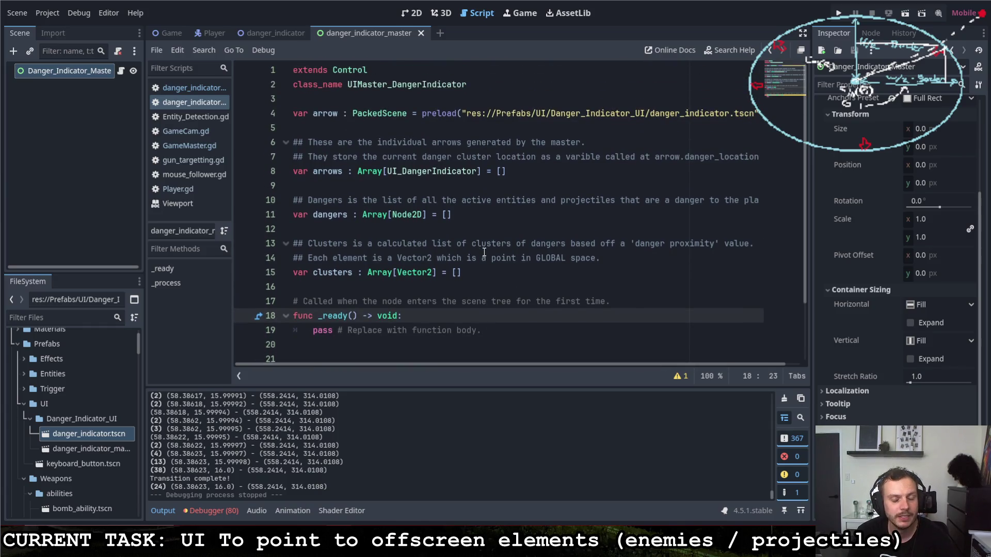
Back in the danger_indicator script, delete Vector2 from the line 34 position assignment.
left_click(267, 32)
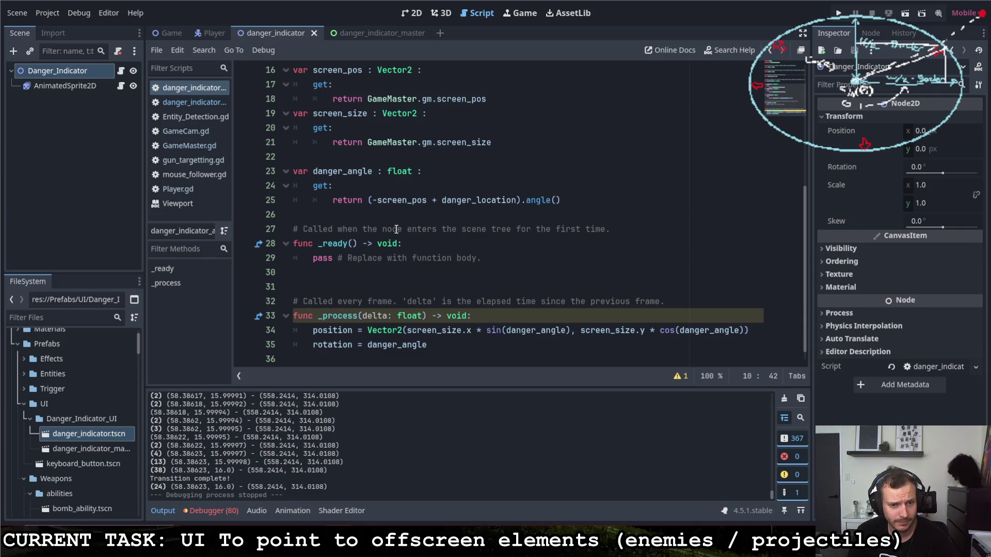
scroll(435, 323, "down", 1)
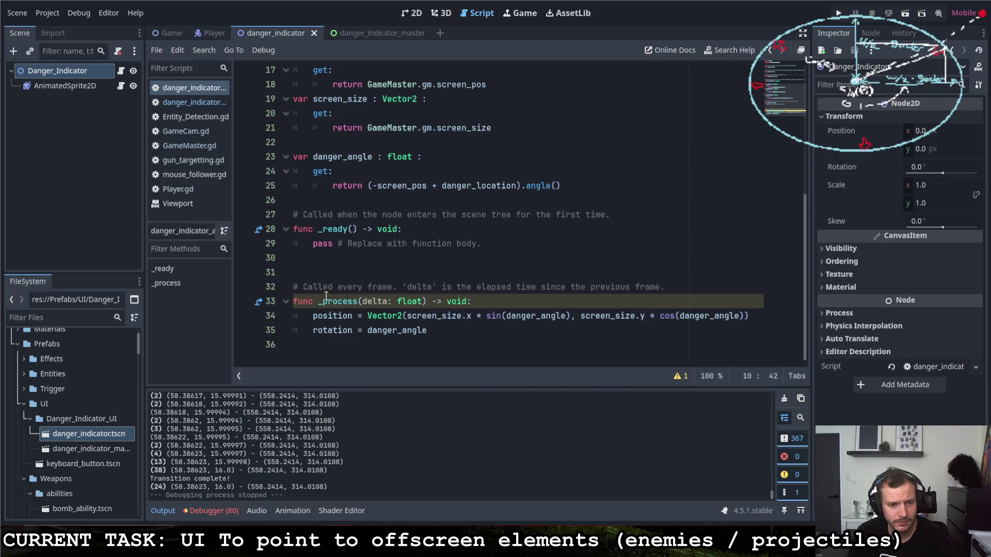
double_click(314, 316)
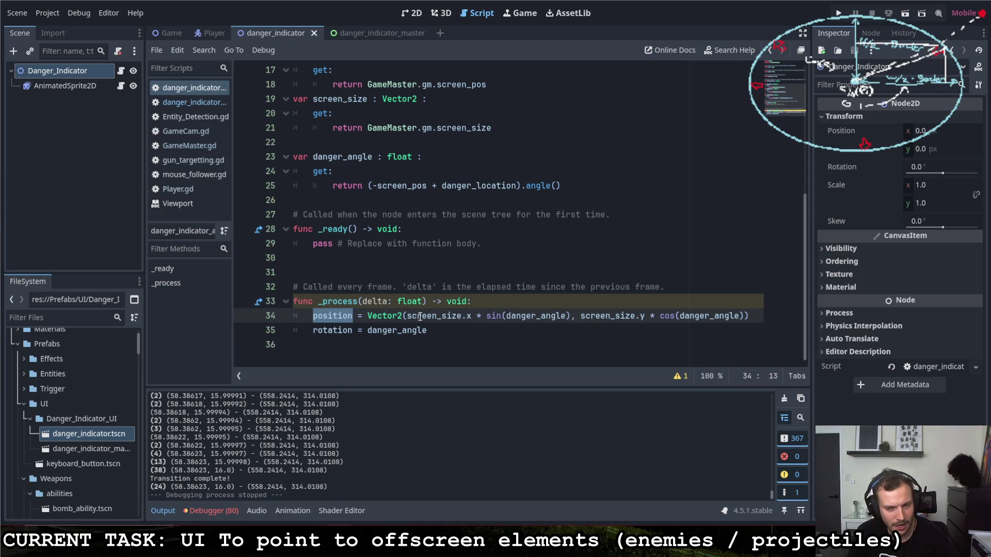
left_click(368, 316)
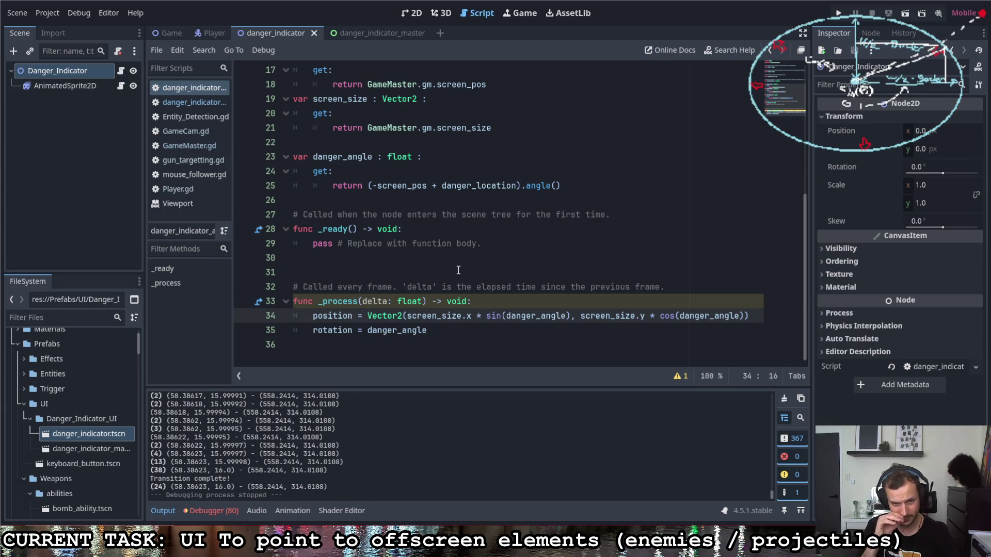
key("ctrl+Delete")
Prefix the line 34 expression with 'screen_pos +' and balance its closing parentheses.
type("screen_pos")
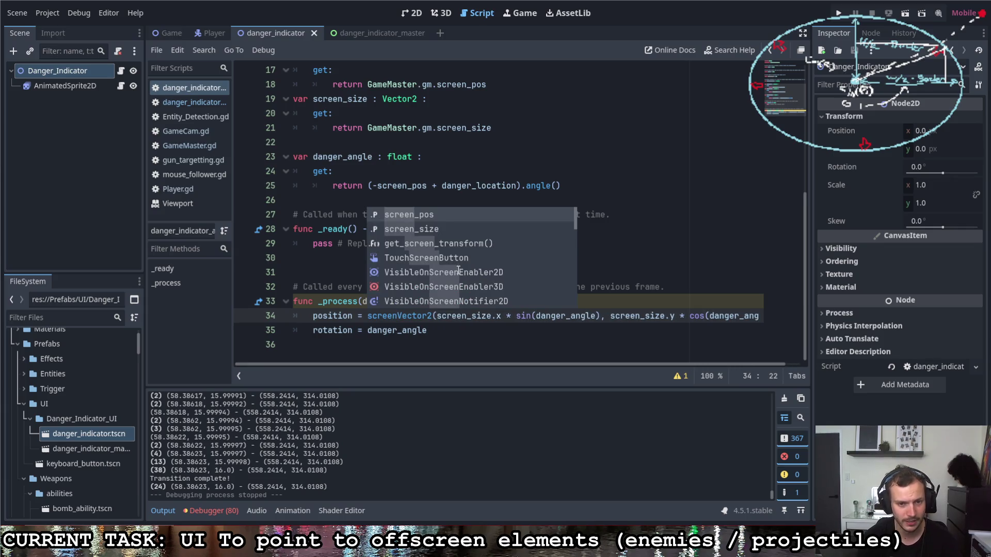
type(" +")
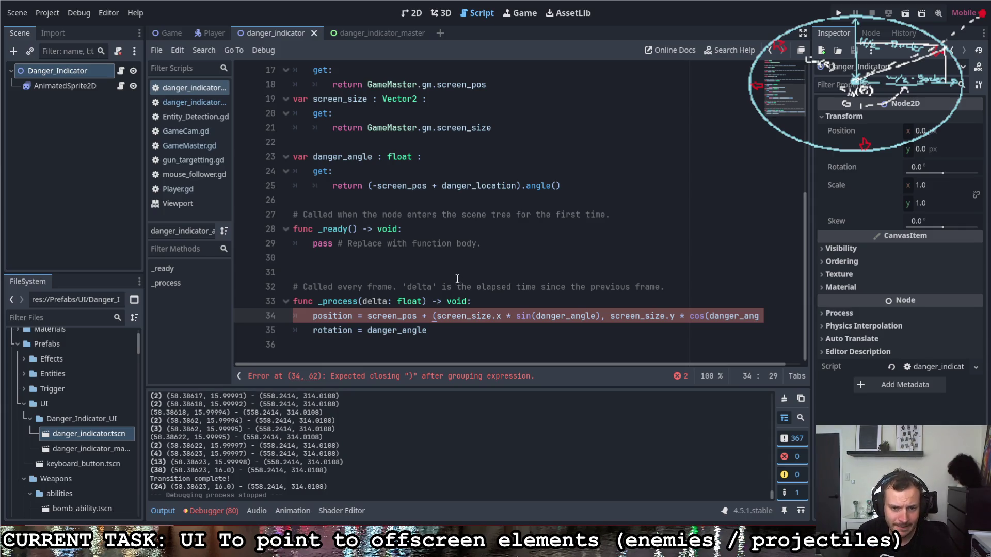
left_click_drag(455, 366, 534, 366)
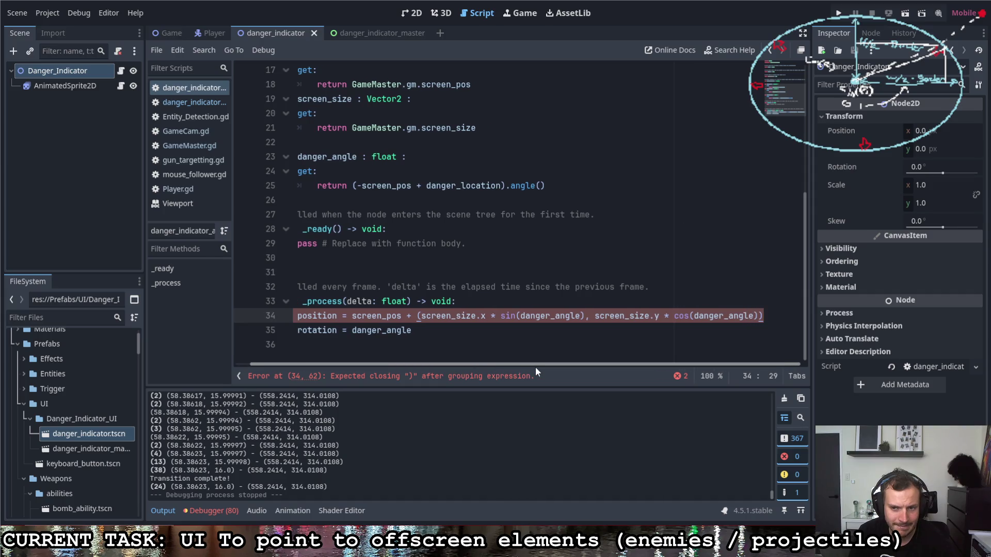
left_click(761, 316)
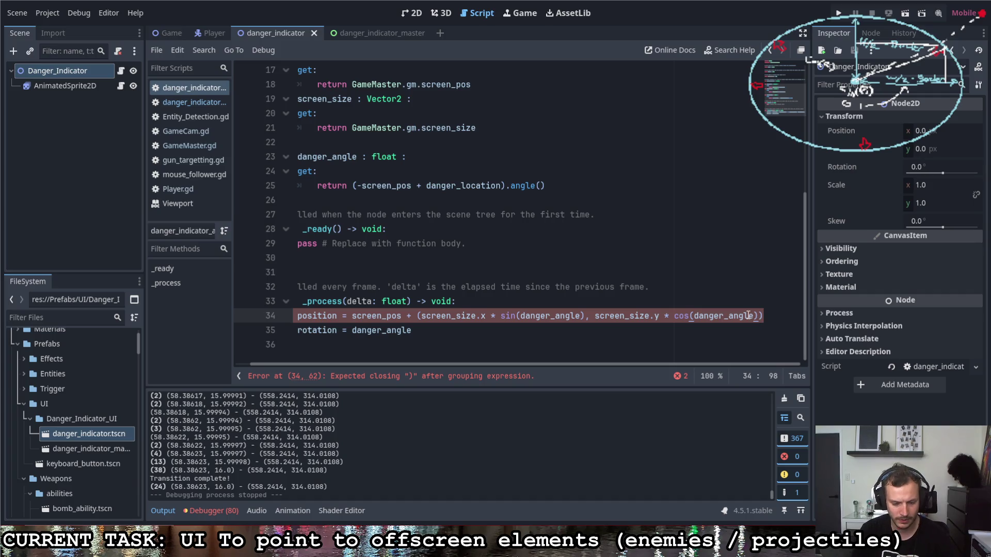
type("))")
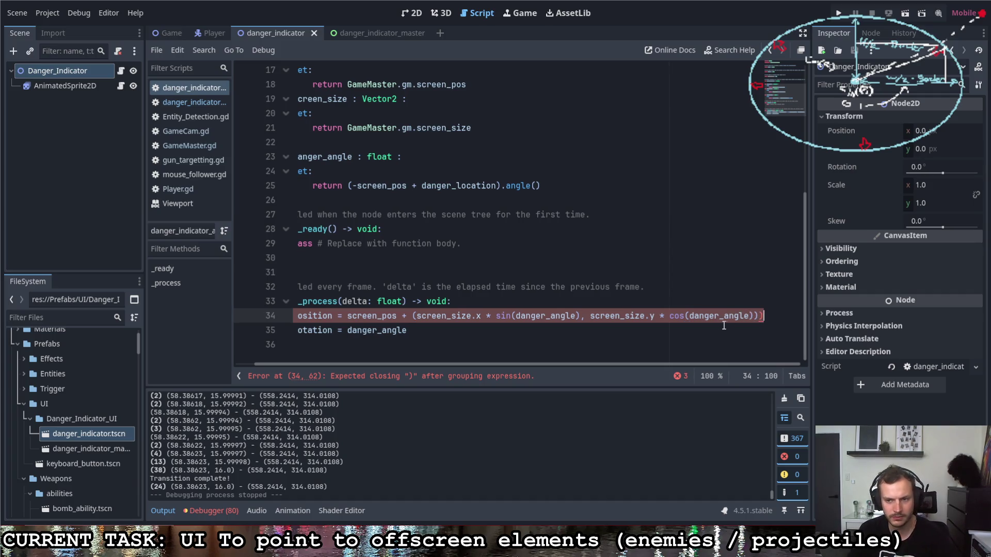
mouse_move(621, 366)
left_mouse_down()
mouse_move(589, 363)
mouse_move(639, 365)
left_mouse_up()
key("BackSpace")
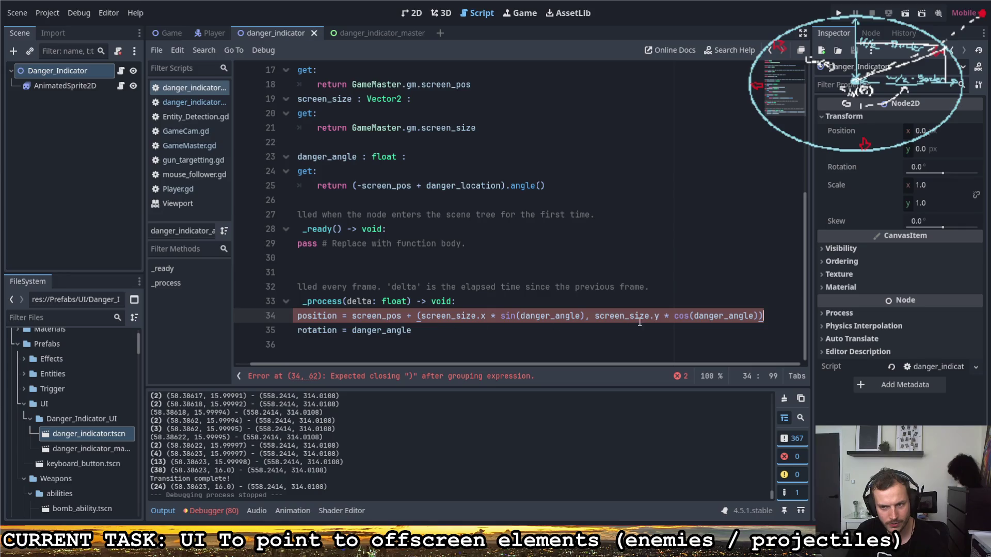
mouse_move(531, 365)
left_mouse_down()
mouse_move(418, 365)
mouse_move(693, 368)
left_mouse_up()
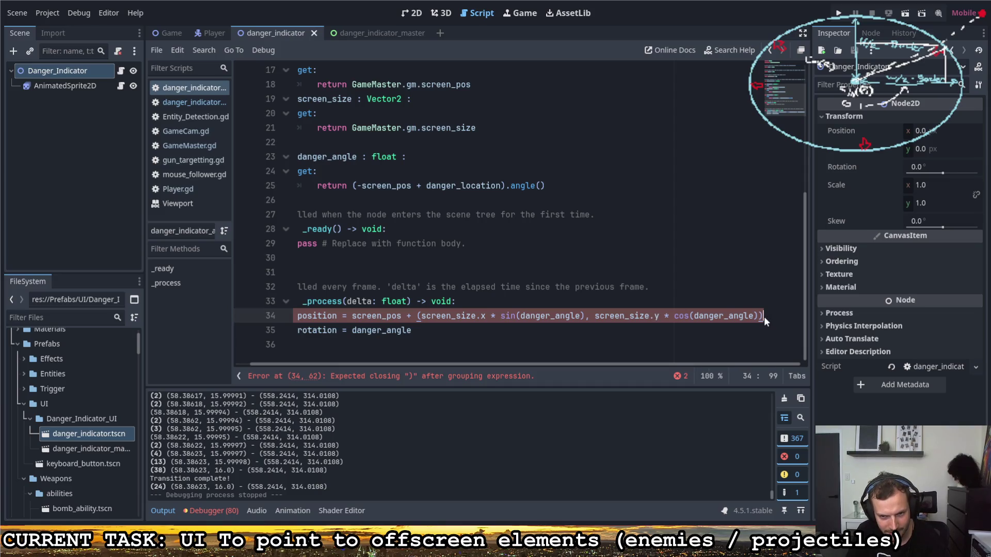
Insert Vector2 before the grouping parenthesis to clear the parse error.
left_click(393, 382)
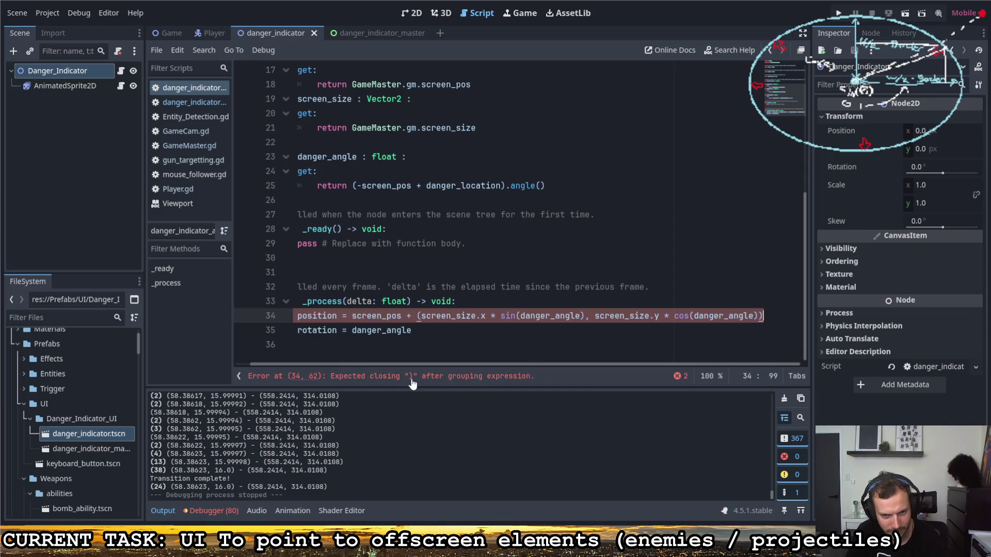
left_click(421, 316)
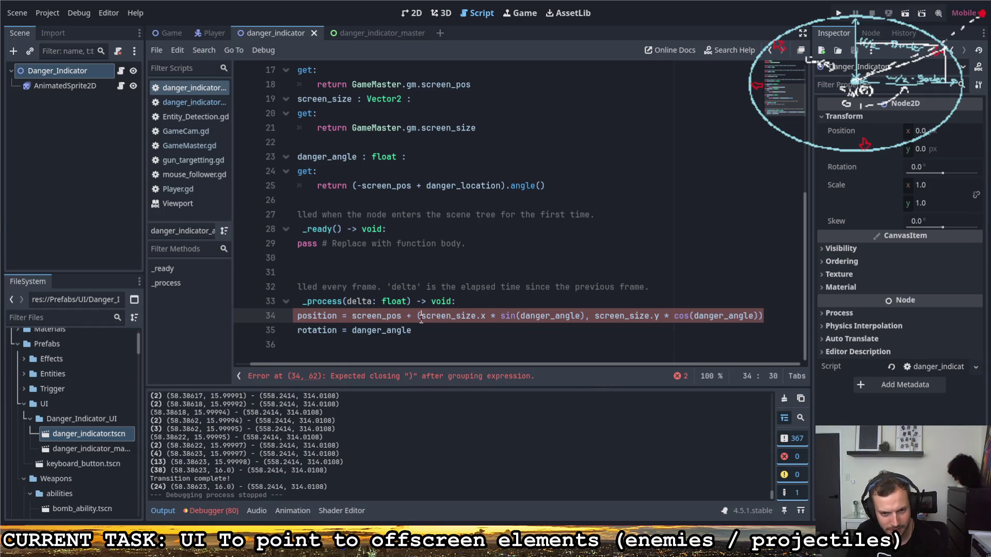
left_click(761, 318)
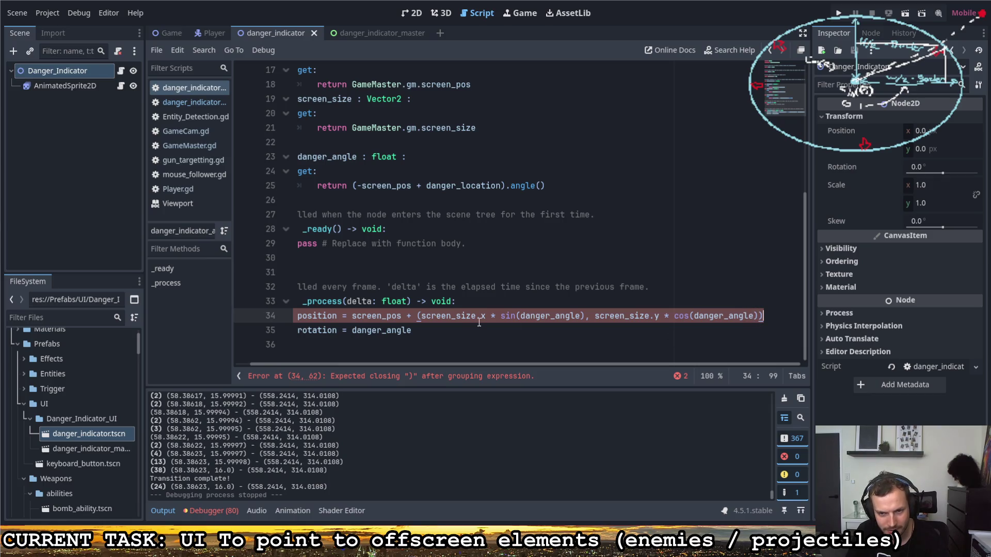
key("Left")
left_click(586, 318)
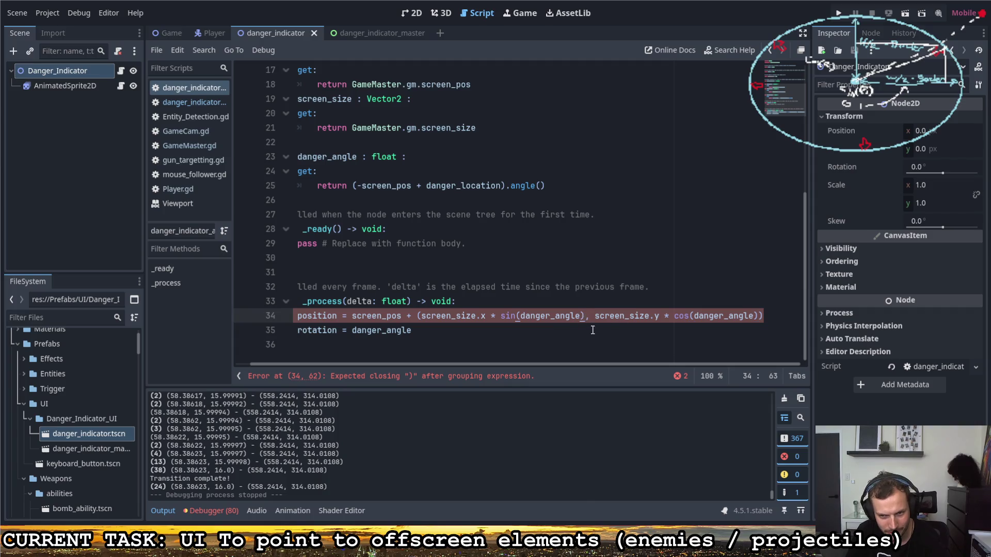
left_click(418, 316)
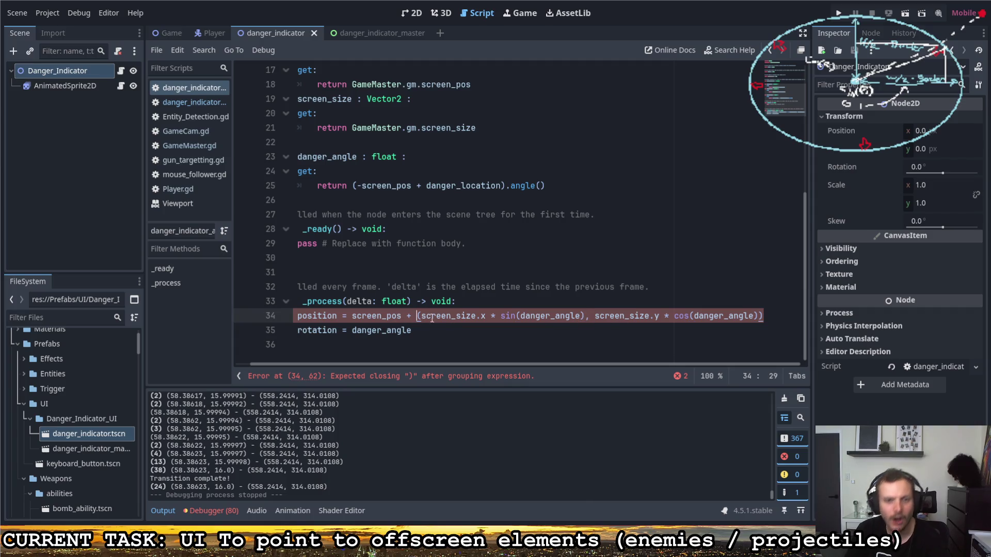
type("Vector2")
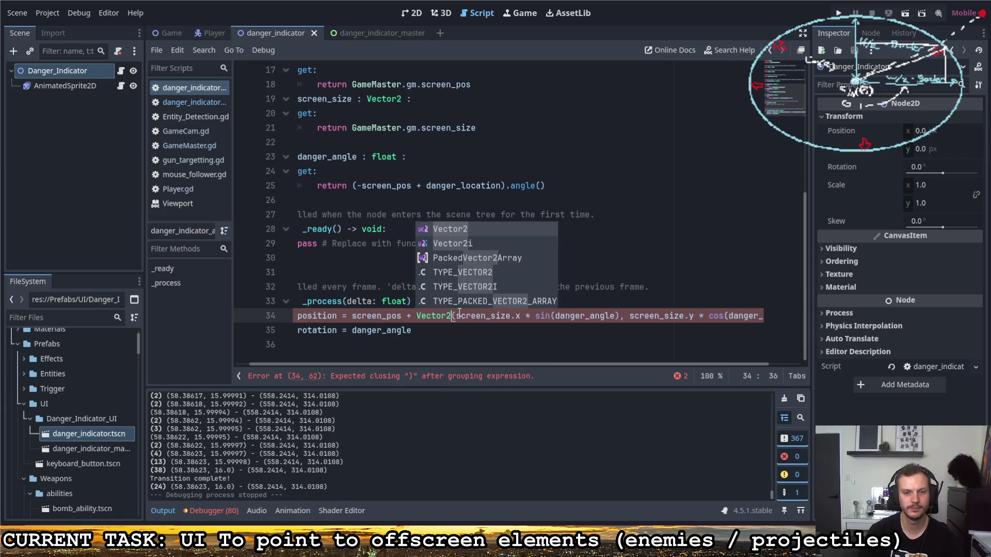
left_click(516, 316)
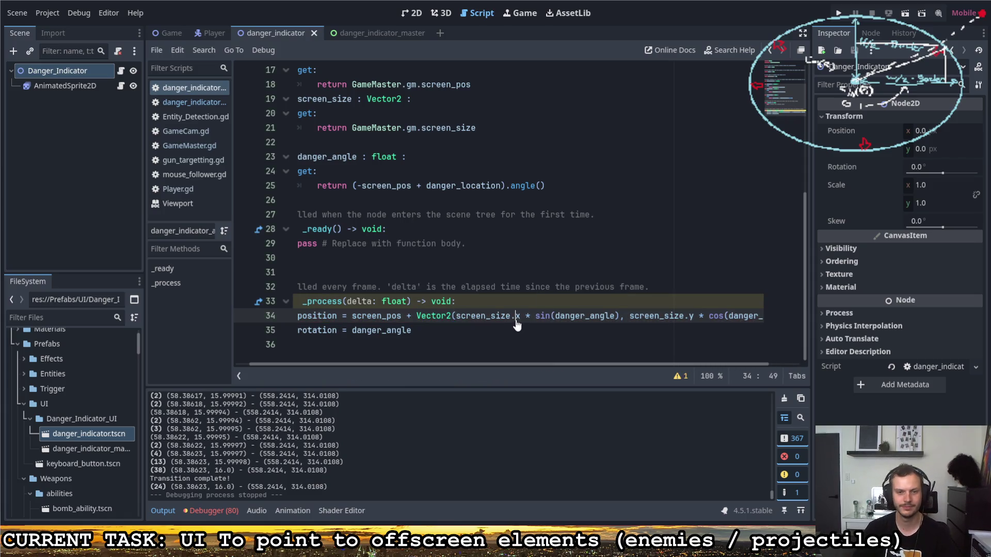
left_click(467, 330)
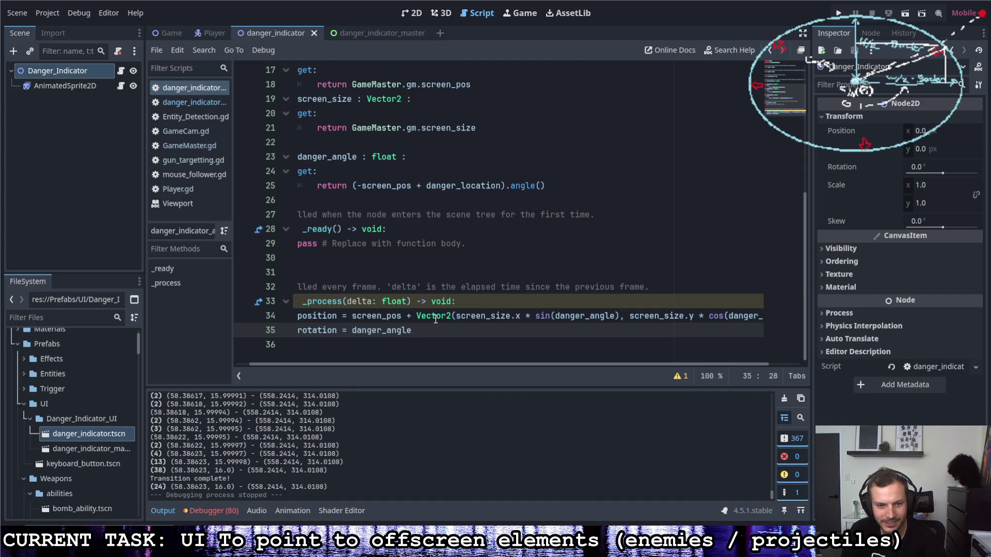
Scroll back up through the danger_indicator script after the debug run.
mouse_move(440, 320)
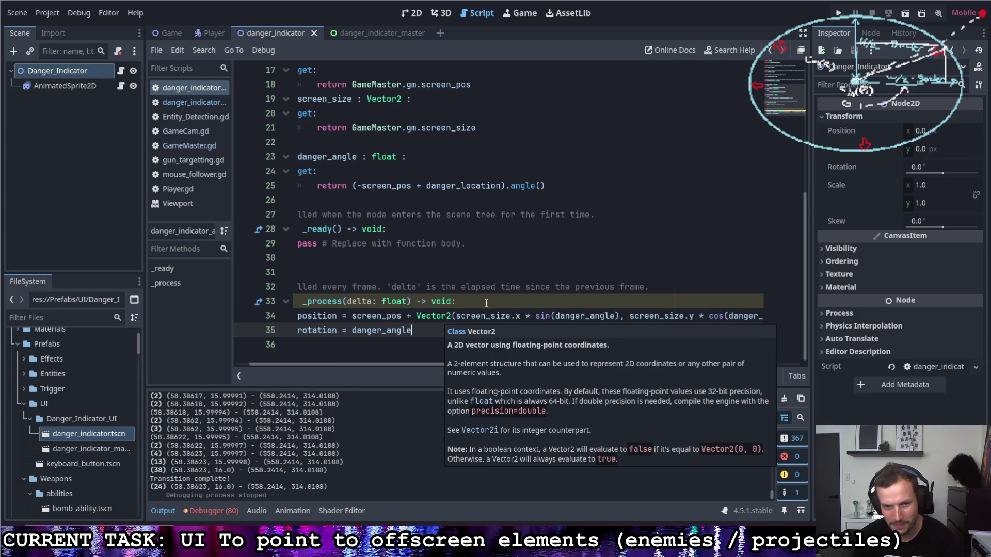
scroll(492, 284, "up", 5)
Extend the angle_offset comment with 'applied to the rotation to fix the angle'.
key("ctrl+z")
key("ctrl+z")
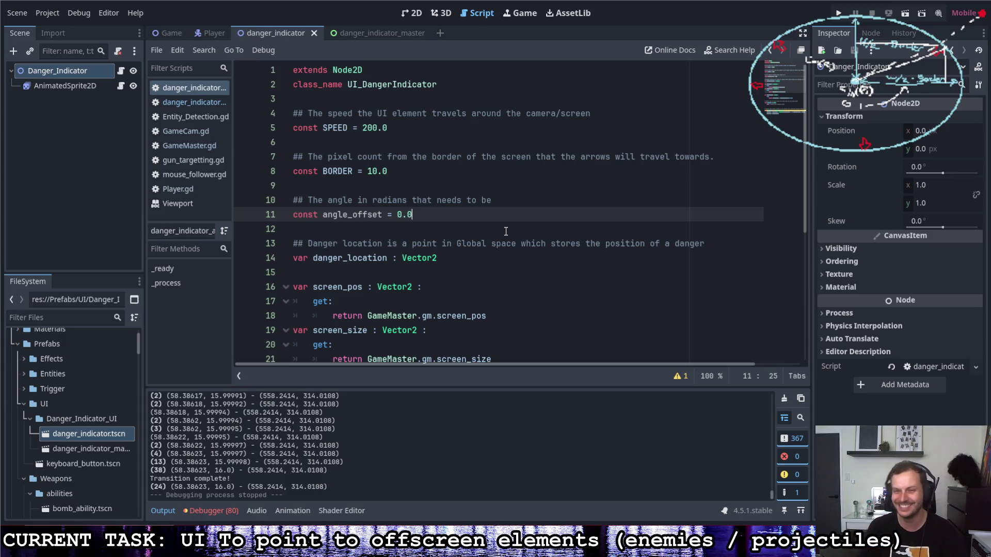
left_click(511, 200)
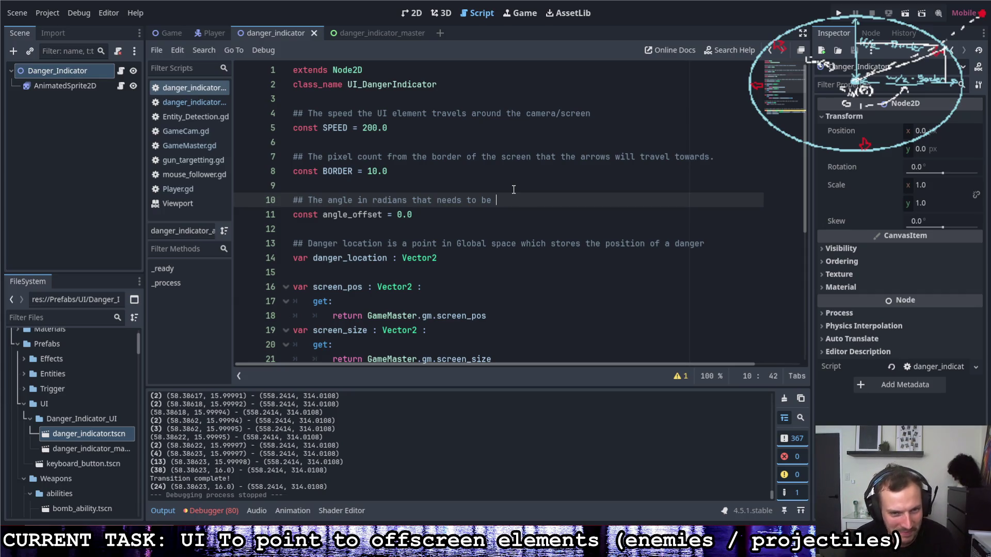
type("applied to the rotation to fix the ")
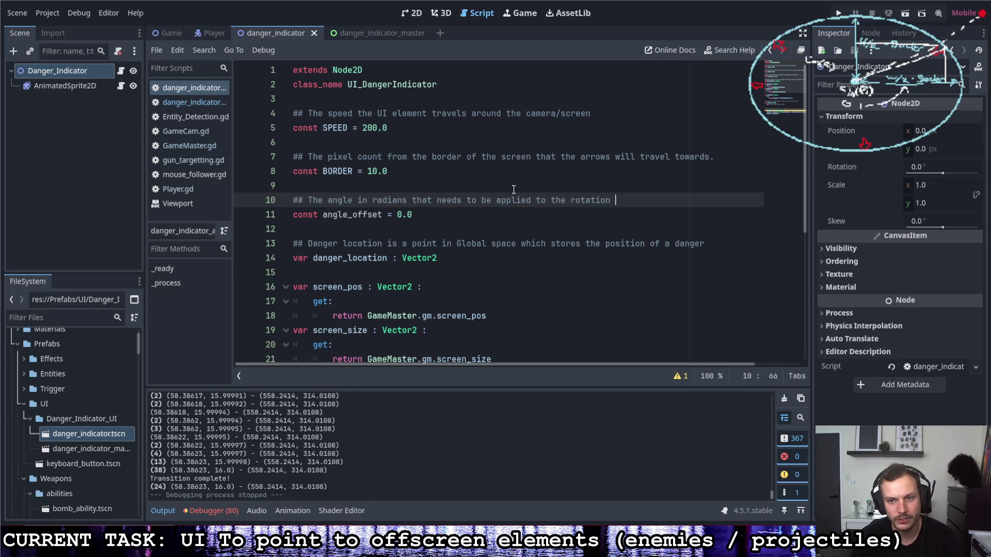
type("angle")
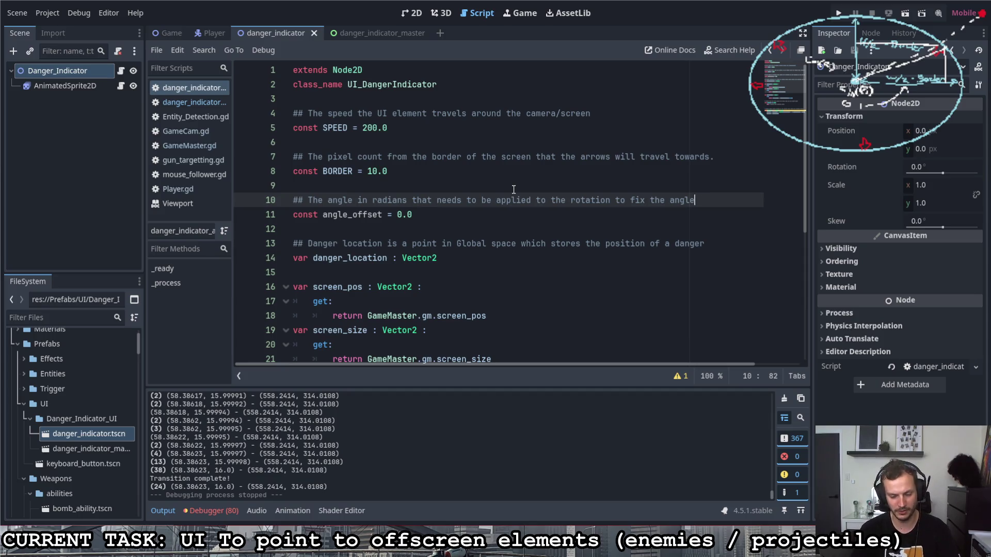
Add + angle_offset to the rotation on line 35 and save.
scroll(449, 232, "down", 5)
left_click(454, 333)
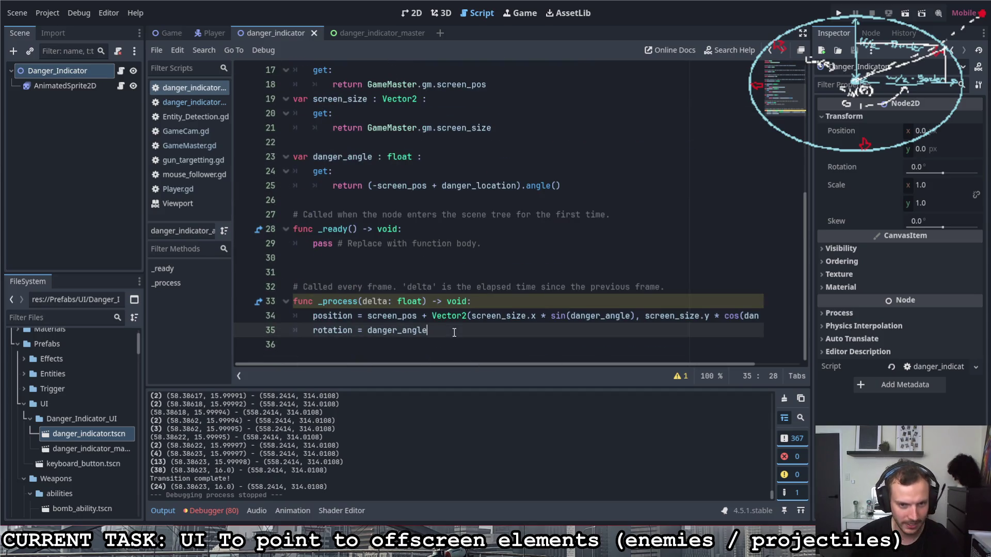
type(" + angle")
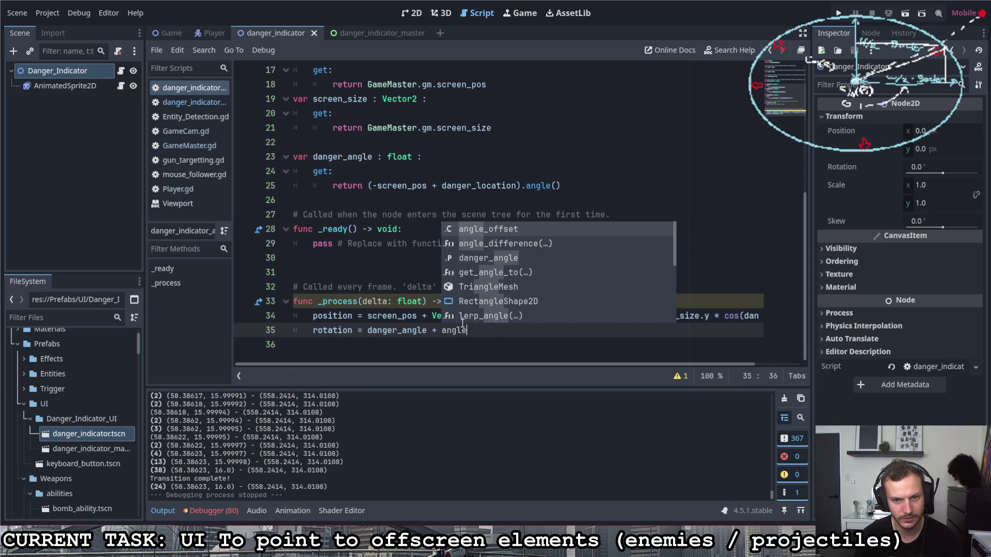
key("Return")
key("ctrl+s")
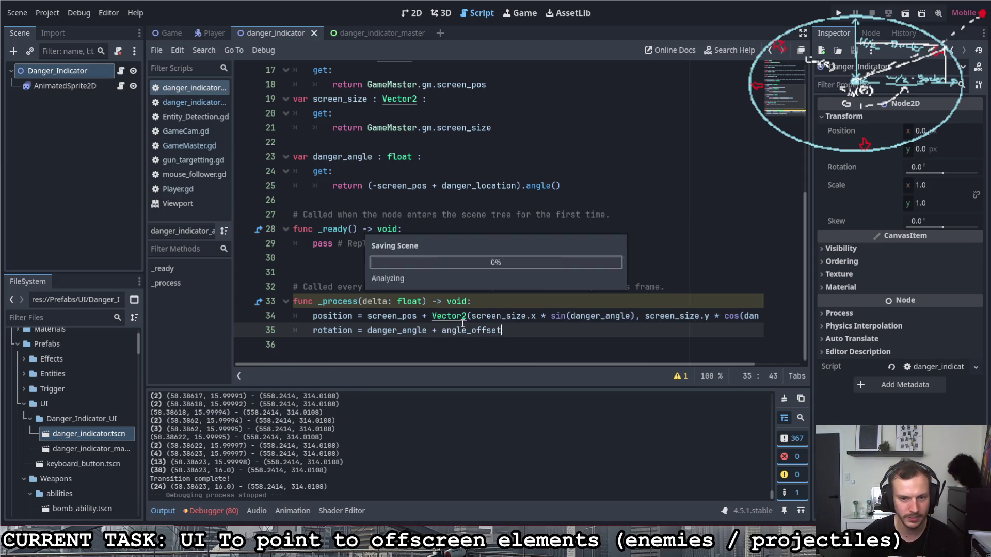
scroll(481, 309, "up", 5)
double_click(326, 214)
Convert the angle_offset constant on line 11 to uppercase ANGLE_OFFSET.
type("ANF")
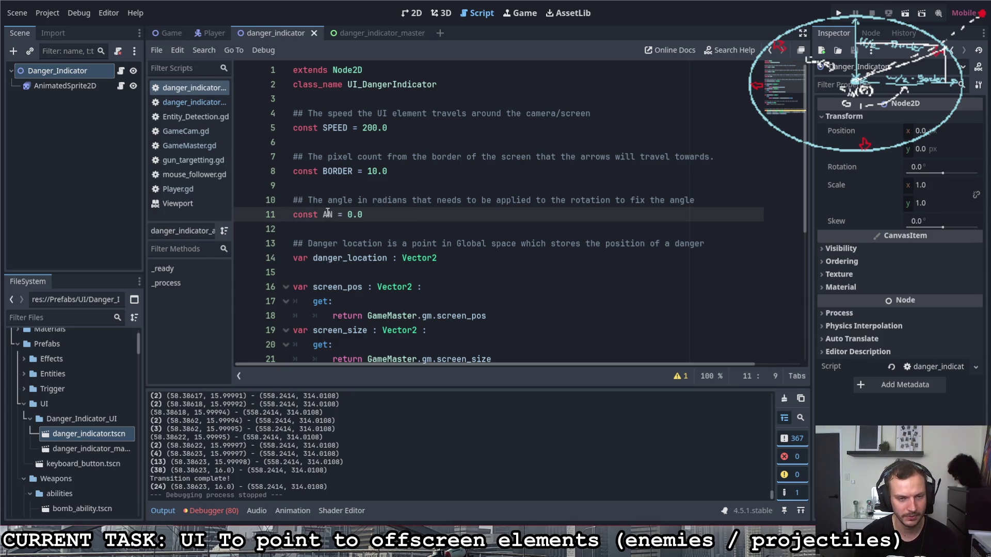
key("ctrl+z")
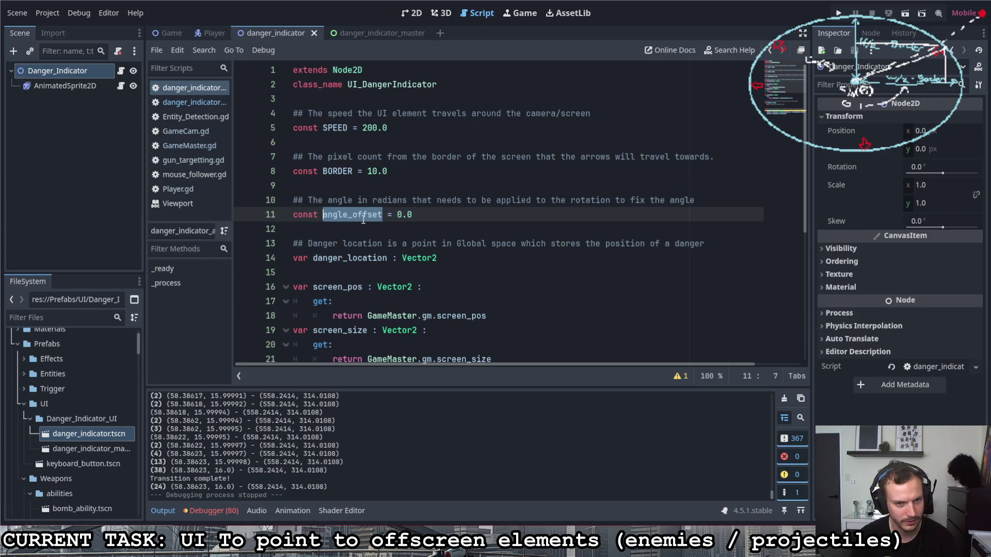
left_click_drag(382, 215, 323, 215)
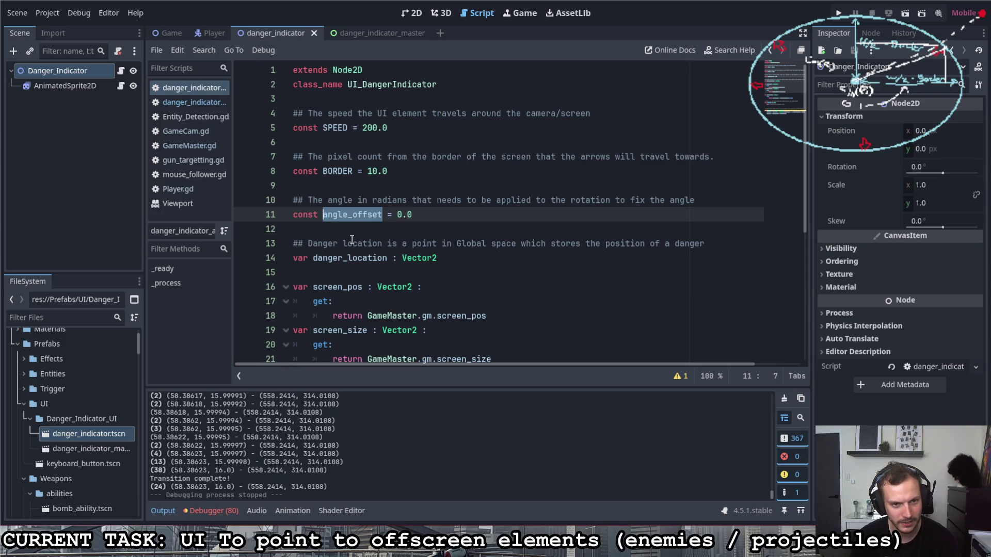
right_click(345, 221)
left_click(331, 216)
left_click_drag(323, 214, 382, 214)
right_click(368, 214)
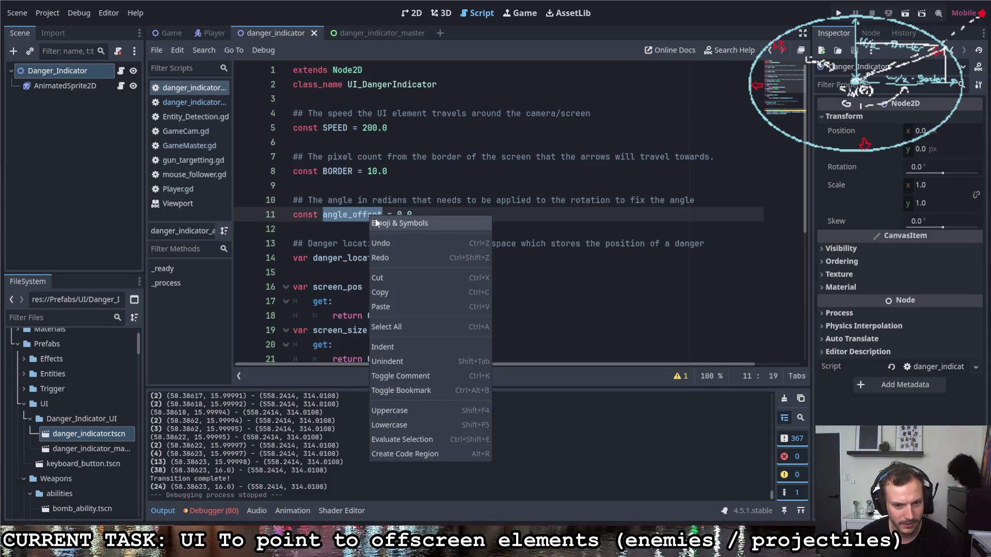
key("Escape")
key("shift+F4")
left_click(416, 215)
Replace angle_offset with ANGLE_OFFSET in the line 35 rotation.
scroll(361, 310, "down", 5)
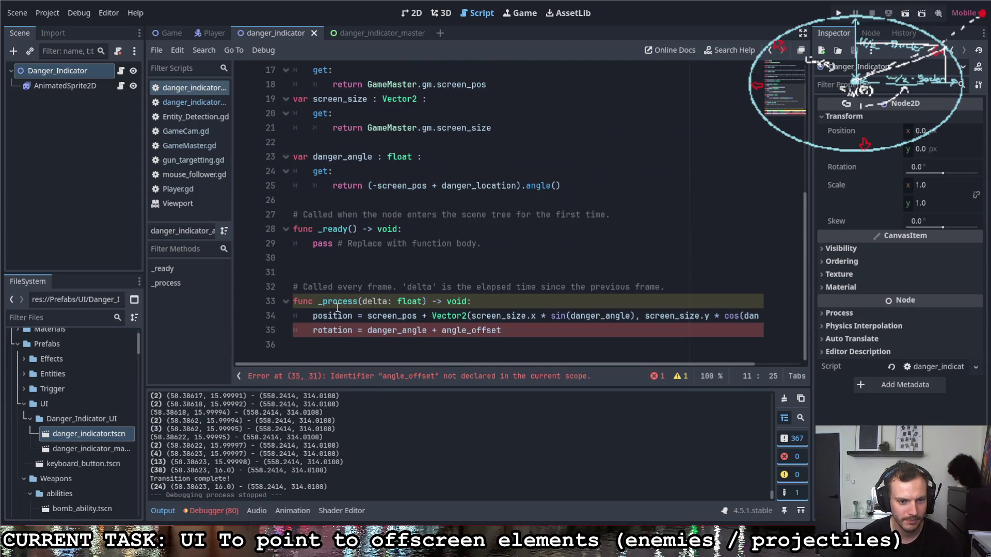
double_click(444, 330)
left_click_drag(495, 329, 502, 330)
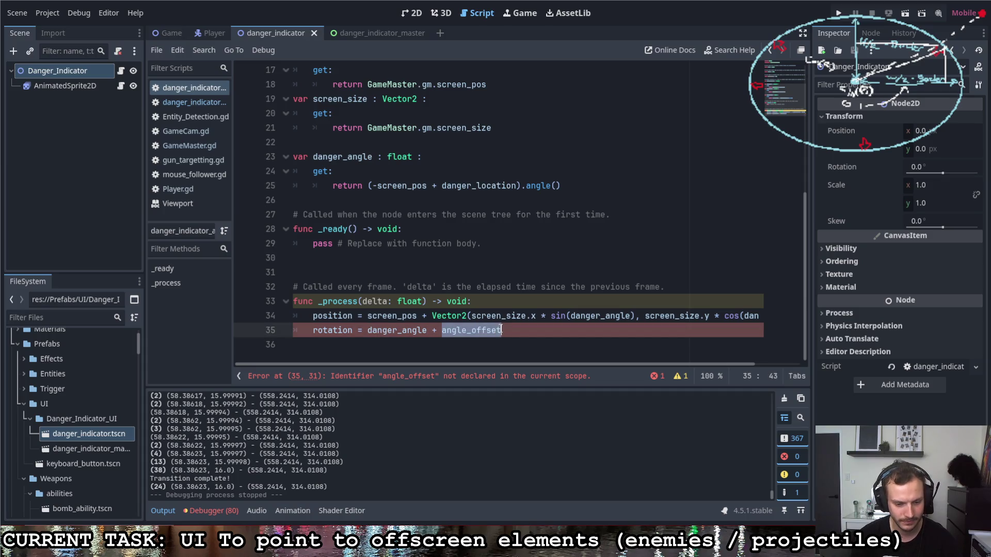
type("ANGLE_OFFSET")
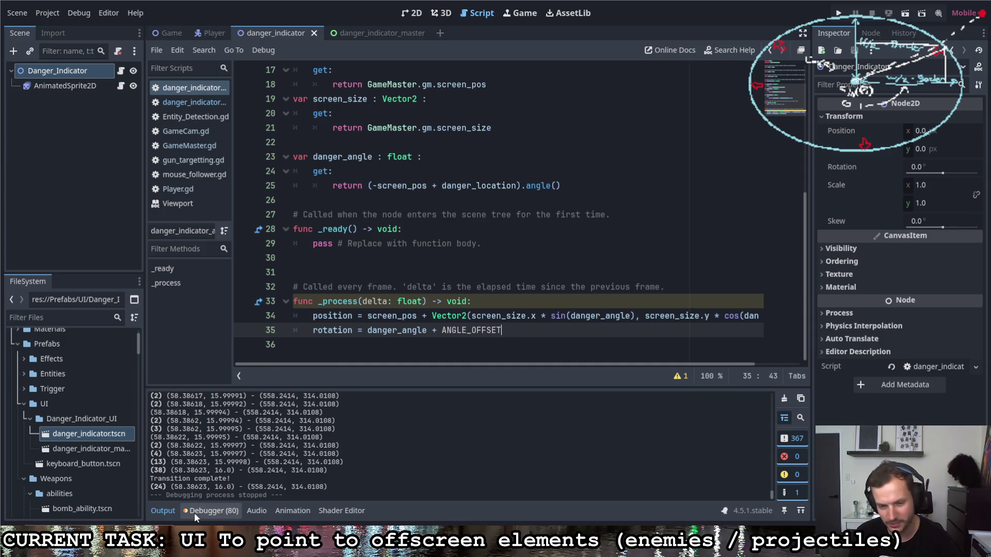
mouse_move(364, 552)
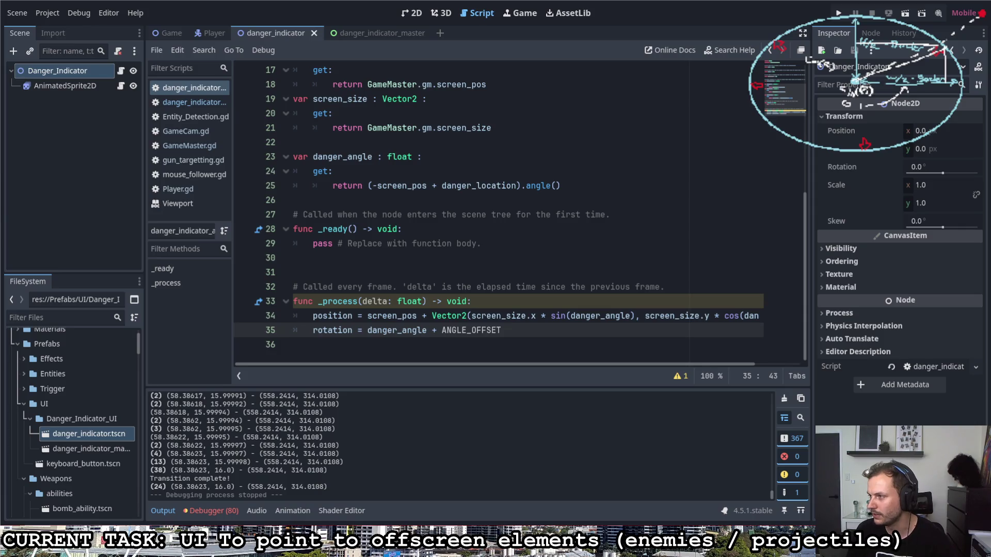
Review the danger_indicator script from ANGLE_OFFSET to _ready, then switch to danger_indicator_master.
mouse_move(911, 446)
left_mouse_down()
mouse_move(903, 369)
mouse_move(862, 447)
mouse_move(864, 474)
mouse_move(884, 425)
mouse_move(908, 445)
left_mouse_up()
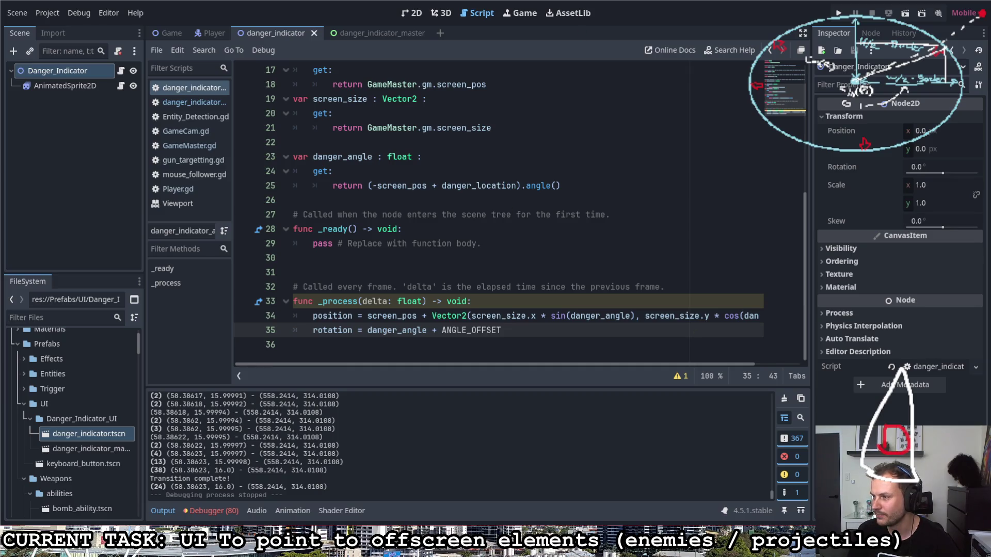
left_click(888, 408)
left_click(896, 438)
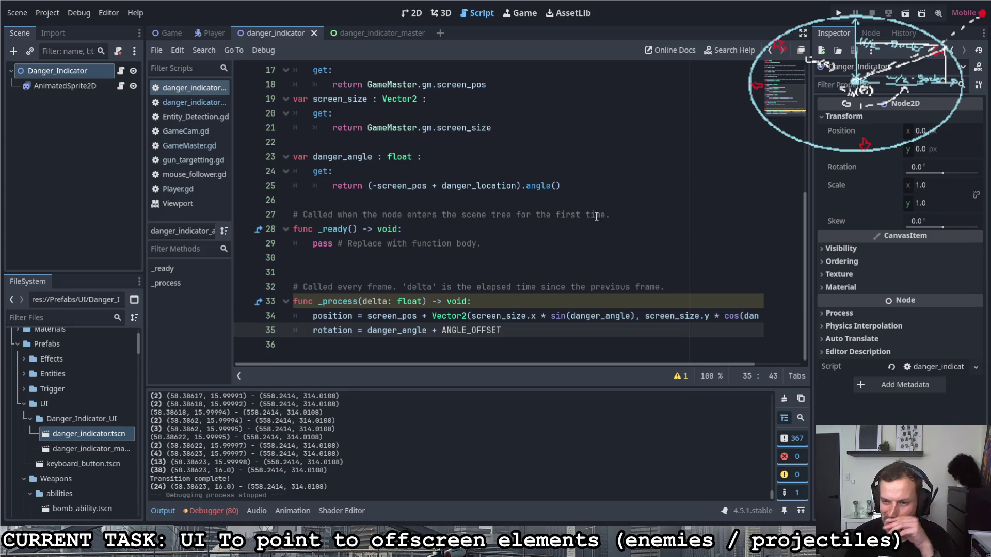
left_click(577, 228)
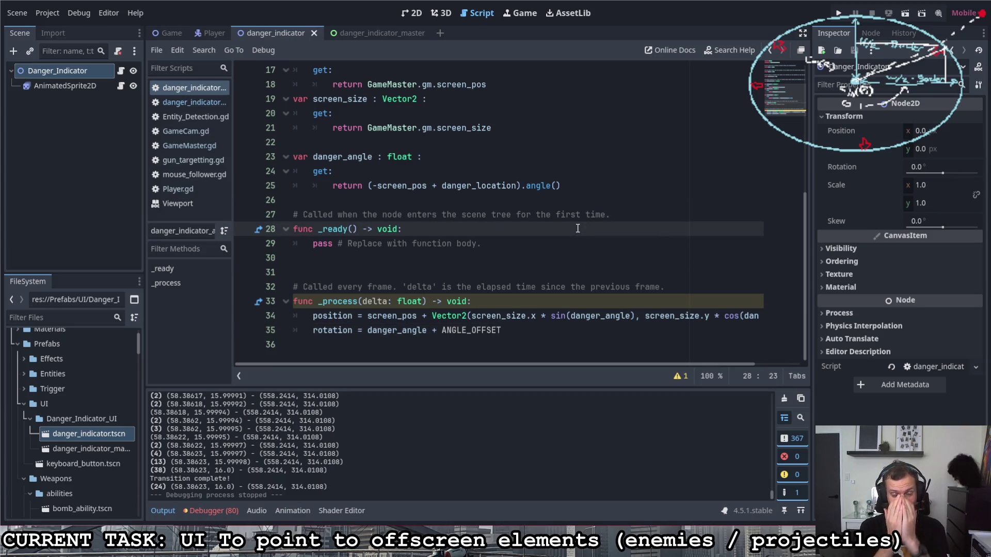
left_click(558, 243)
scroll(529, 252, "up", 4)
scroll(529, 252, "down", 4)
scroll(506, 233, "up", 4)
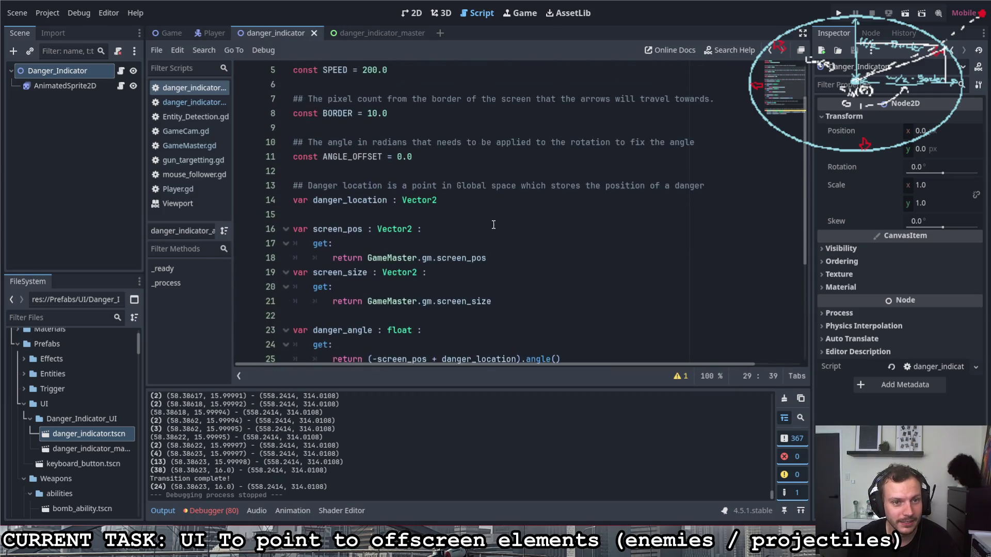
scroll(493, 224, "up", 2)
left_click(480, 214)
scroll(399, 260, "down", 4)
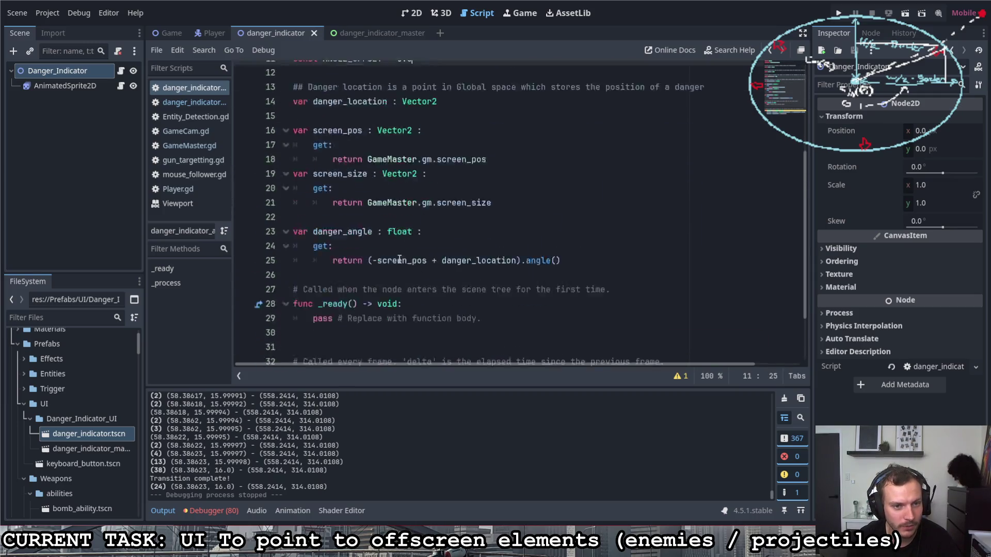
scroll(399, 259, "down", 2)
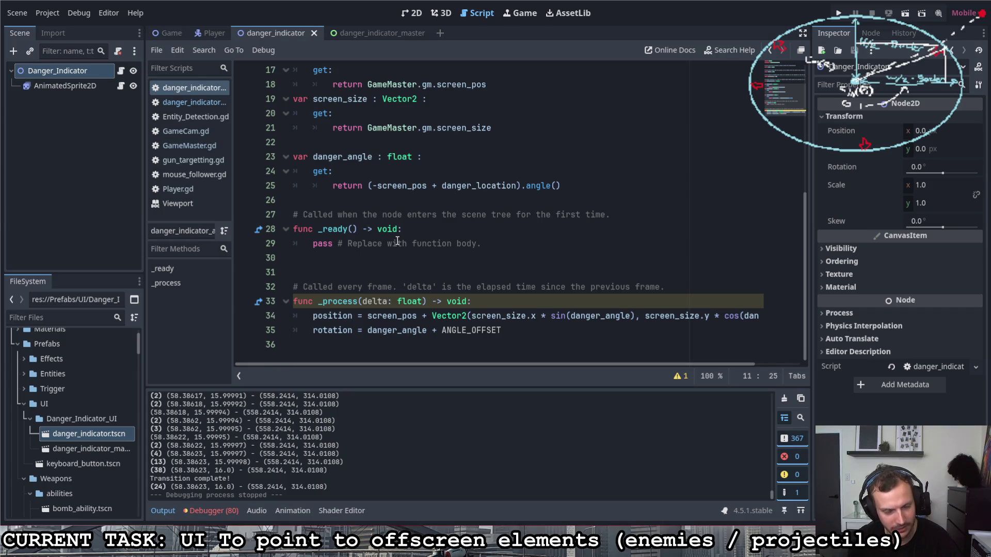
left_click(361, 34)
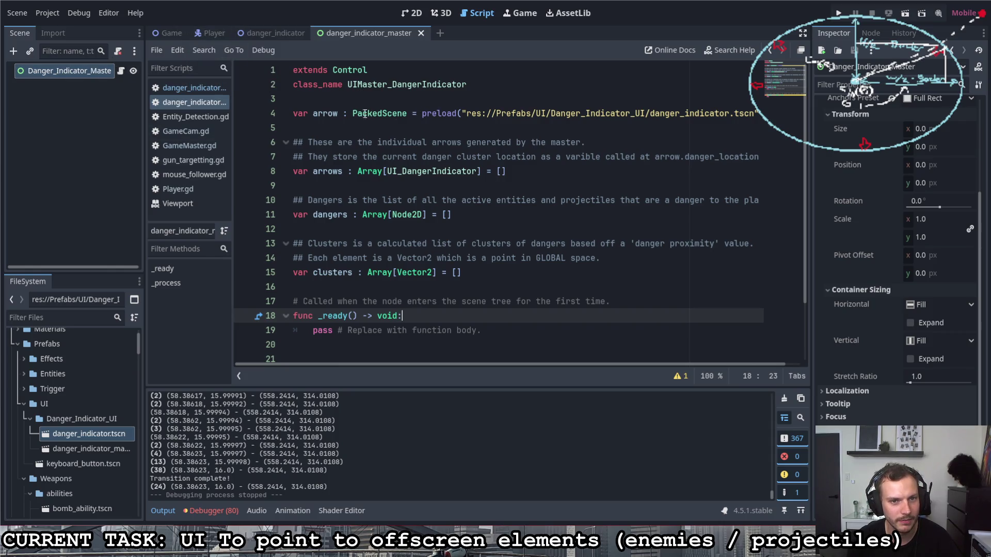
Open the danger_indicator scene from its preload path, then return to the master script.
left_click(465, 113)
left_click(467, 113, "ctrl")
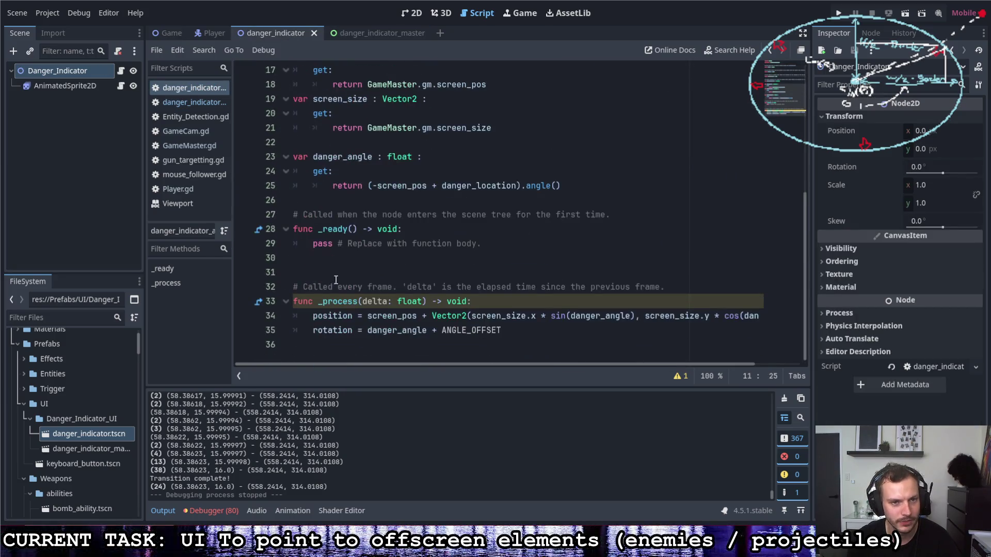
left_click(369, 32)
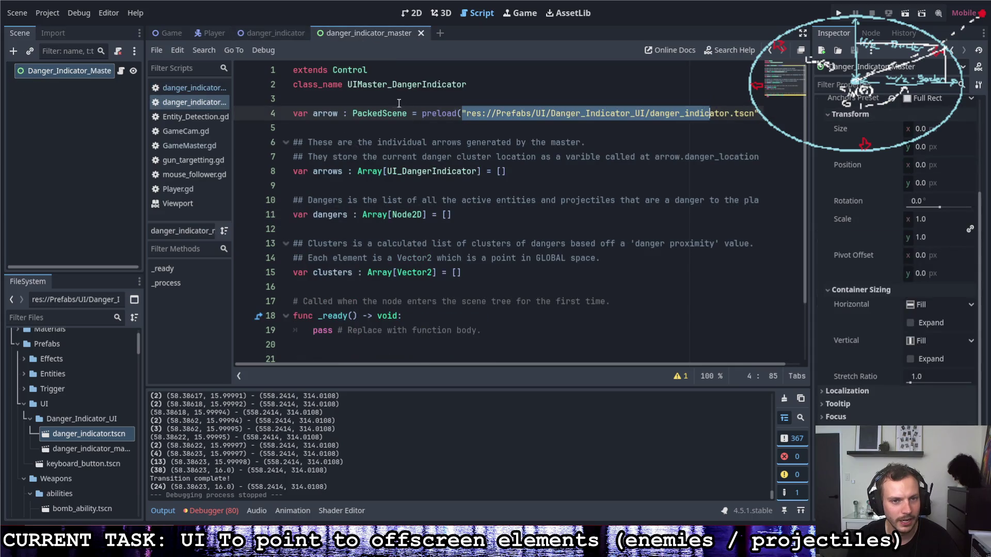
Inspect the arrows and dangers array declarations, then bring up the Game scene.
left_click_drag(361, 172, 508, 171)
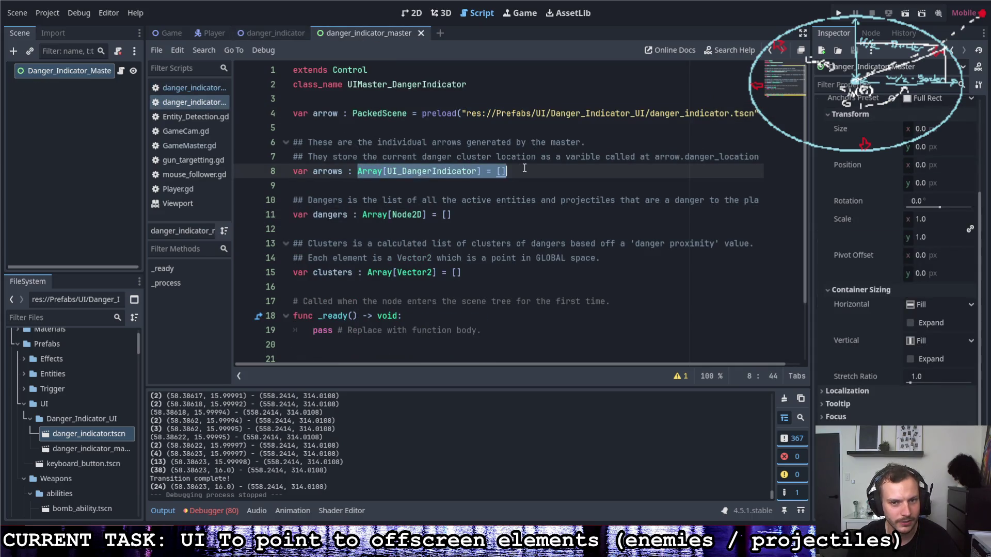
left_click(365, 215)
key("alt+Left")
key("alt+Left")
key("alt+Right")
key("alt+Right")
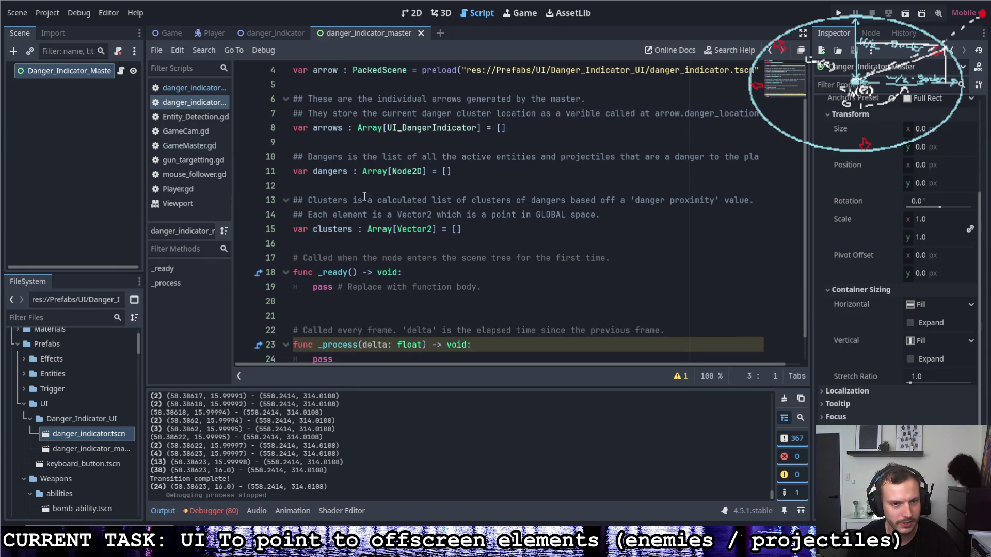
left_click(391, 176)
double_click(391, 174)
double_click(311, 173)
left_click(316, 172)
double_click(316, 172)
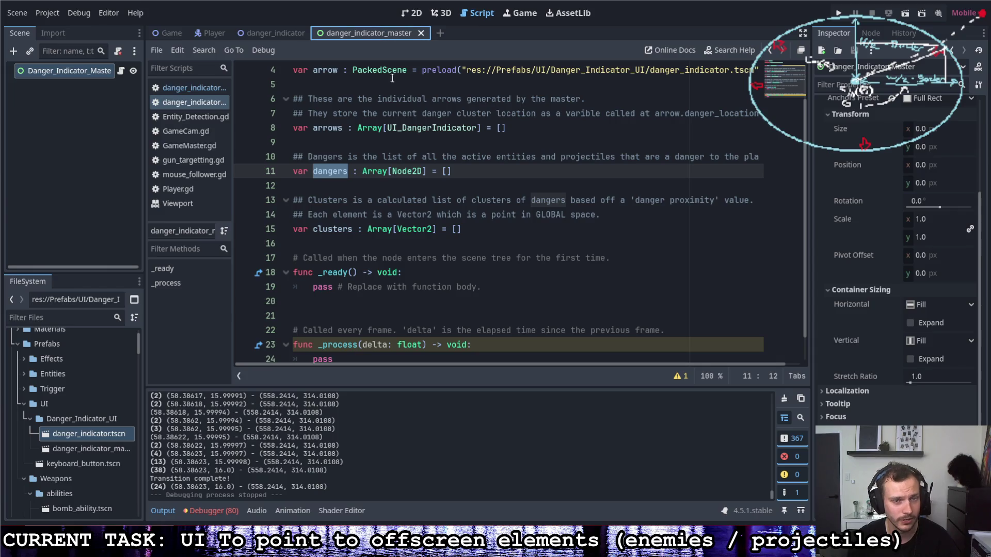
left_click(167, 32)
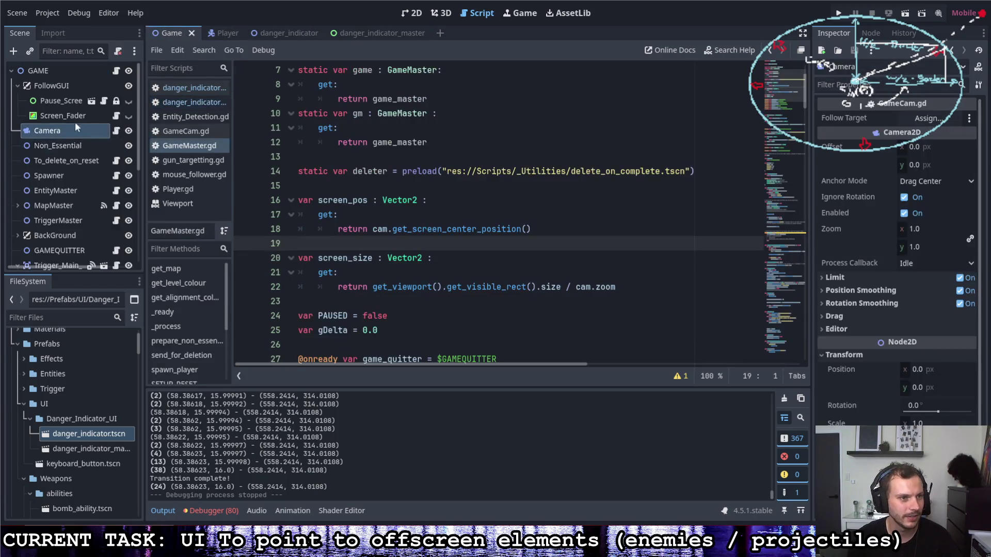
Instance danger_indicator_master under FollowGUI in Game, then open that scene in the 2D view.
scroll(51, 459, "down", 10)
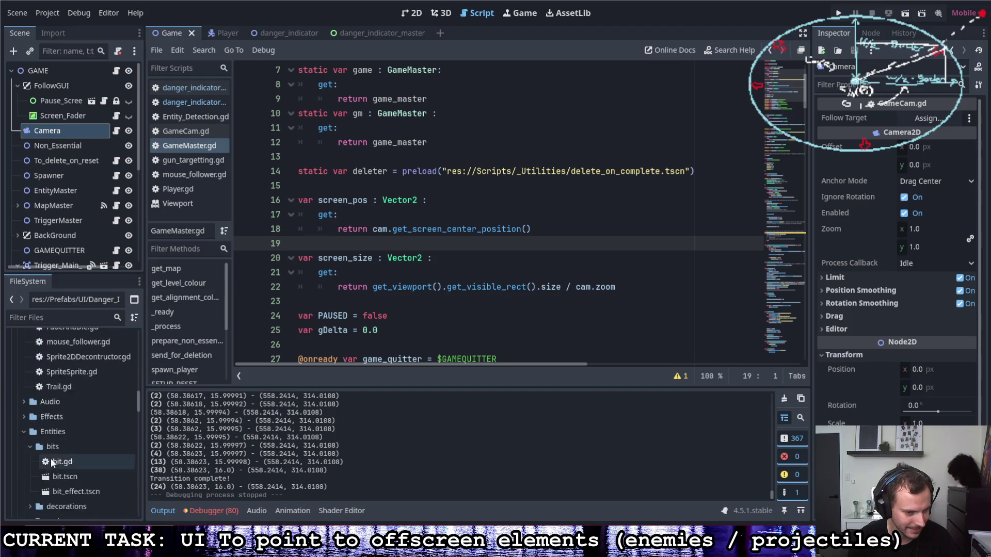
scroll(50, 454, "down", 5)
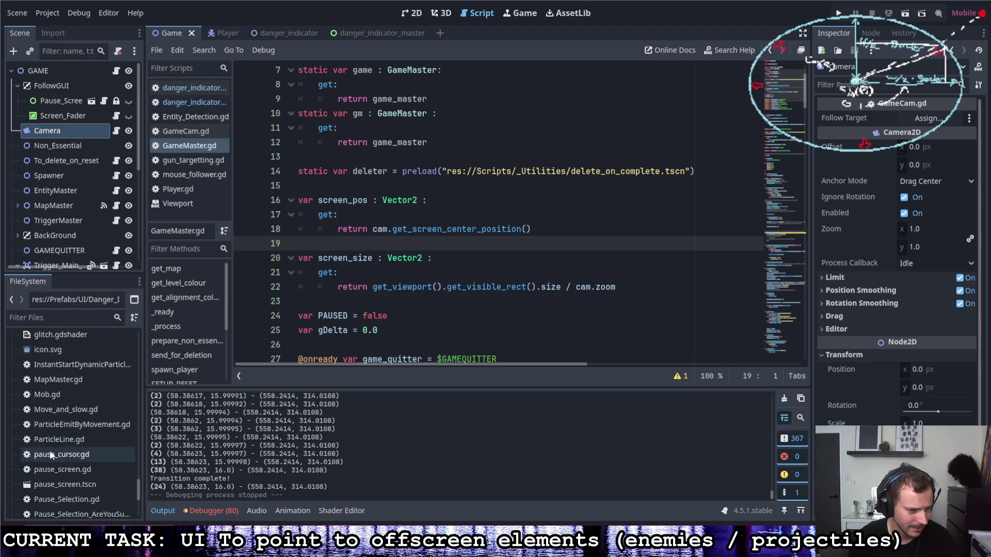
scroll(51, 449, "up", 12)
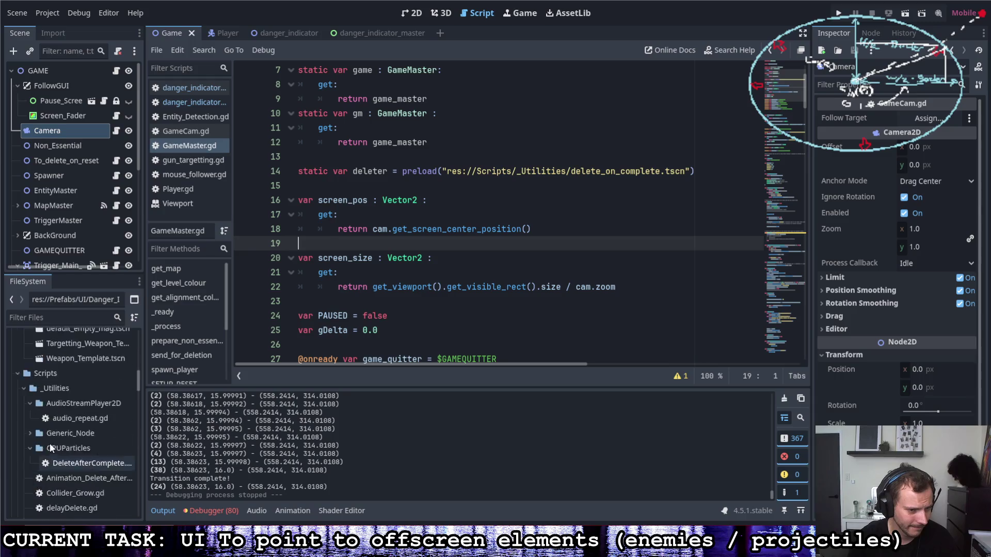
scroll(46, 436, "up", 5)
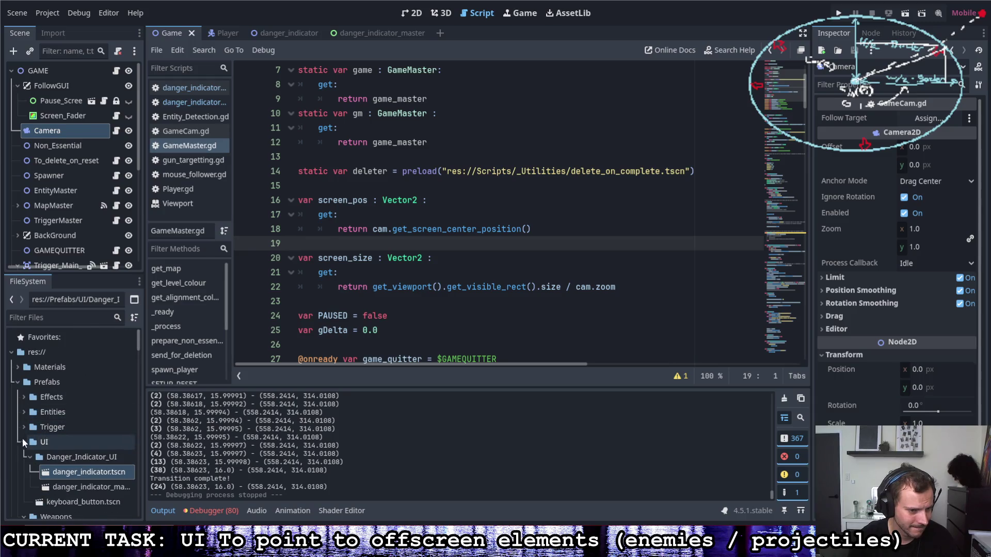
mouse_move(78, 486)
left_mouse_down()
mouse_move(88, 377)
mouse_move(66, 98)
left_mouse_up()
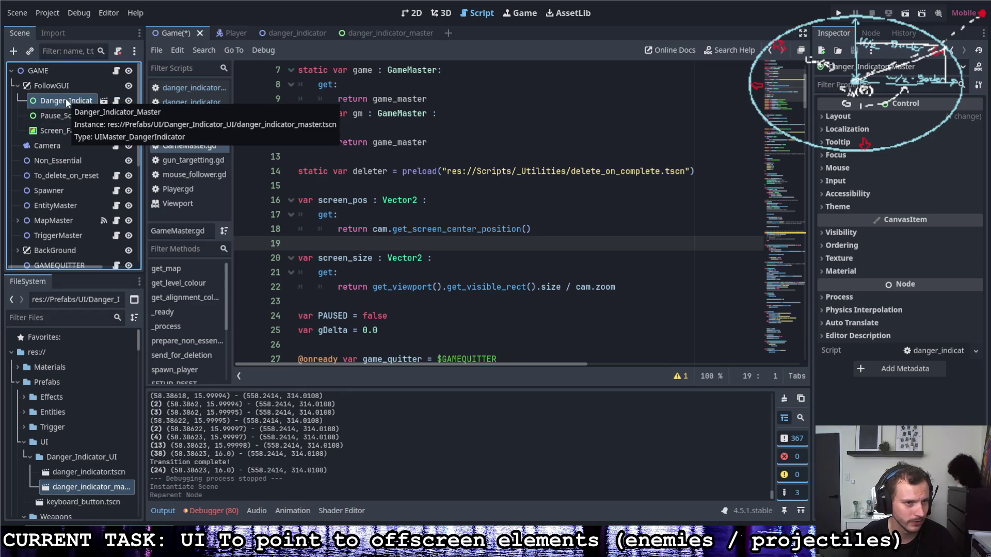
left_click(365, 37)
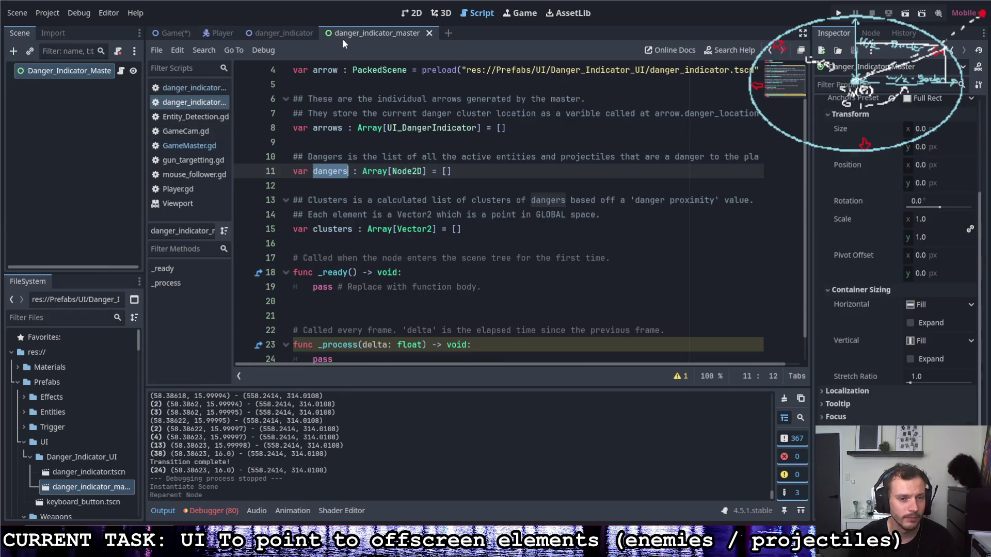
key("ctrl+F1")
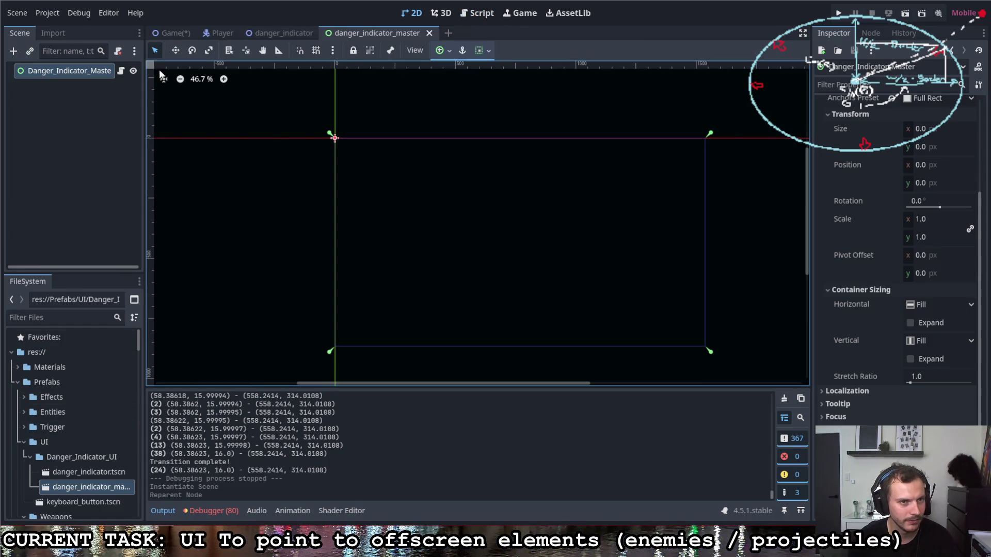
Drop three danger_indicator.tscn instances onto the master canvas and run the game to test.
mouse_move(73, 472)
left_mouse_down()
mouse_move(392, 238)
mouse_move(519, 221)
mouse_move(602, 235)
left_mouse_up()
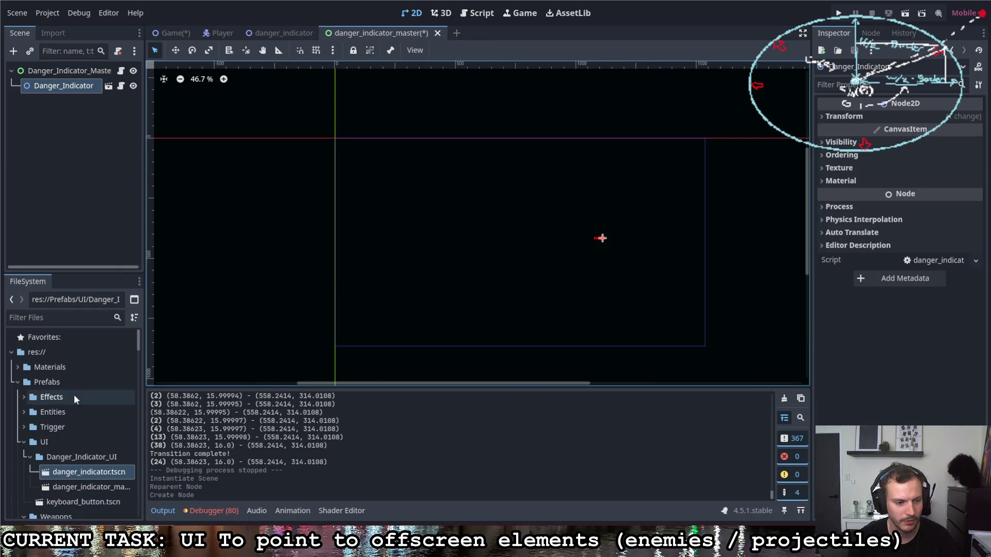
left_click_drag(85, 472, 470, 252)
mouse_move(89, 470)
left_mouse_down()
mouse_move(497, 225)
mouse_move(495, 215)
left_mouse_up()
key("F5")
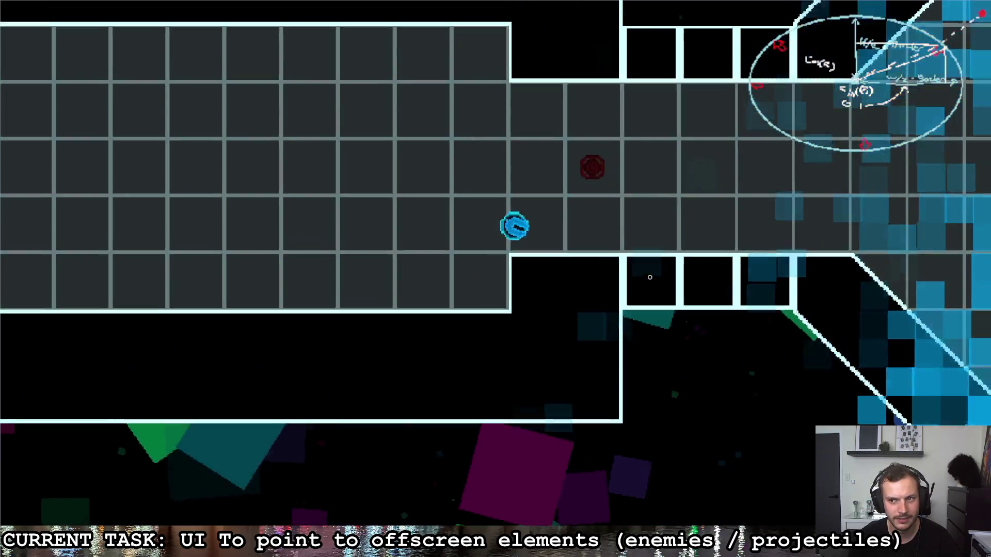
key("d")
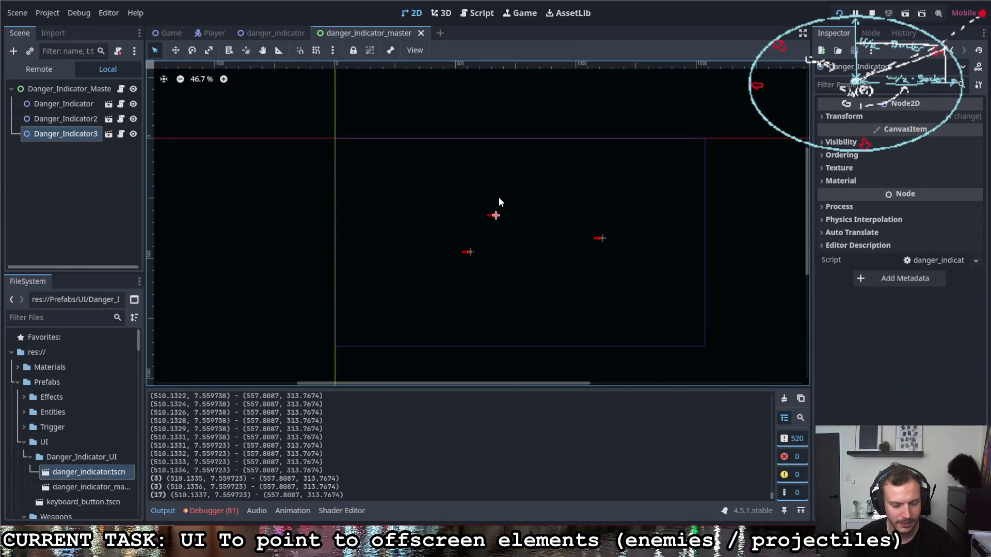
Reposition the indicator instances on the canvas, then open the danger_indicator scene.
left_click_drag(496, 216, 498, 239)
left_click(470, 252)
left_click_drag(601, 239, 339, 141)
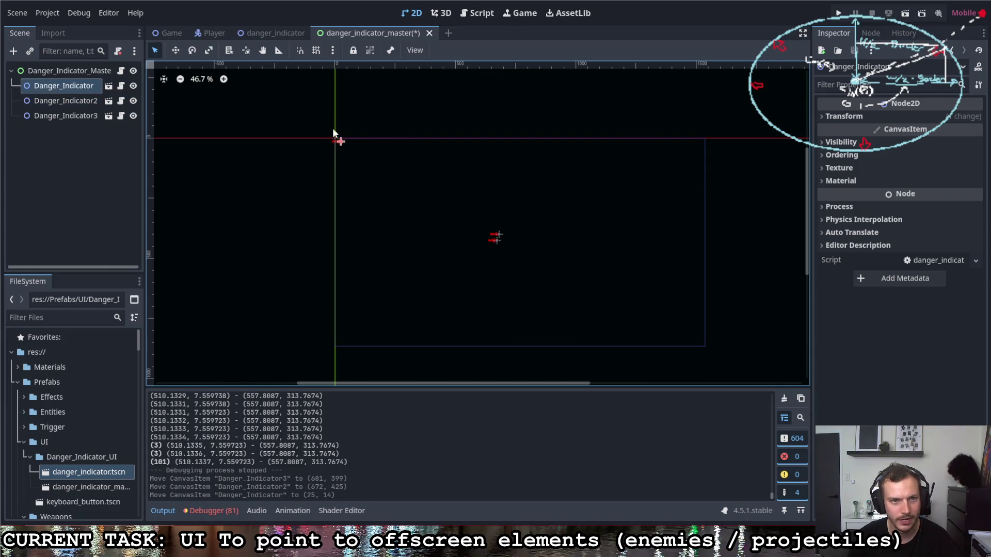
left_click(499, 247)
left_click_drag(498, 247, 523, 243)
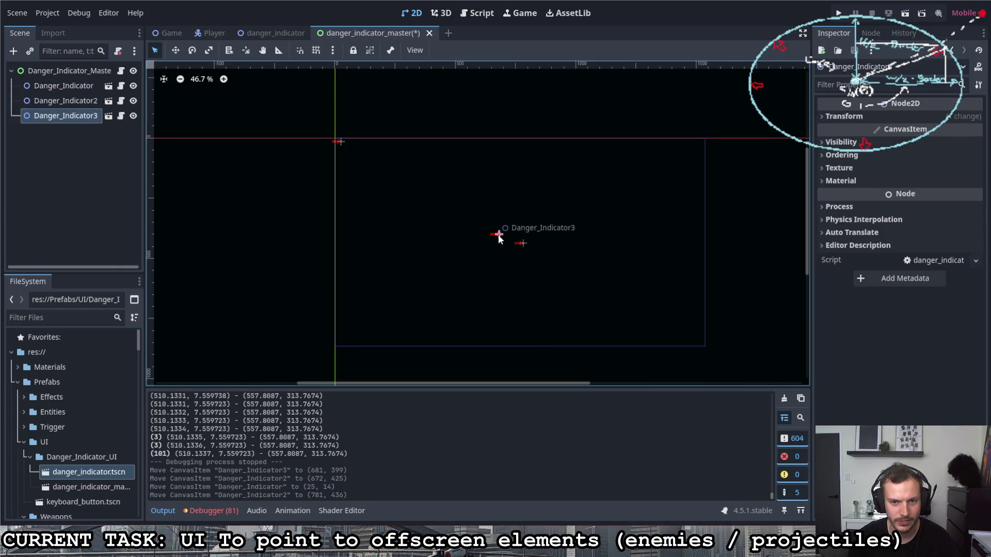
double_click(498, 235)
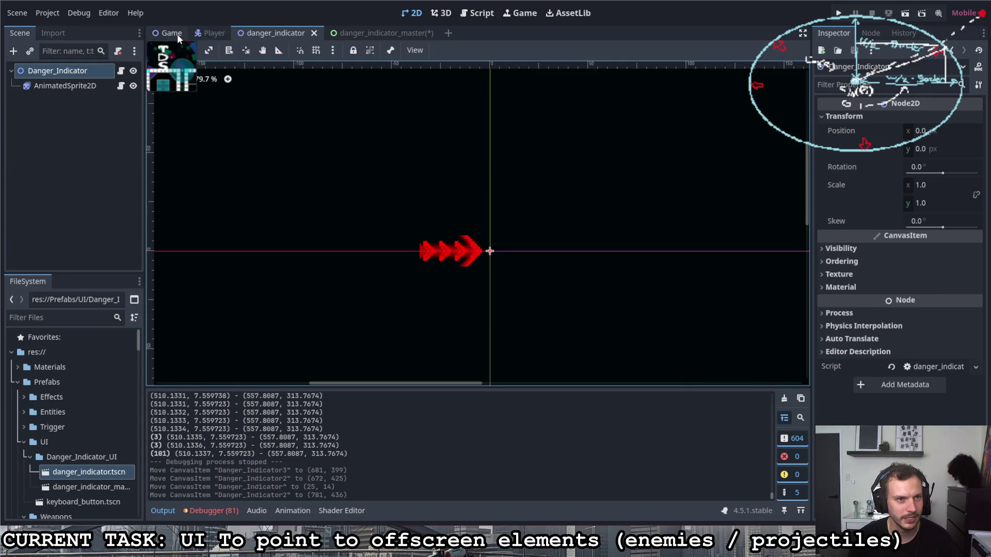
Open the Game scene and browse its nodes, briefly checking the danger_indicator_master scene.
left_click(178, 34)
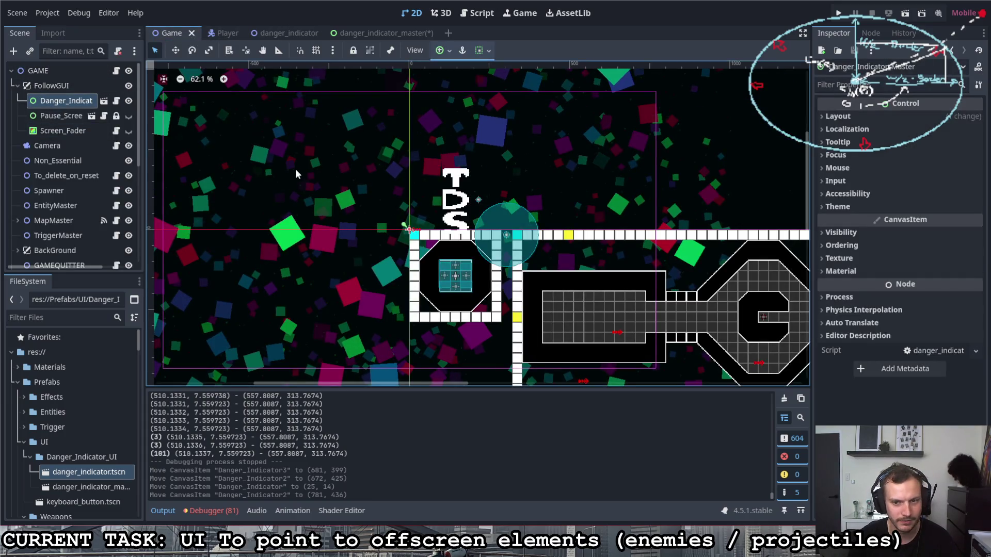
scroll(336, 177, "right", 2)
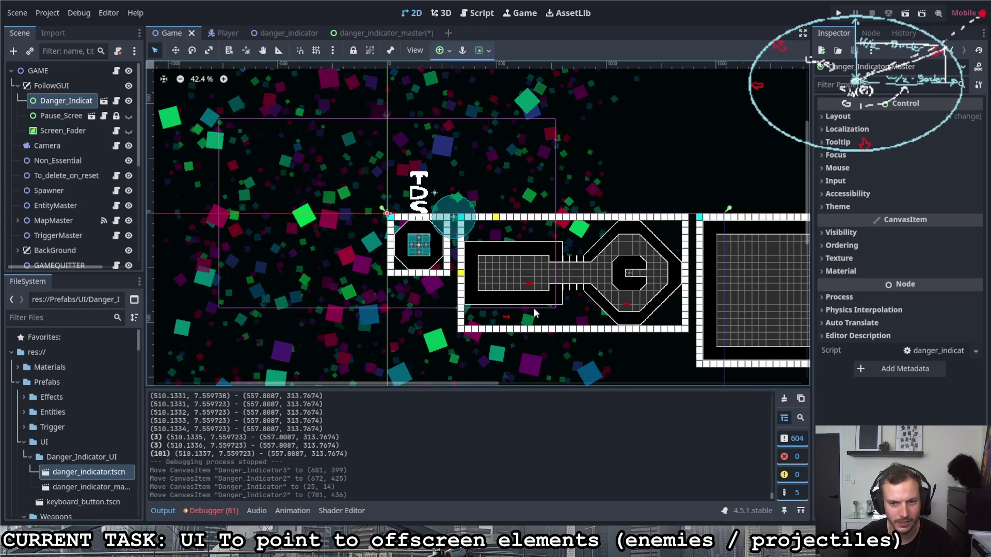
scroll(464, 208, "down", 3)
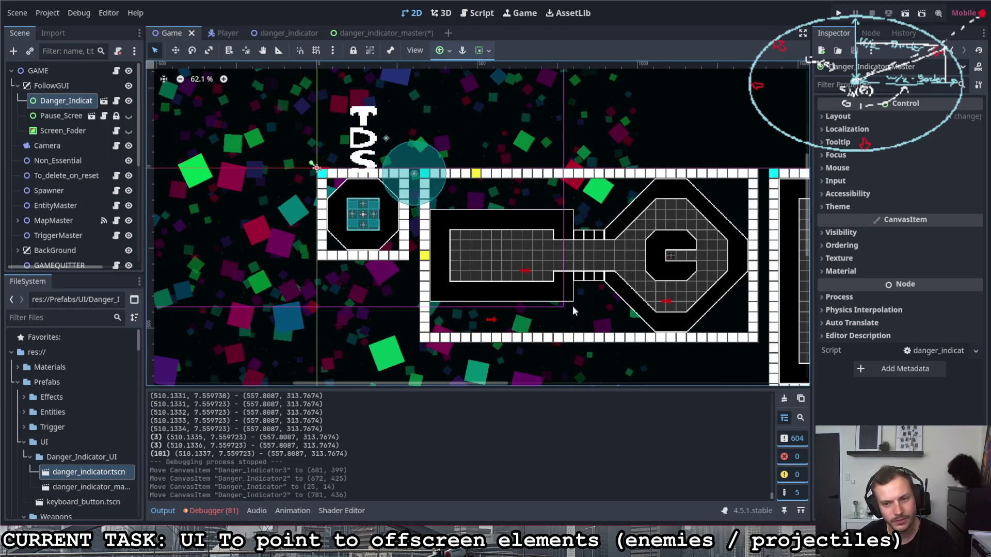
scroll(581, 305, "down", 6)
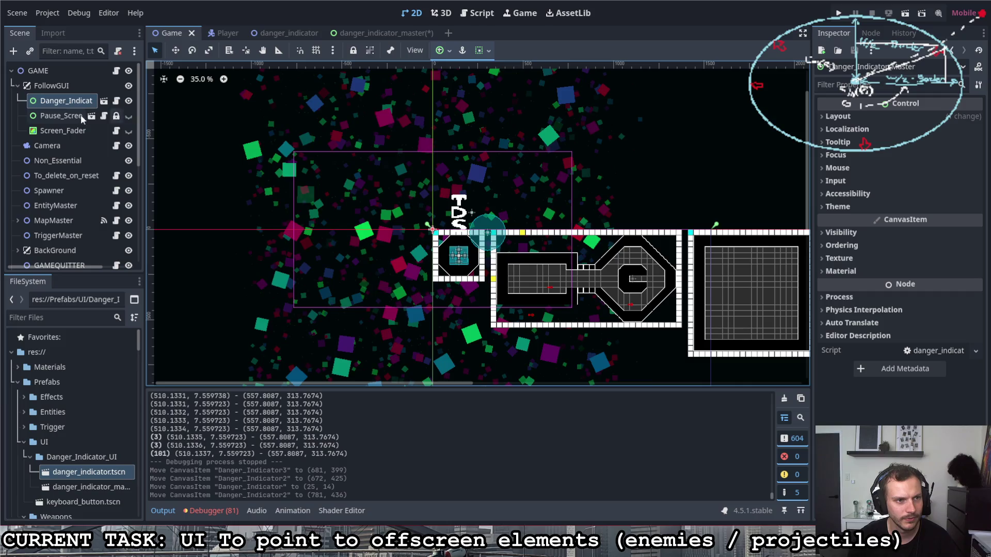
left_click(65, 116)
left_click(69, 104)
left_click(361, 32)
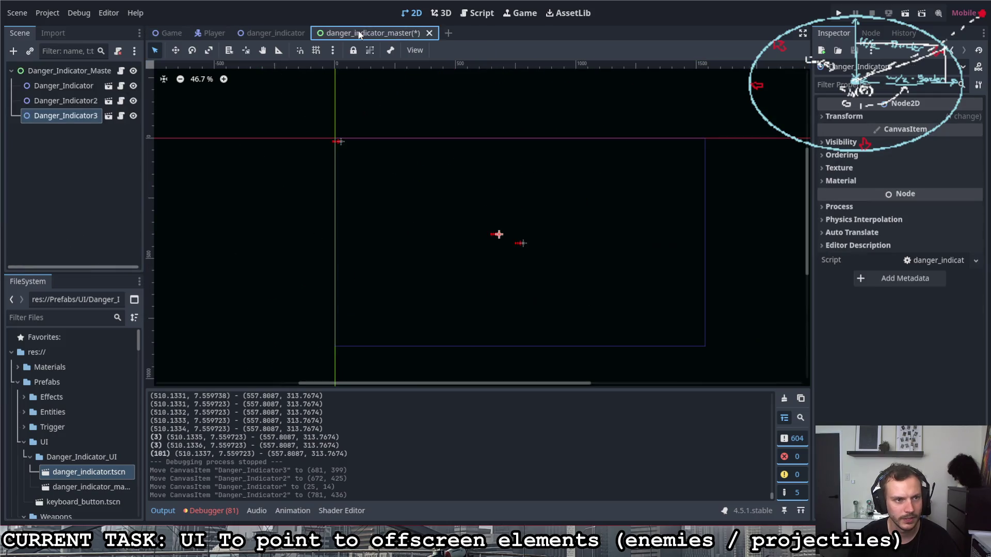
left_click(170, 33)
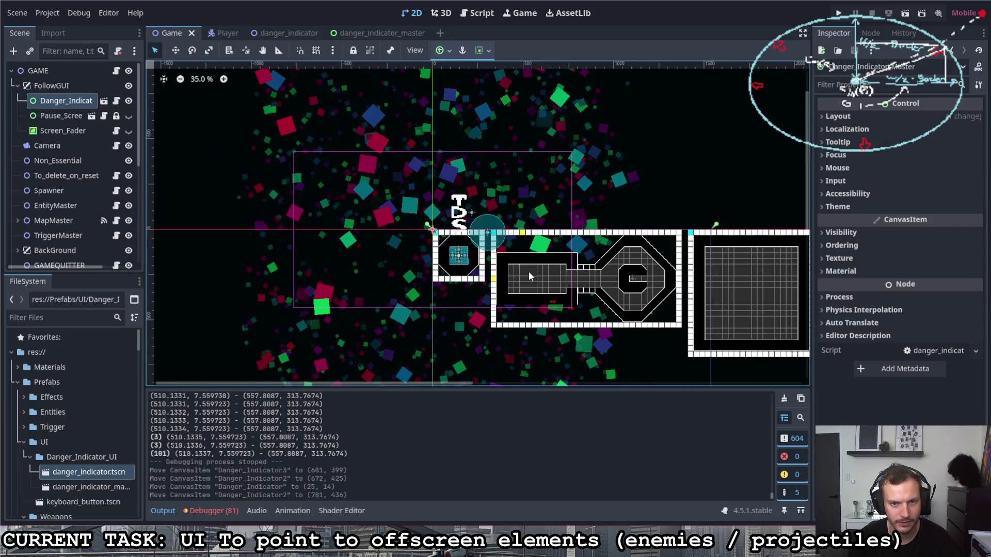
scroll(570, 268, "up", 4)
scroll(294, 171, "up", 10)
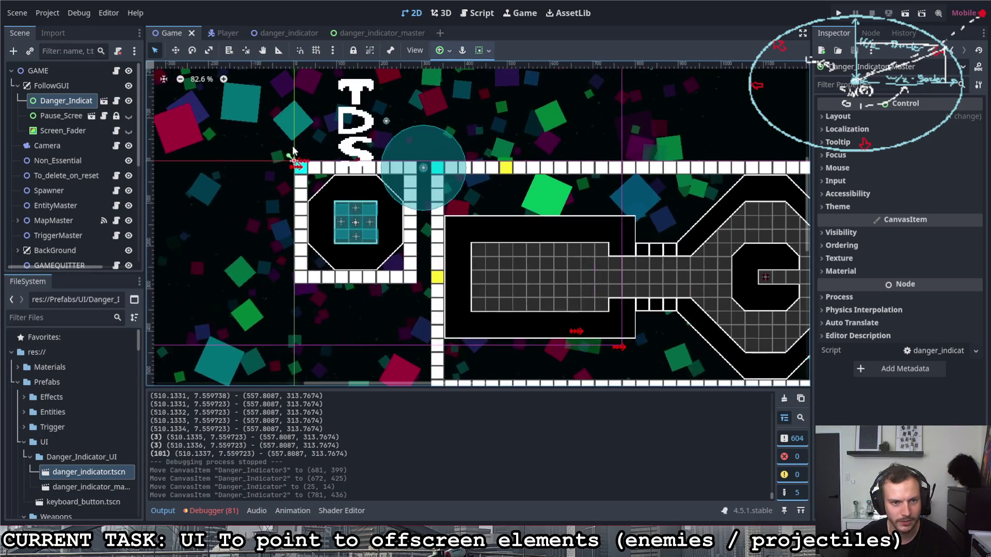
scroll(294, 168, "down", 8)
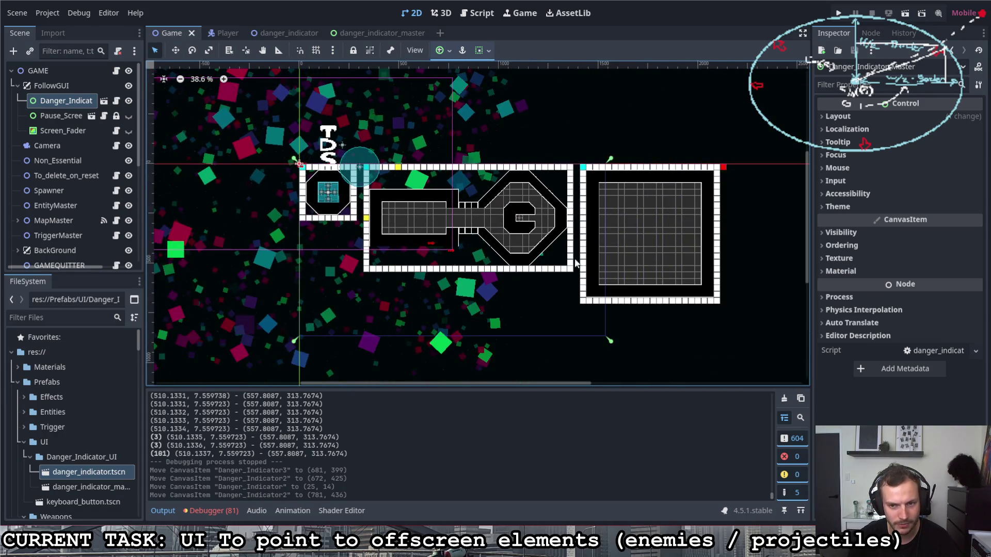
Select Pause_Screen and toggle its visibility eye until the node ends up hidden.
left_click(64, 119)
left_click(129, 116)
left_click(129, 117)
left_click(129, 117)
left_click(128, 116)
left_click(128, 117)
left_click(128, 117)
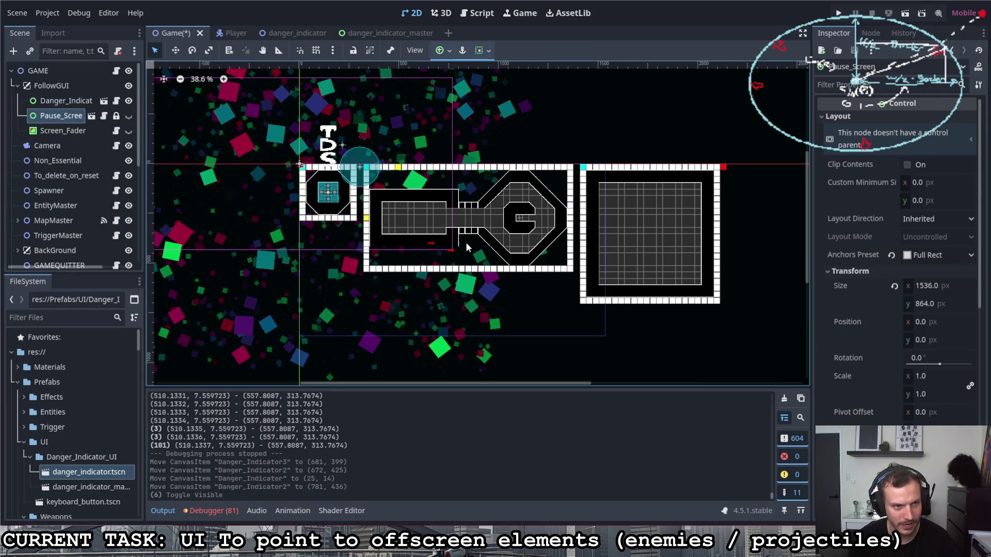
left_click(838, 14)
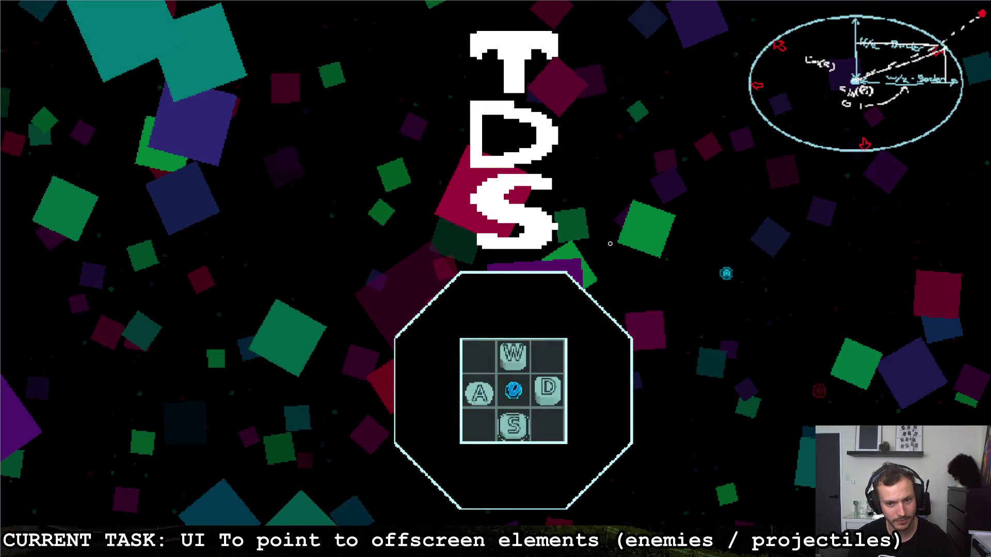
key("d")
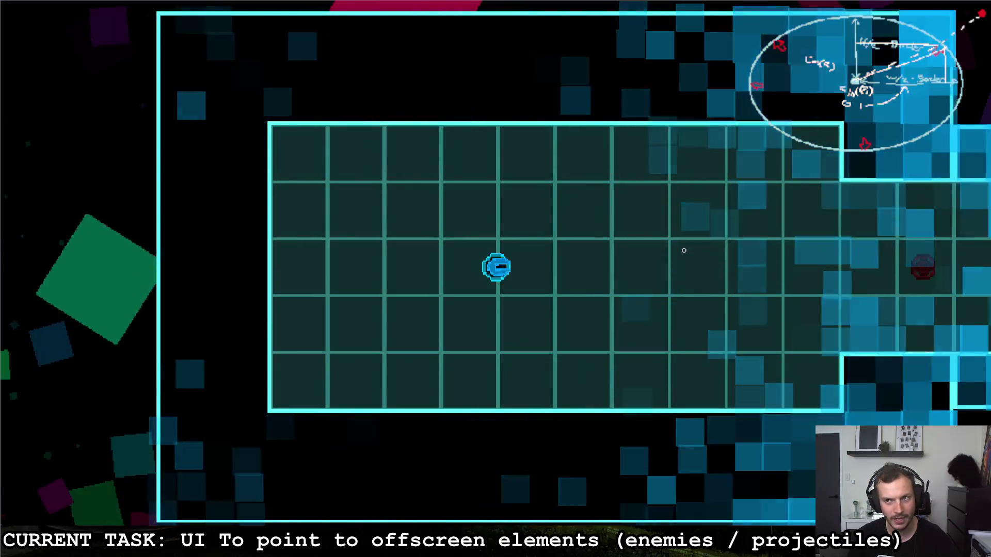
left_click(826, 258)
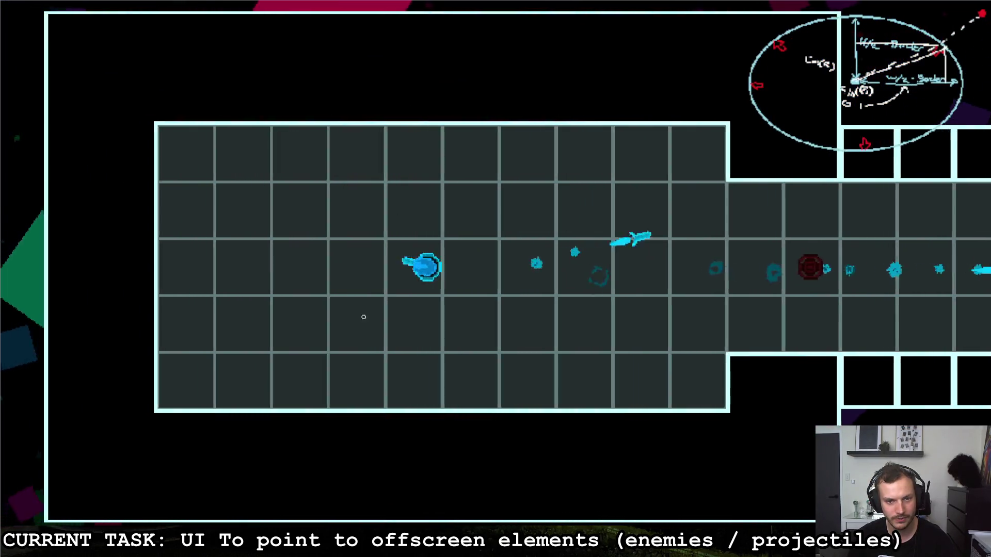
key("a")
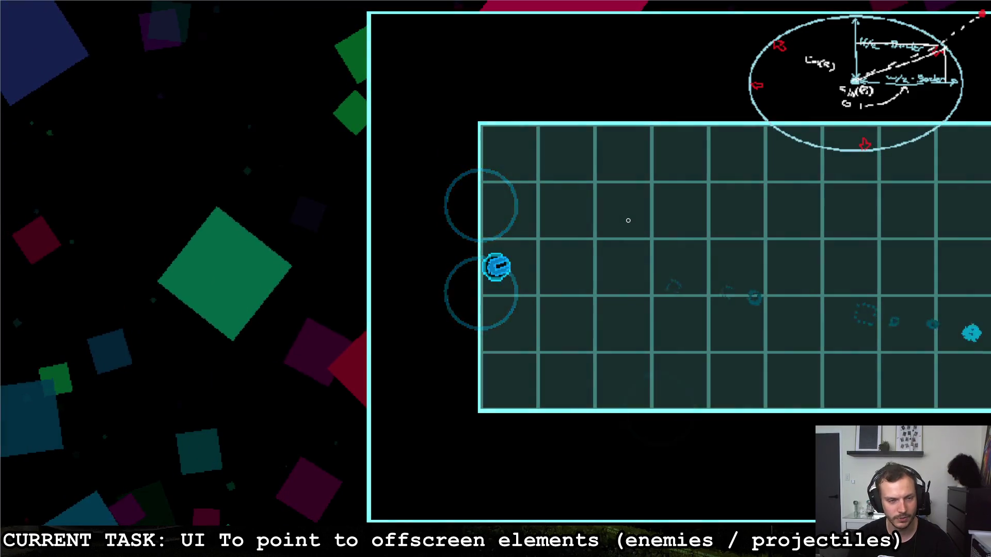
key("Escape")
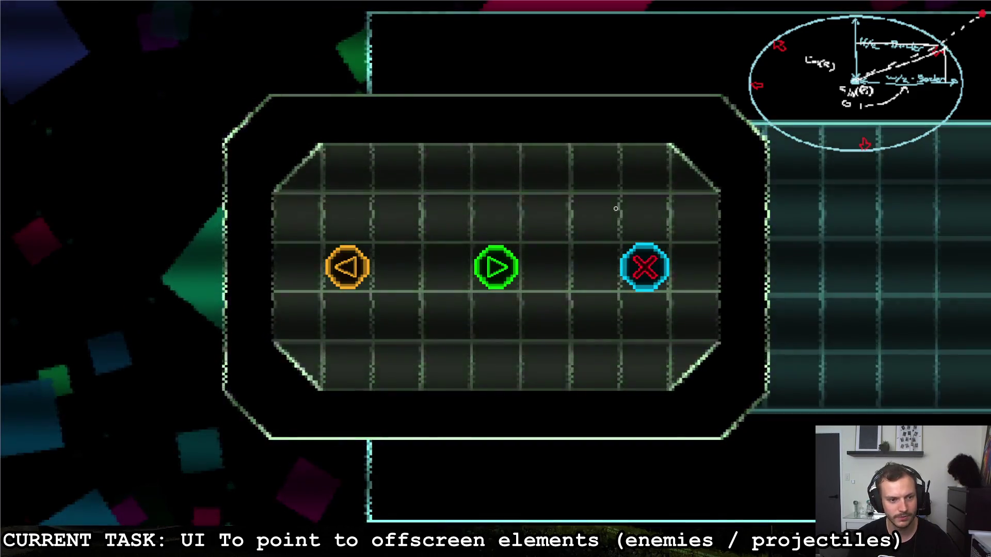
key("Escape")
key("w")
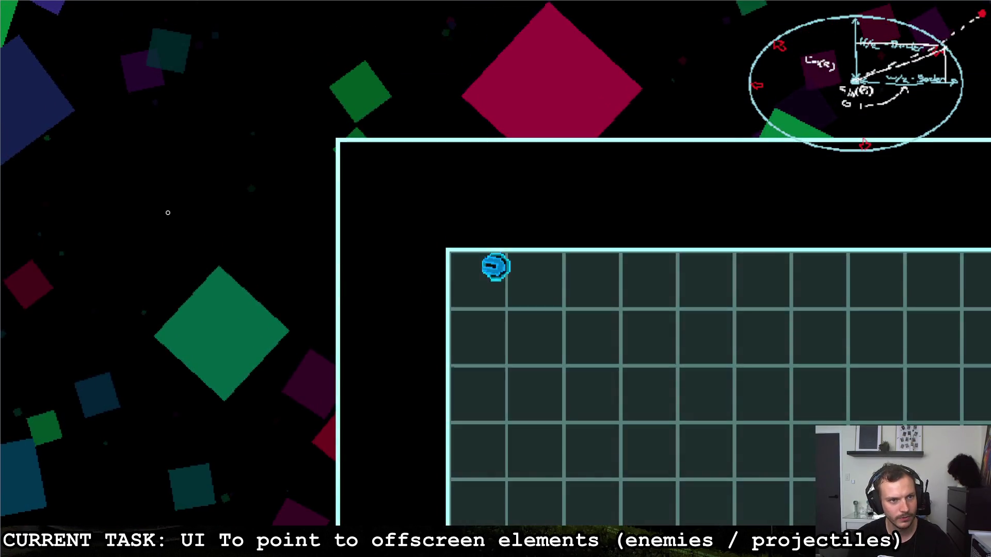
key("Escape")
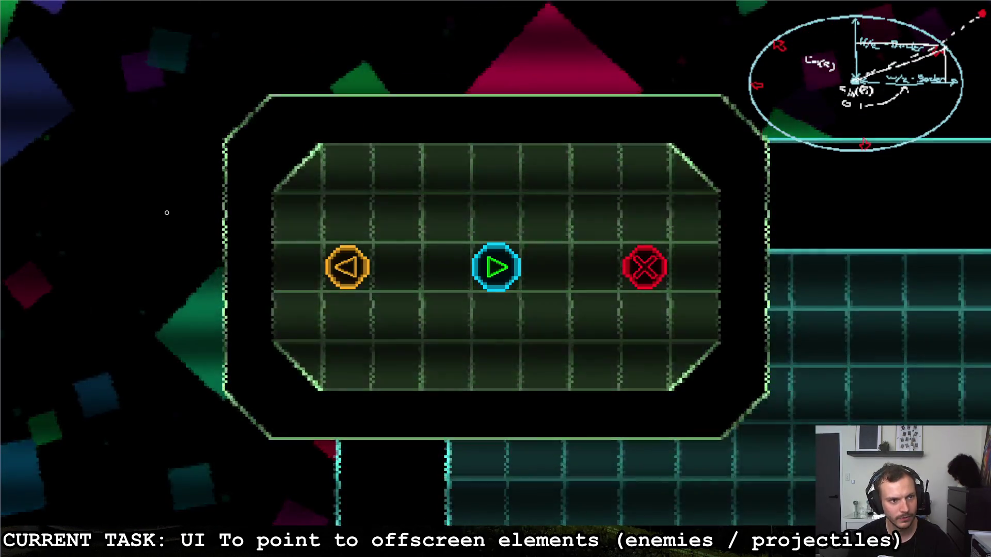
key("Escape")
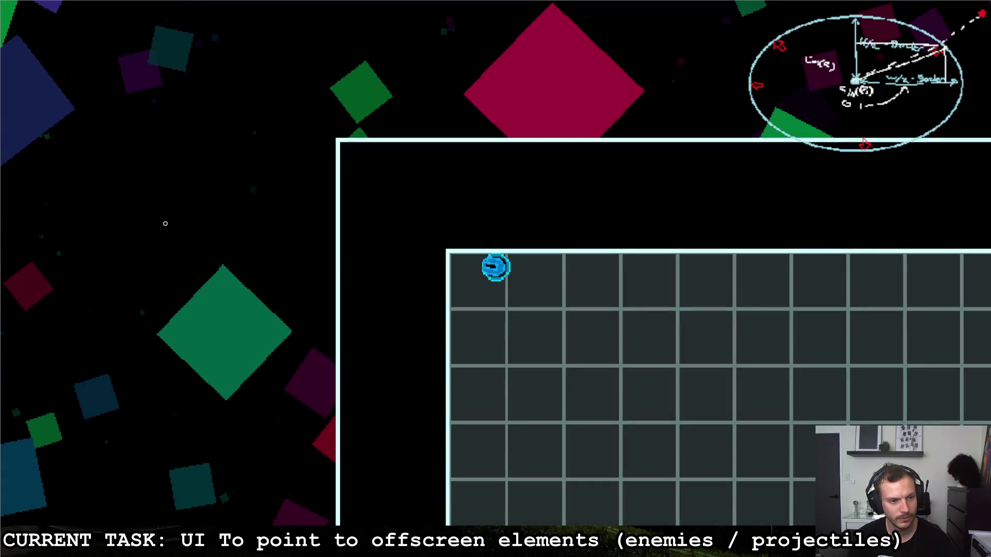
key("Escape")
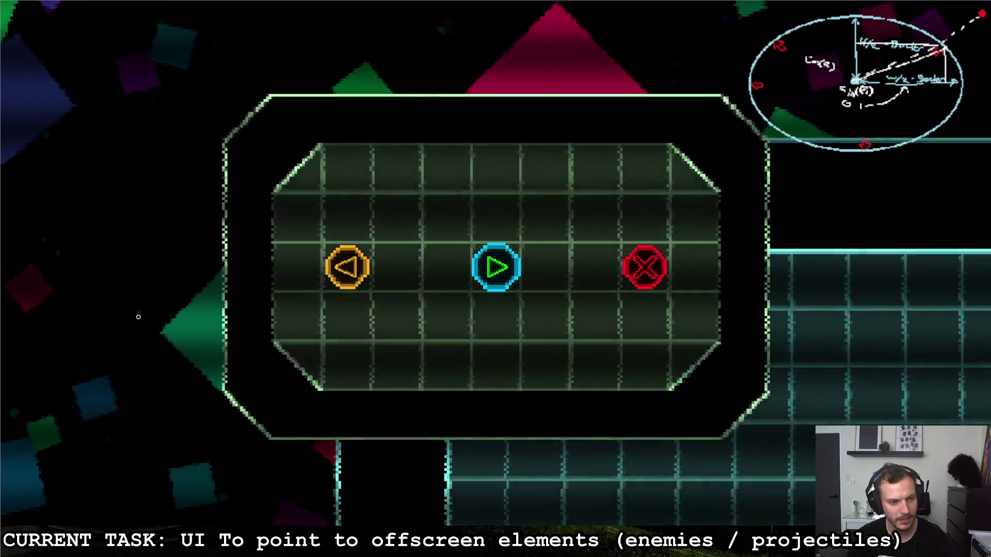
key("Right")
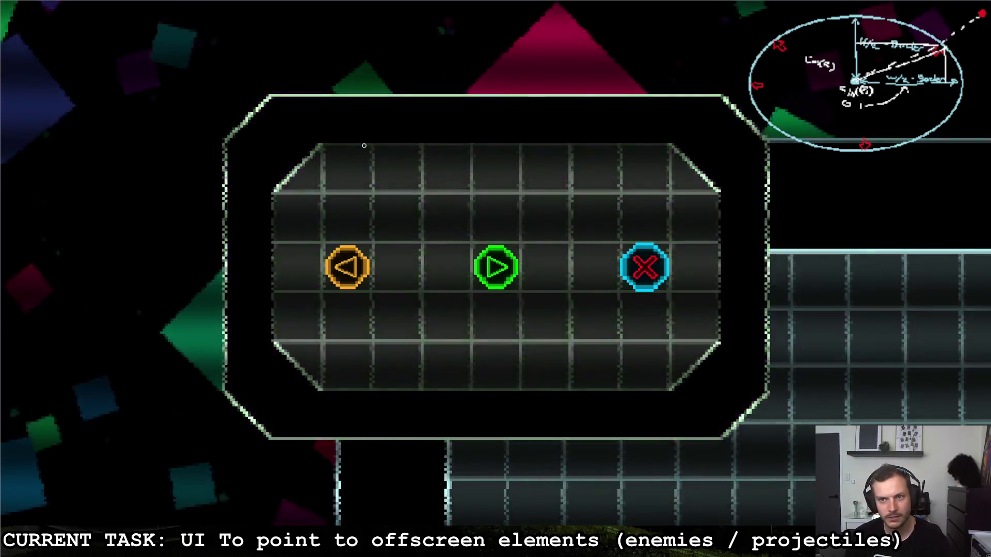
key("Return")
key("s")
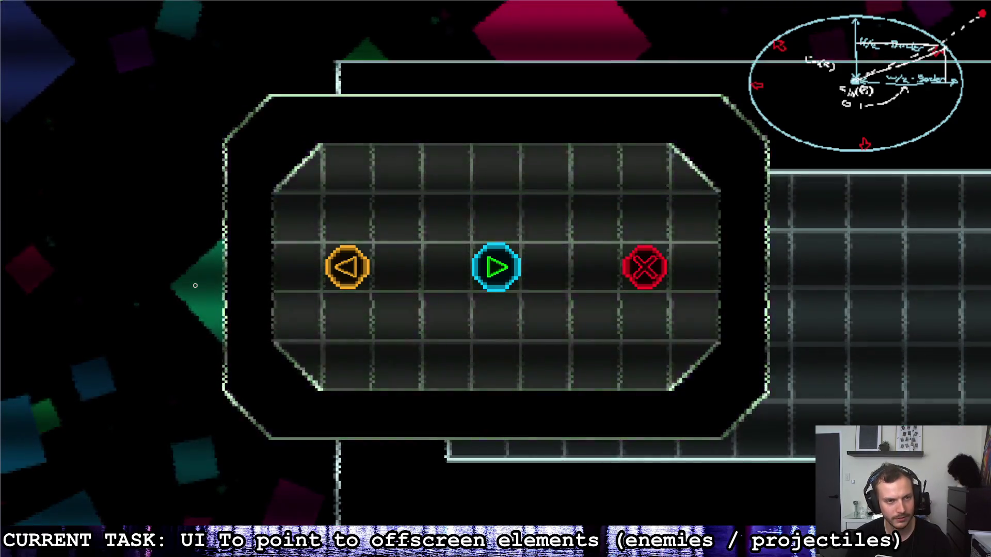
key("Right")
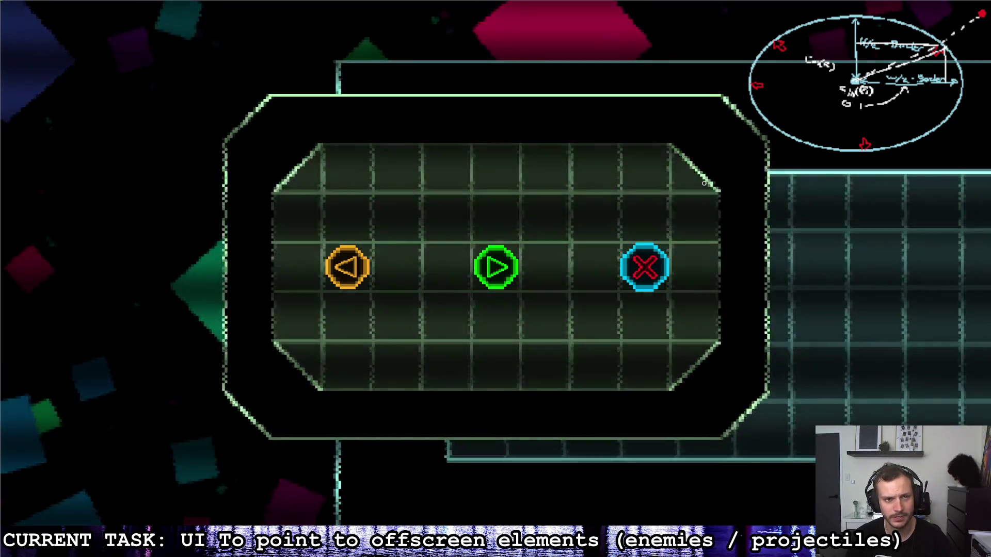
key("Return")
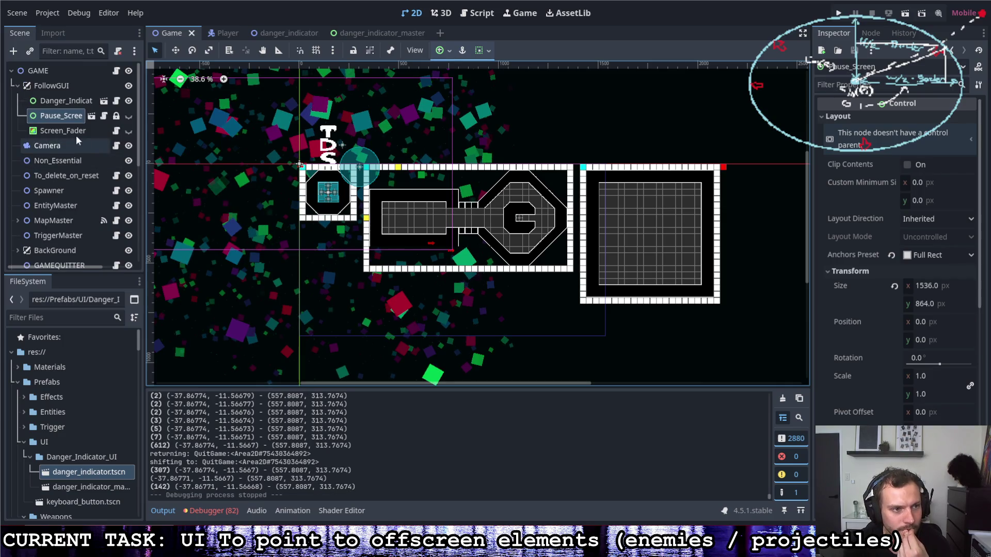
Move Danger_Indicator to sit directly under GAME, then save and run the project with F5.
left_click(128, 101)
left_click(128, 101)
left_click_drag(70, 101, 68, 77)
left_click(63, 85)
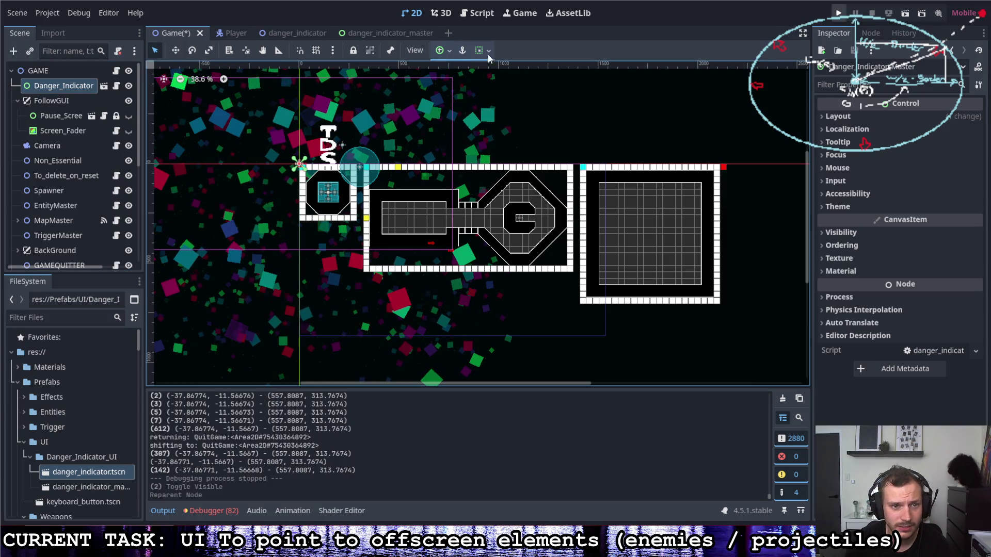
scroll(259, 134, "up", 3)
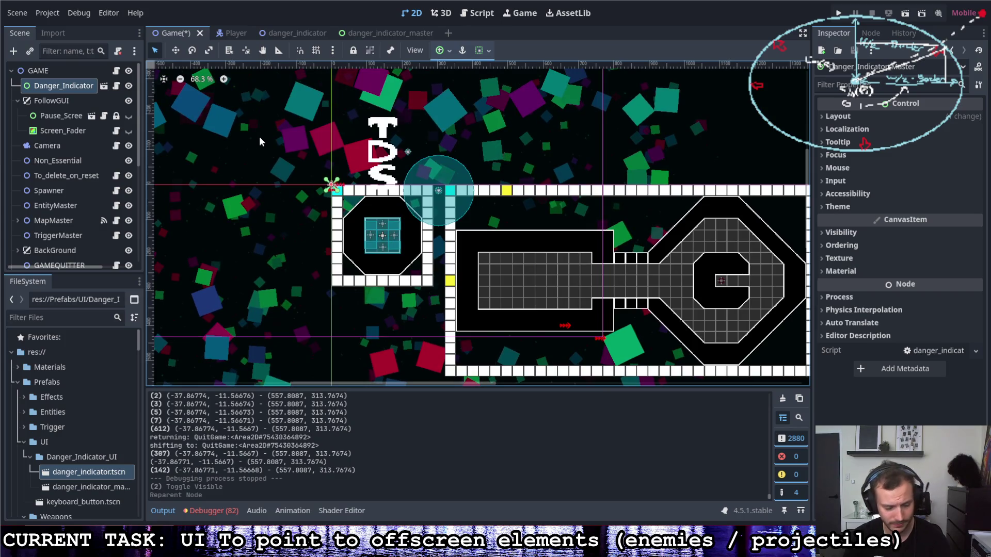
key("F5")
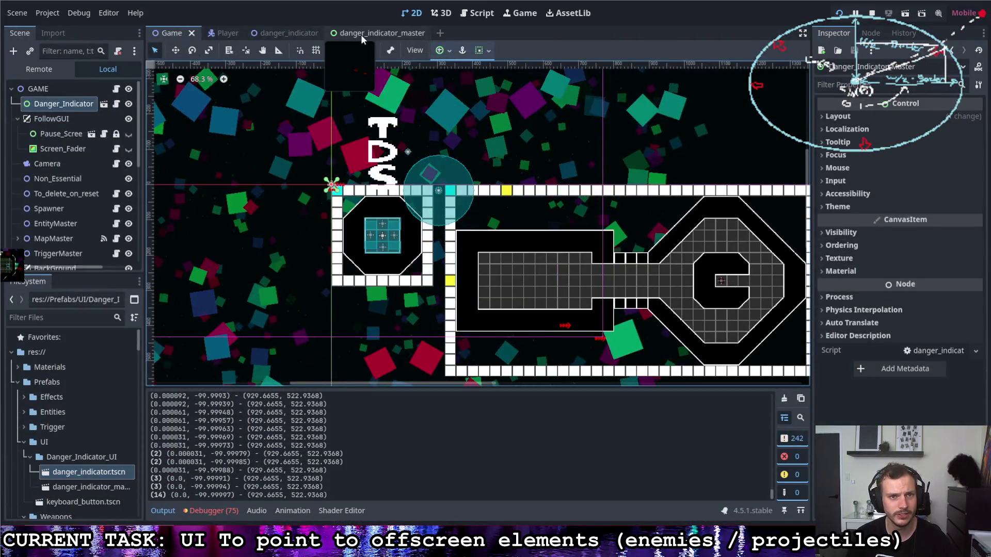
Stop the game and open Danger_Indicator's script from the danger_indicator_master scene.
left_click(361, 34)
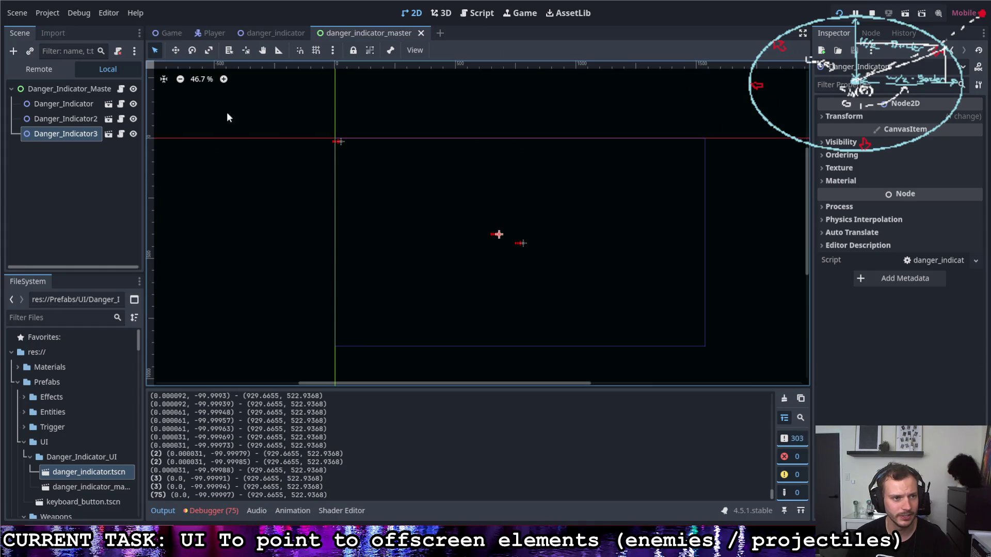
left_click(90, 103)
left_click(123, 104)
scroll(429, 273, "down", 5)
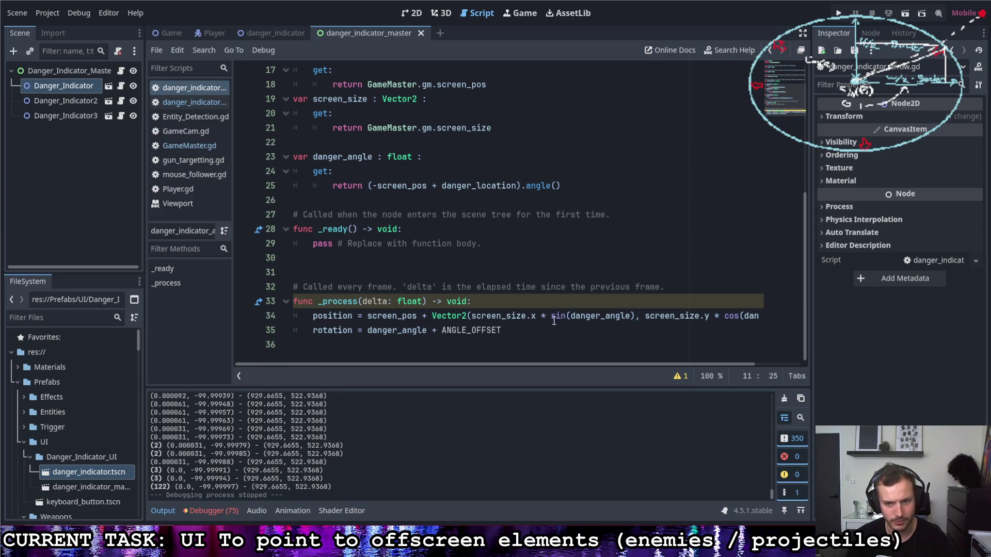
Add an early return line at the start of _process in the danger_indicator script.
left_click(496, 306)
key("Return")
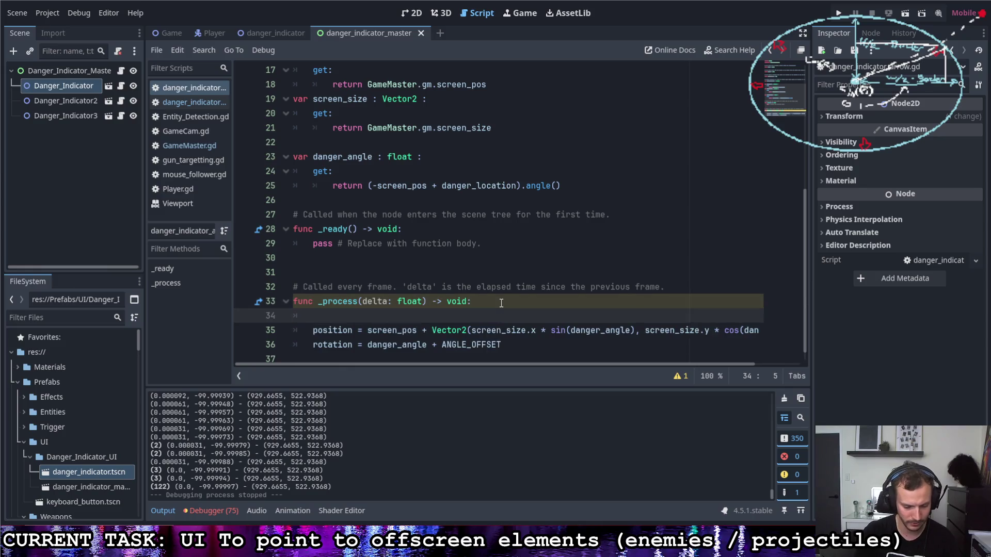
type("return")
left_click(526, 304)
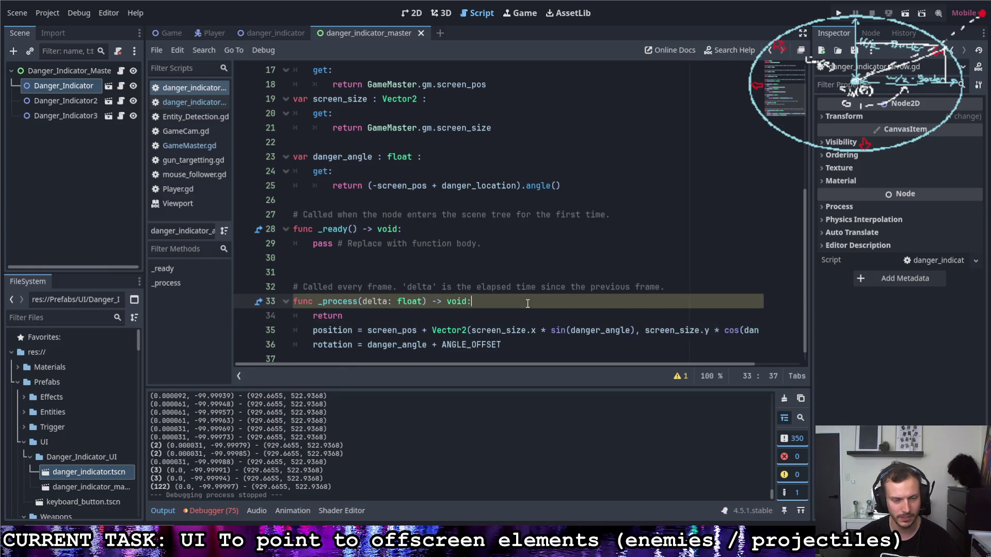
Run the game, move the player with D and W, then close it with F8.
left_click(838, 16)
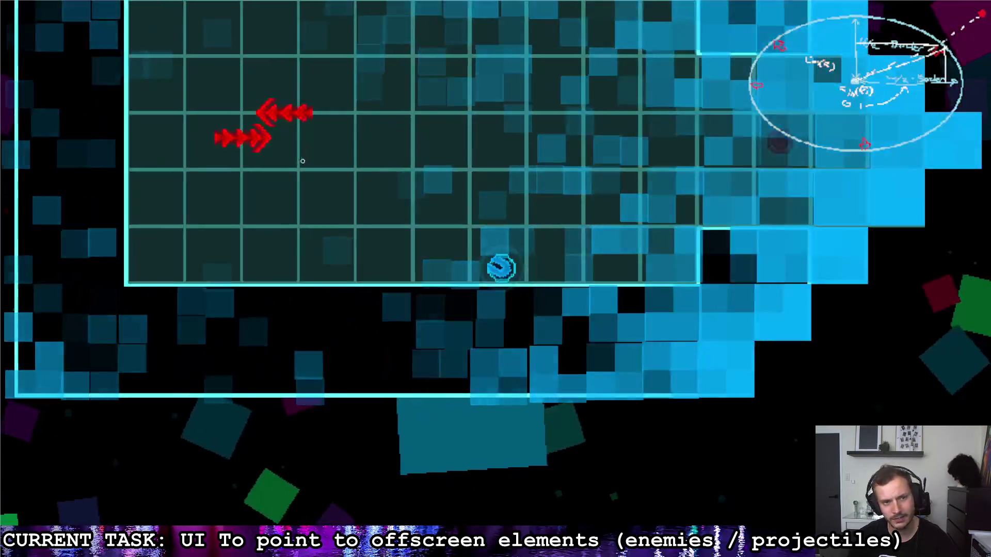
key("d")
key("w")
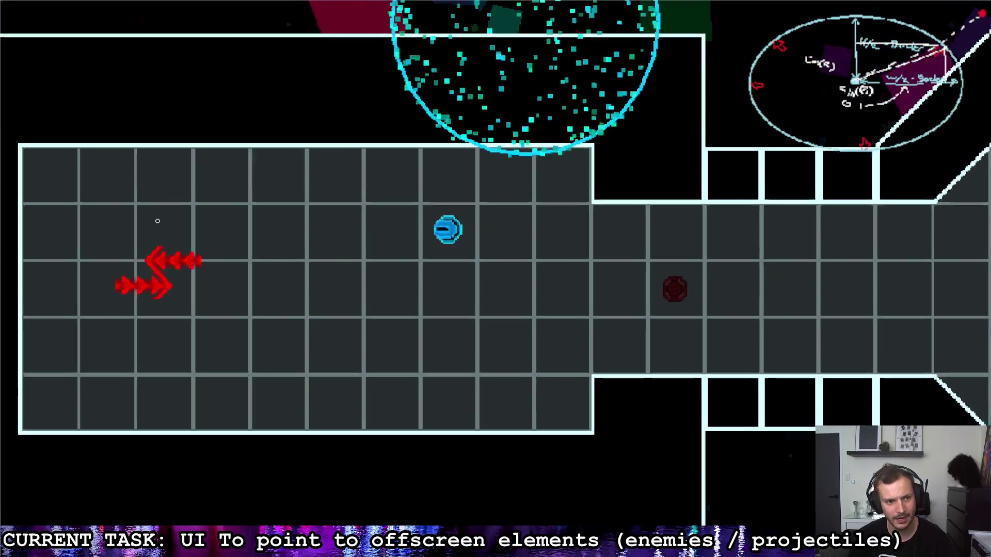
key("F8")
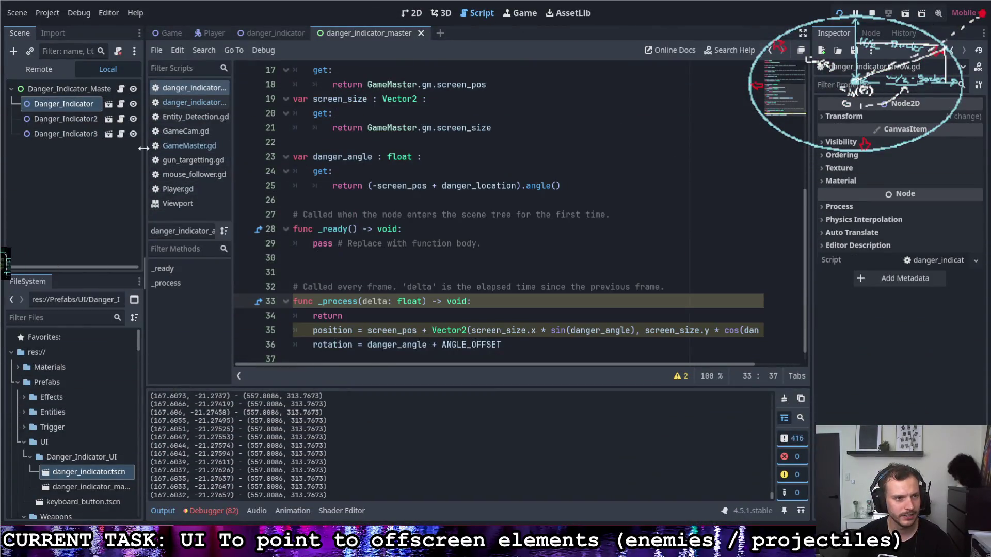
Reparent Danger_Indicator under FollowGUI in the Game scene and run the game again.
left_click(166, 33)
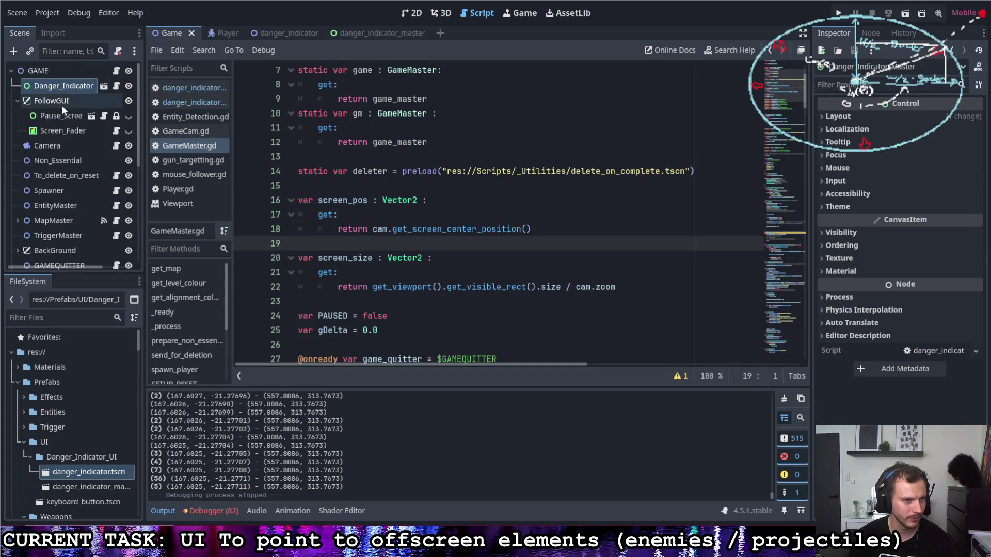
left_click_drag(61, 88, 67, 106)
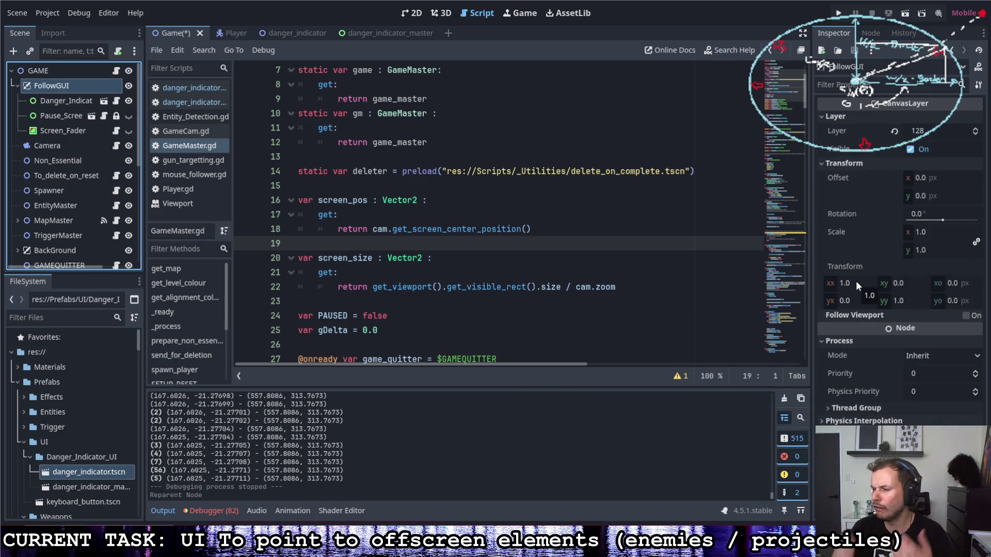
left_click(843, 18)
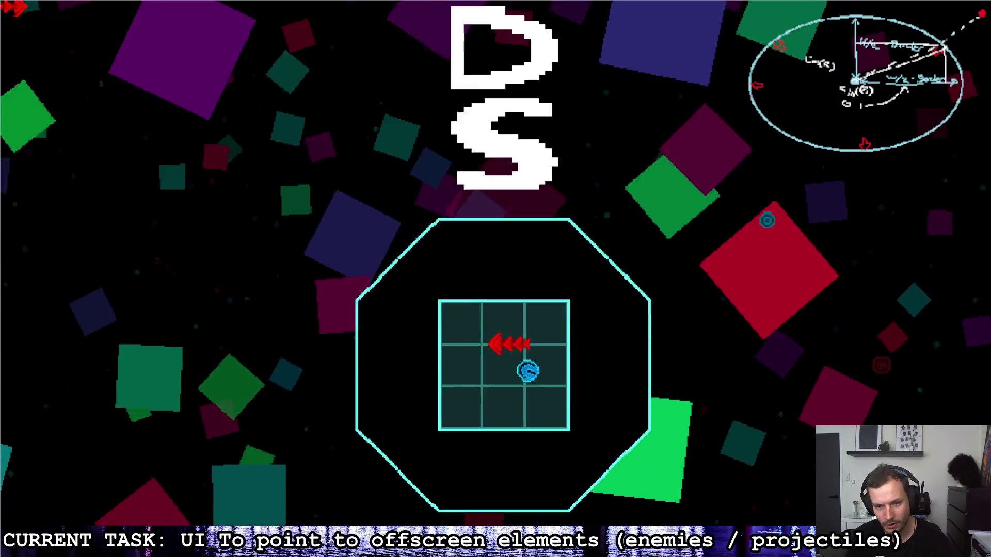
Move the player up-left, then quit through the pause menu's exit option.
key("w+a")
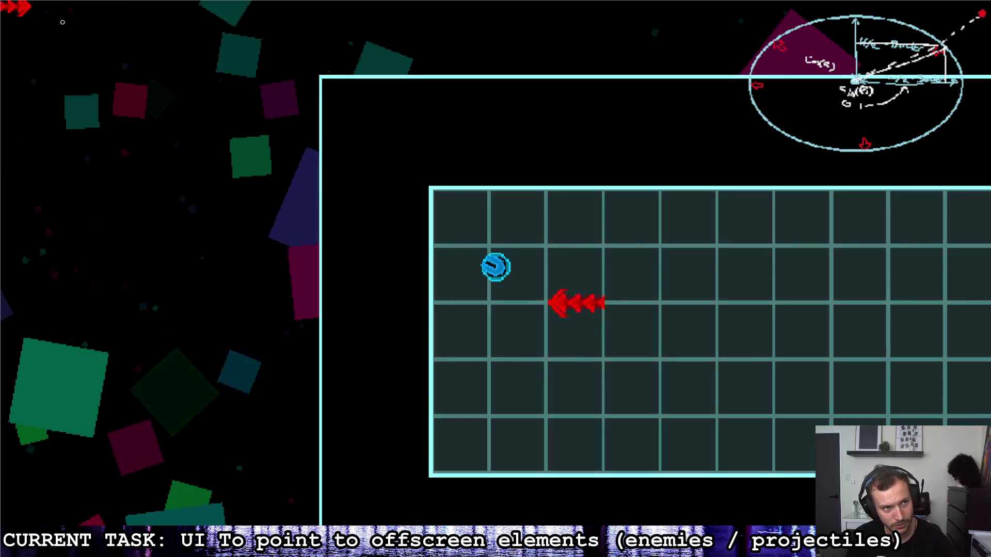
key("Escape")
key("Right")
key("Return")
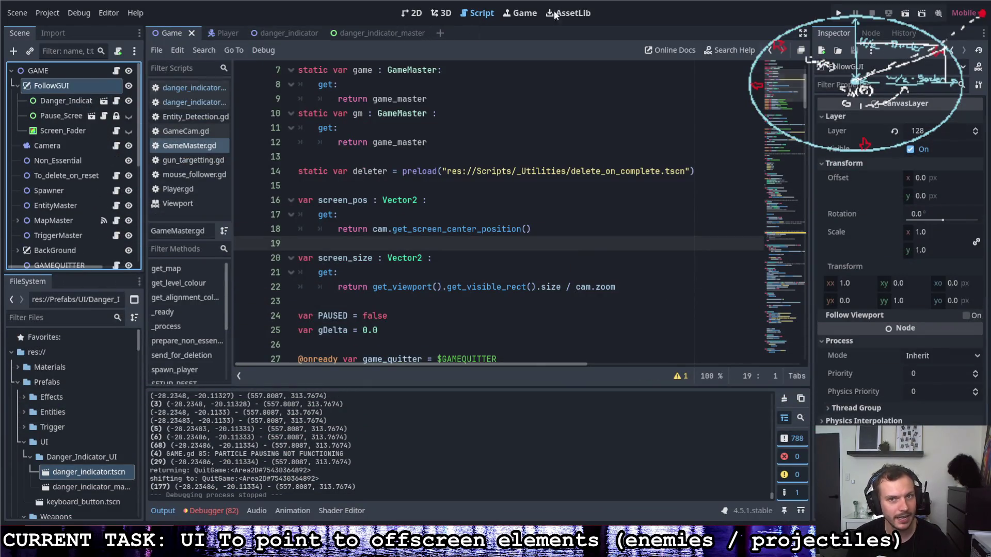
In the 2D view, zoom and pan around the level while selecting Danger_Indicator and FollowGUI.
left_click(416, 12)
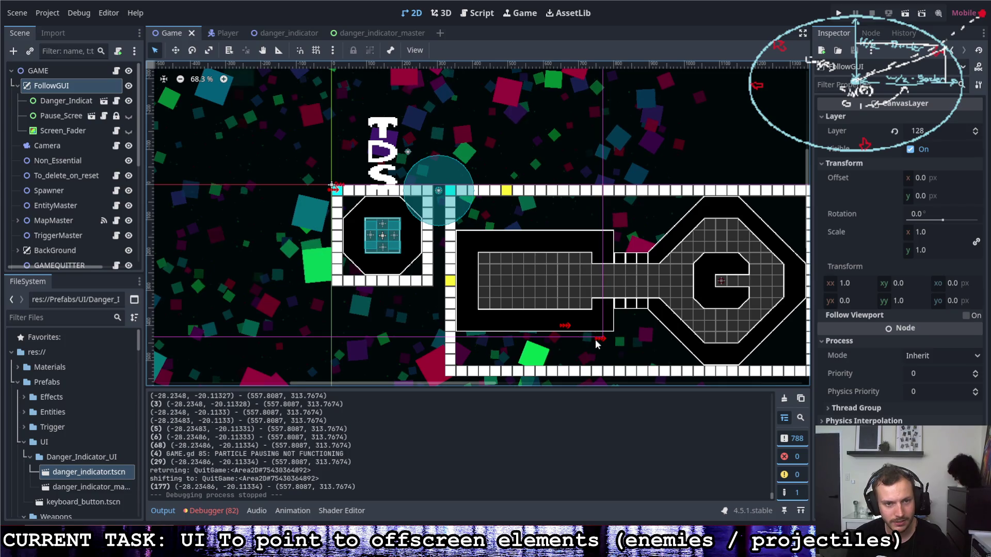
scroll(618, 330, "down", 2)
scroll(436, 258, "up", 1)
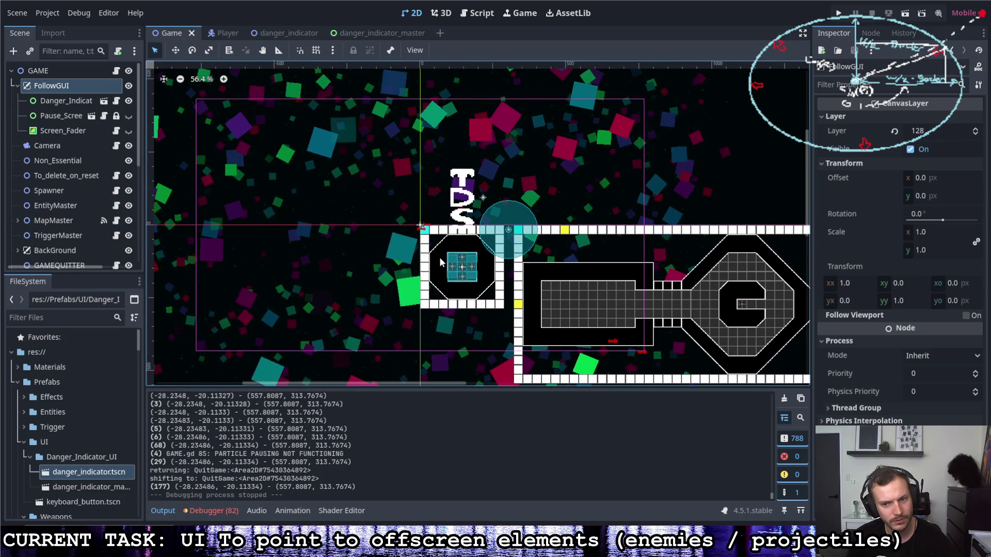
left_click(66, 101)
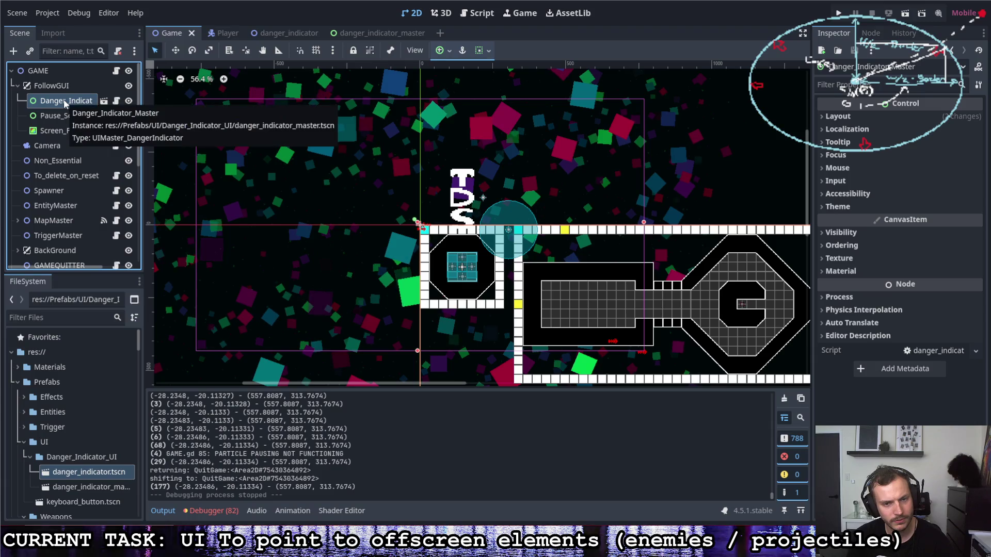
scroll(265, 136, "down", 2)
left_click_drag(265, 133, 160, 79)
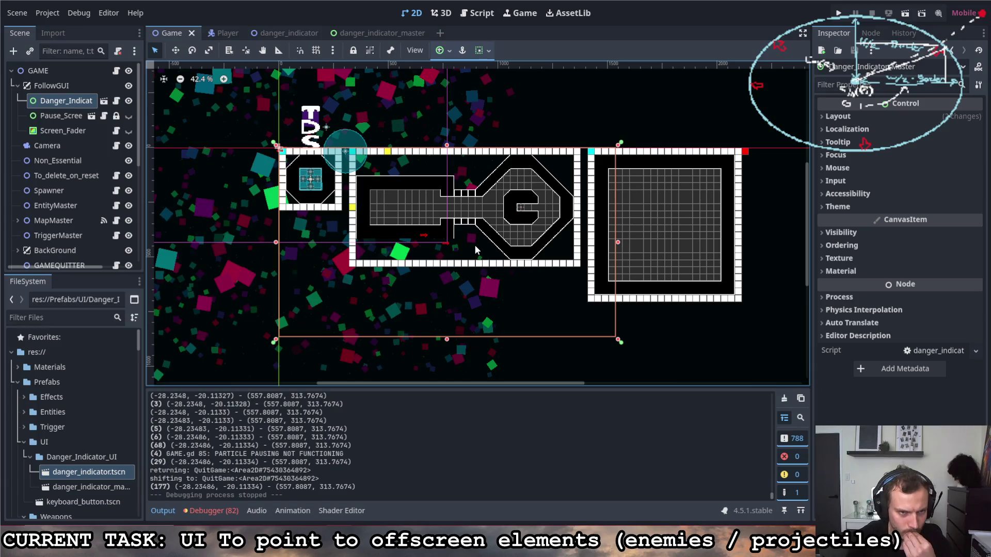
scroll(495, 263, "down", 1)
left_click(73, 85)
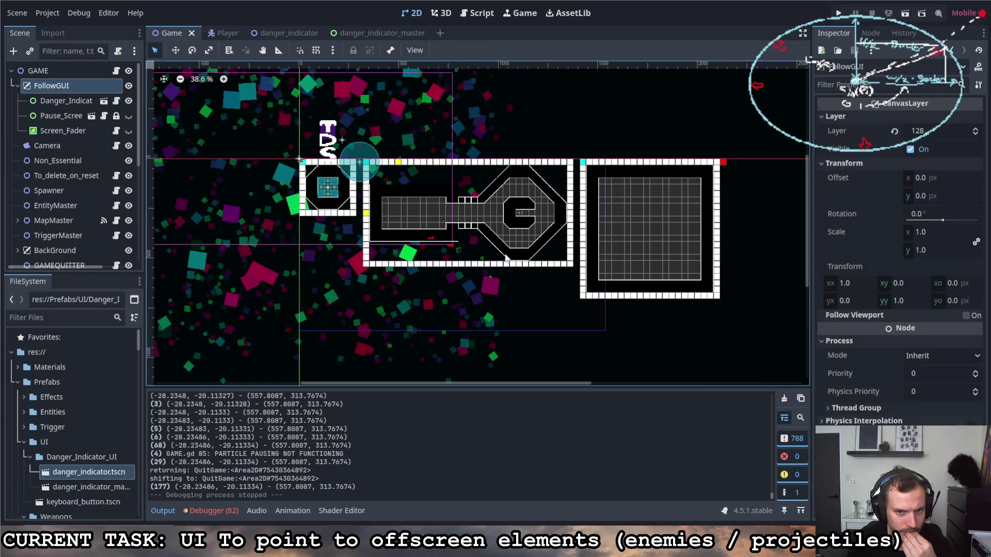
scroll(505, 257, "up", 3)
scroll(533, 268, "down", 10)
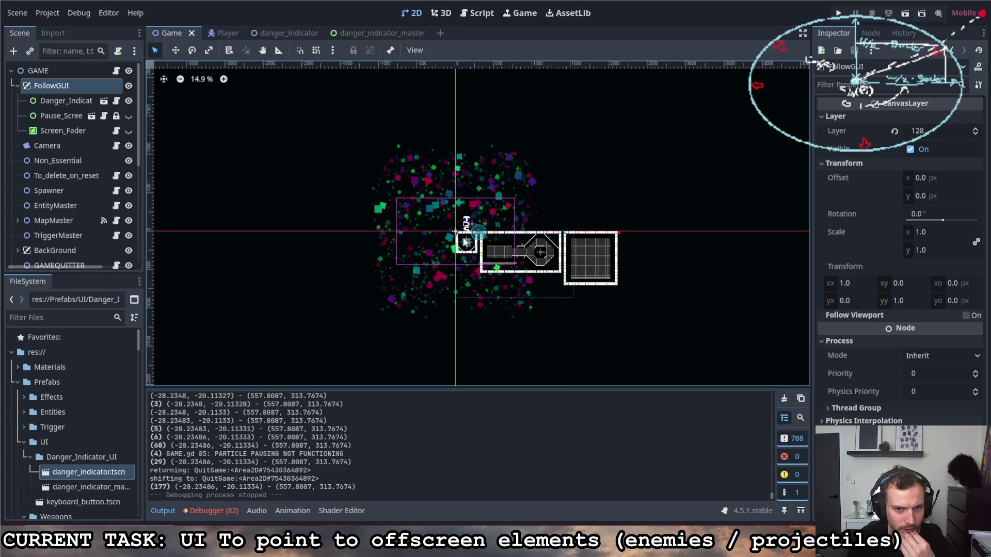
scroll(466, 242, "up", 4)
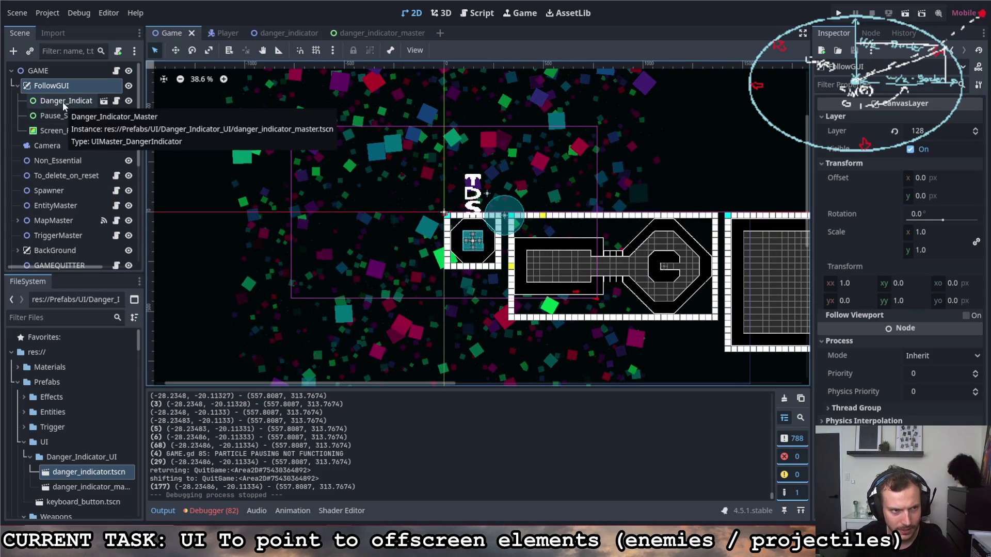
Toggle Pause_Screen's and another node's visibility, then open danger_indicator_master.
left_click(129, 116)
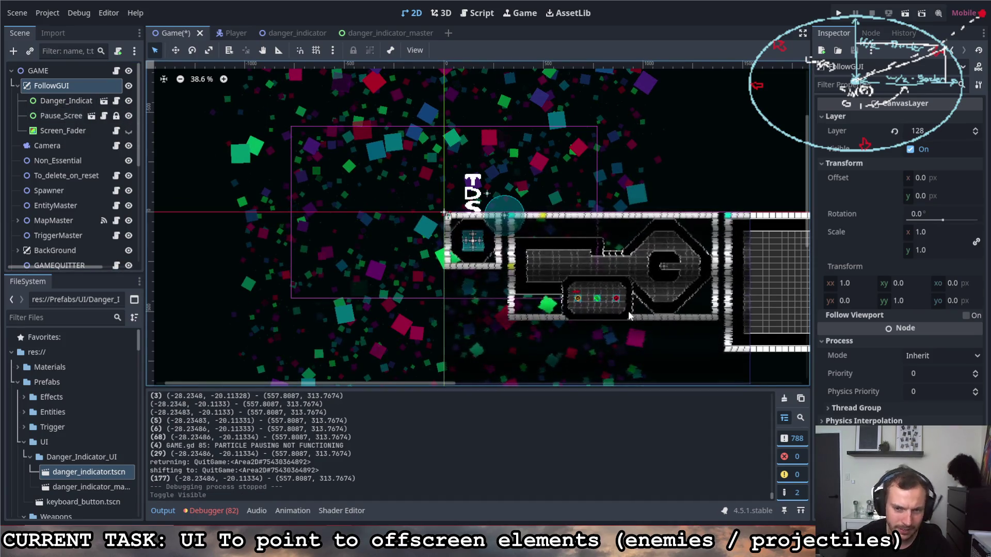
left_click(129, 100)
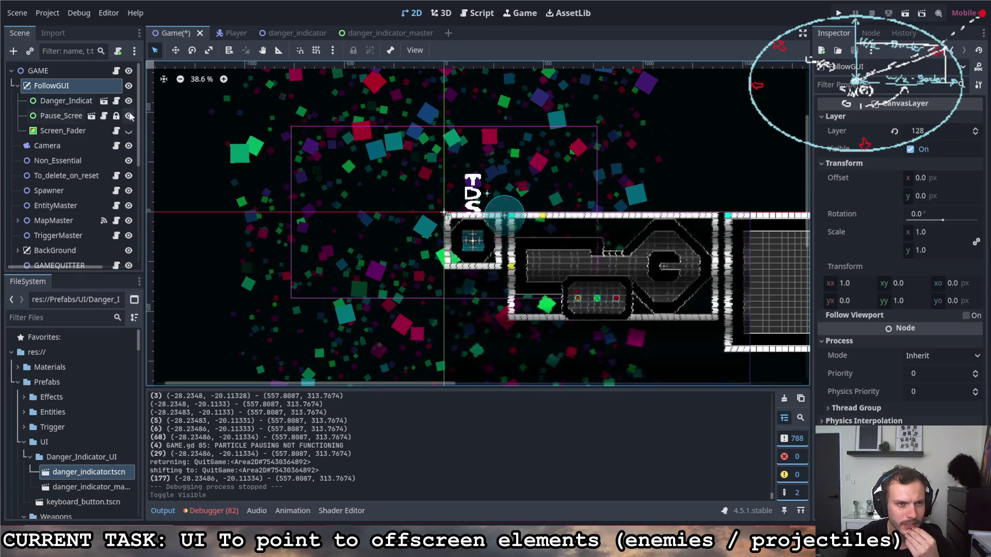
left_click(390, 33)
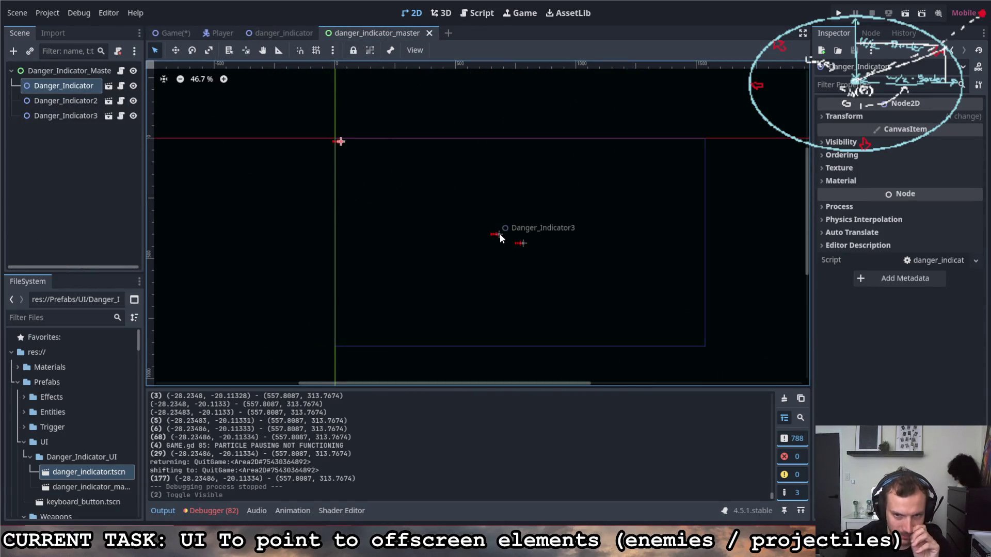
Rotate Danger_Indicator3 to -55 degrees and Danger_Indicator2 to 44 degrees.
left_click_drag(503, 254, 501, 253)
left_click_drag(513, 205, 526, 235)
key("q")
left_click(521, 242)
key("e")
left_click_drag(552, 269, 568, 263)
mouse_move(527, 235)
left_mouse_down()
mouse_move(503, 247)
mouse_move(550, 260)
mouse_move(488, 230)
left_mouse_up()
Move Danger_Indicator near the top-left corner at (59, 33), then save and run.
key("q")
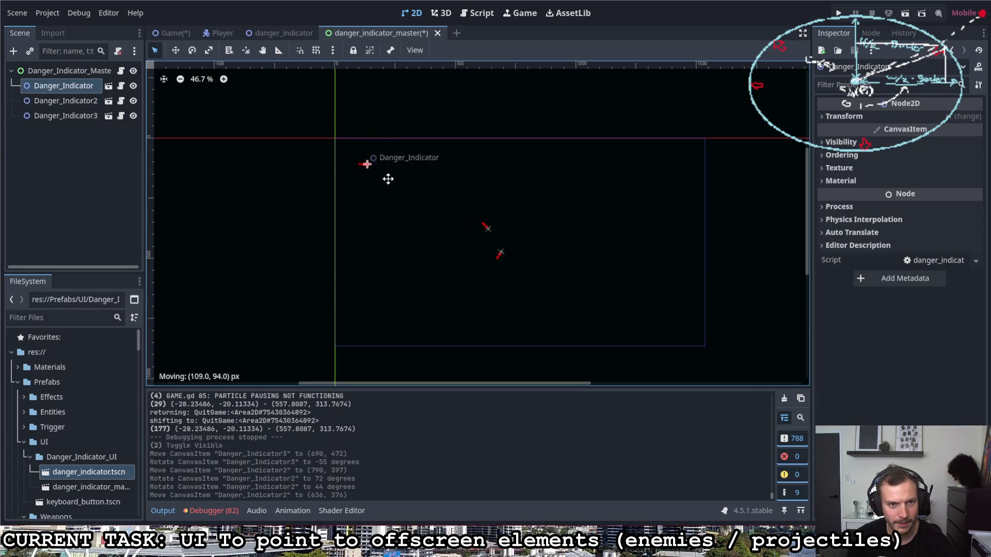
left_click_drag(346, 145, 347, 146)
left_click(399, 164)
left_click(838, 12)
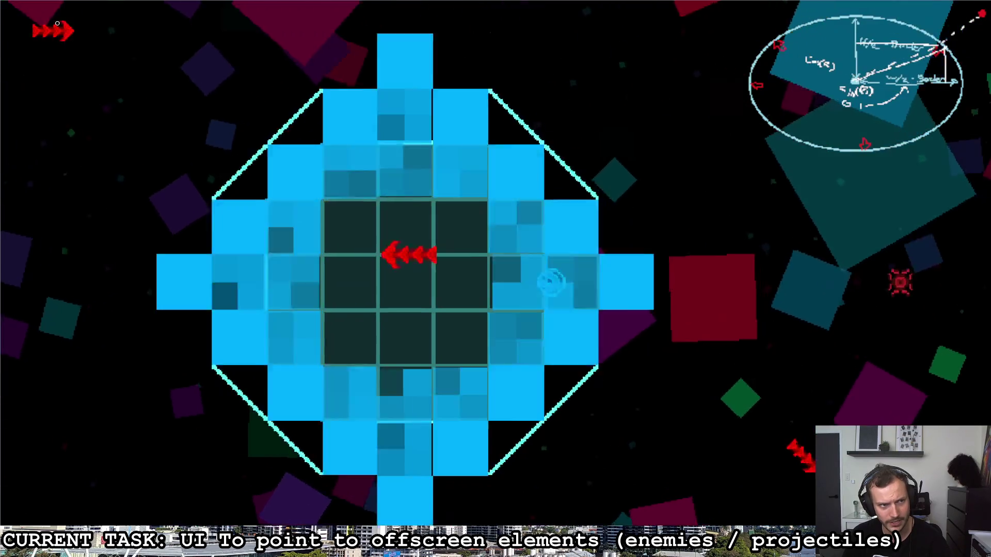
Fly the ship around the arena with WASD while watching the arrows, then stop with F8.
key("s")
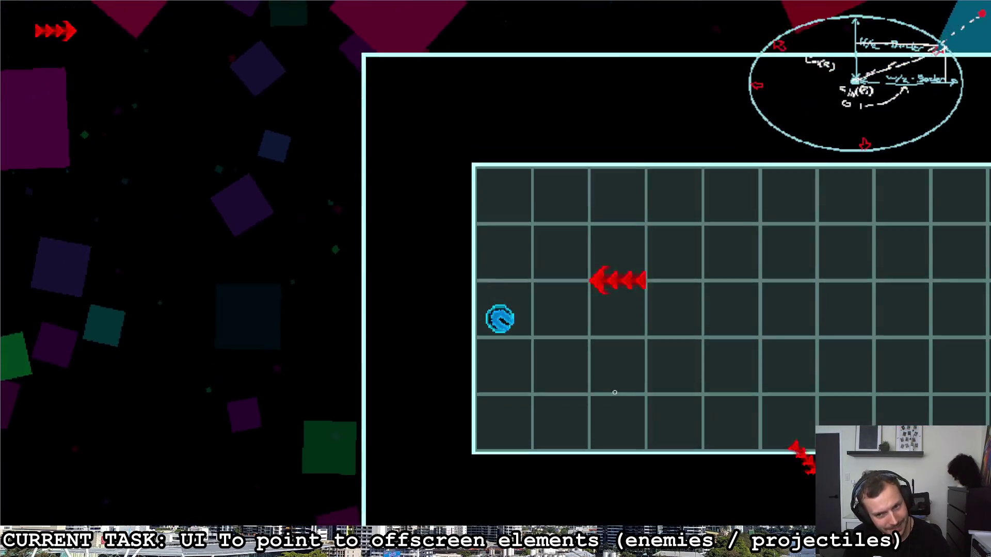
key("d")
key("w")
key("w")
key("a")
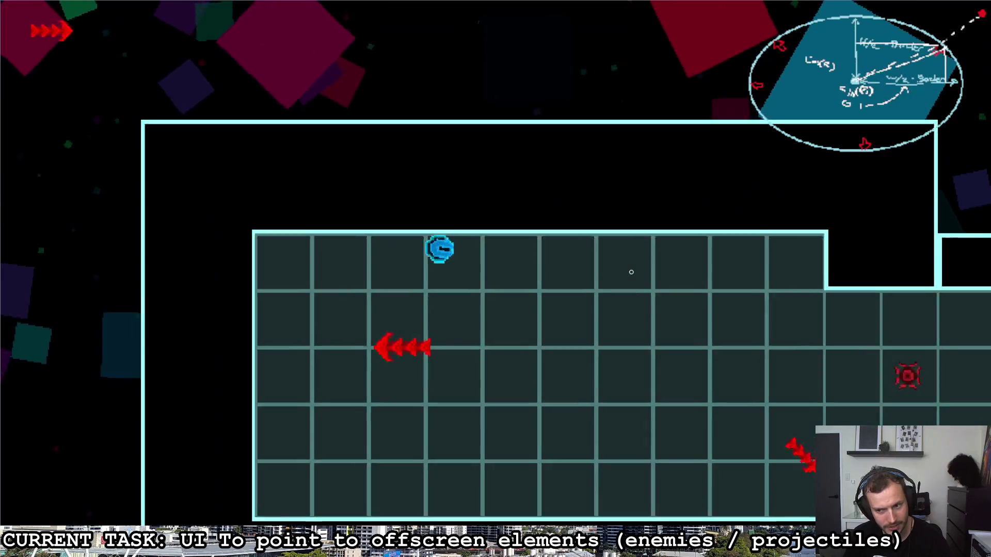
key("s")
key("d")
key("w")
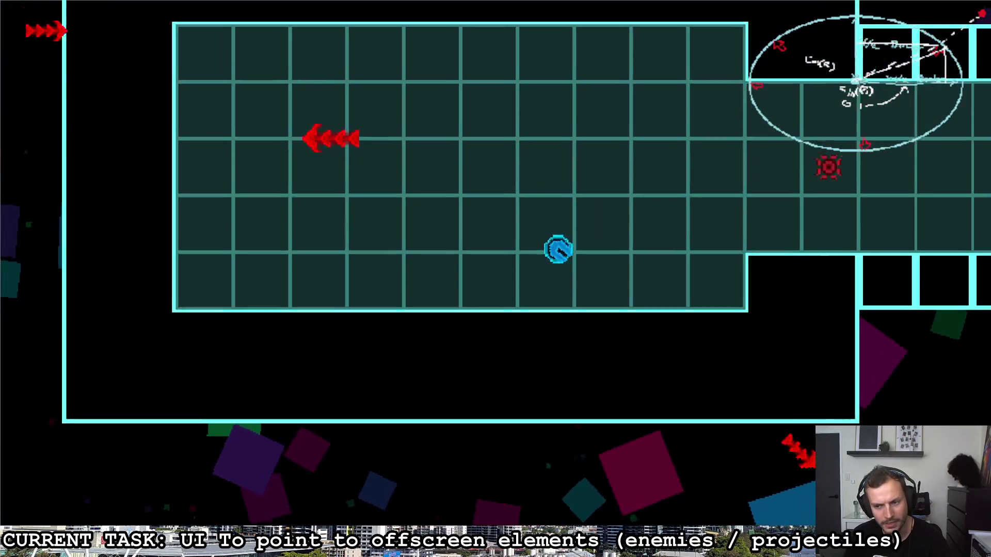
key("a")
key("s")
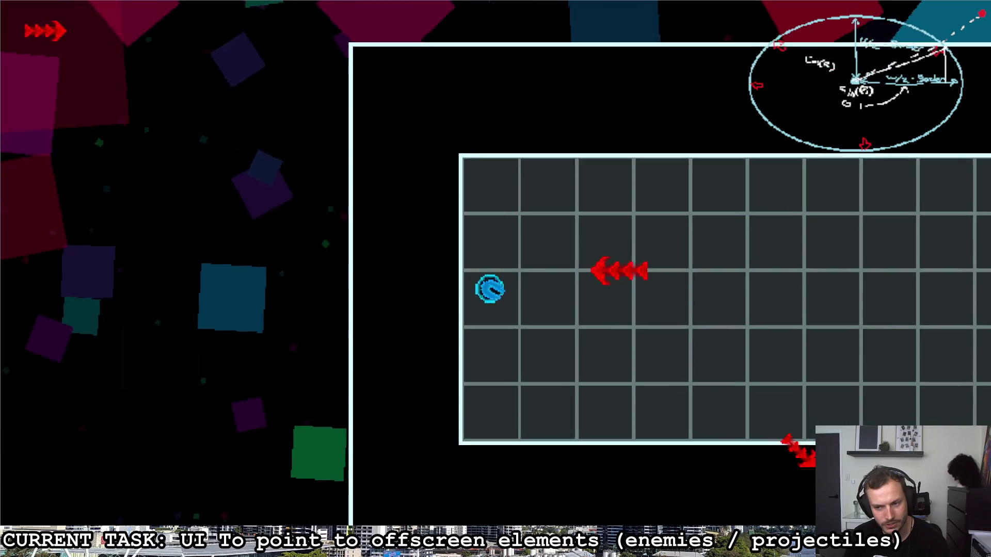
key("d")
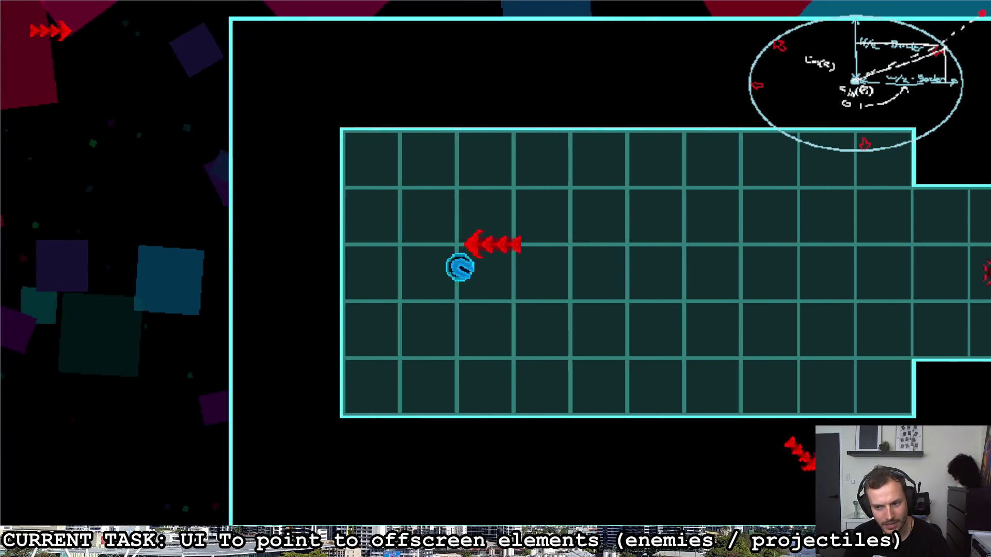
key("d")
key("d")
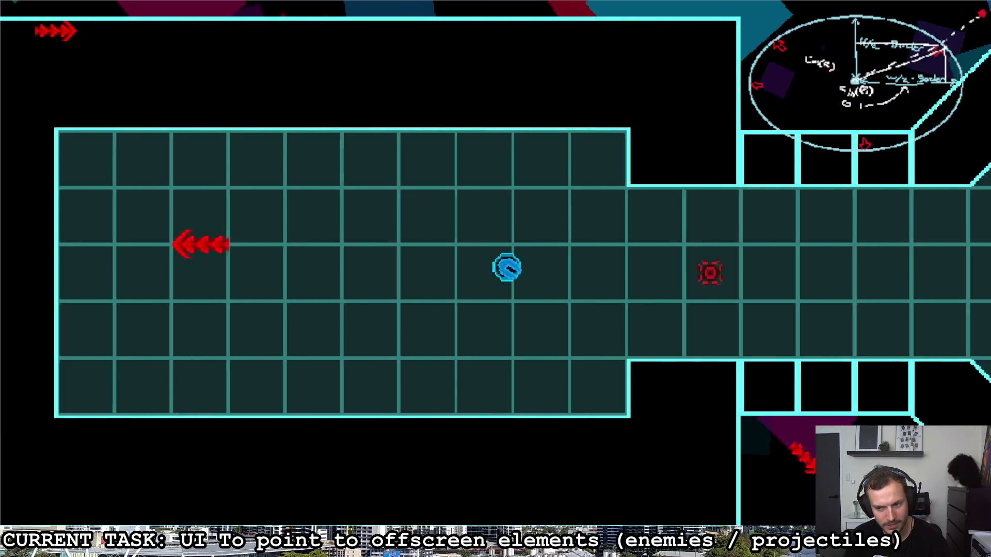
key("a")
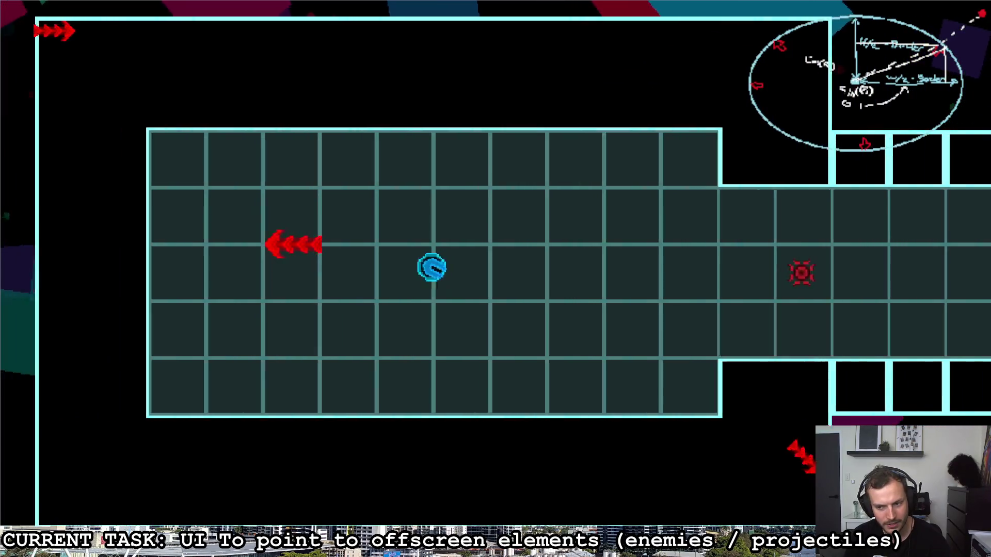
key("d")
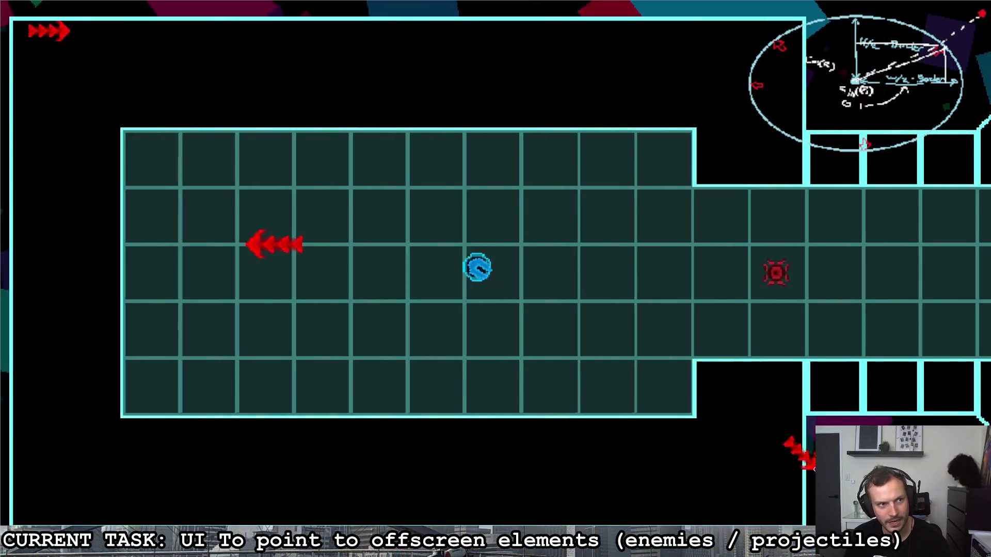
key("a")
key("d")
key("a")
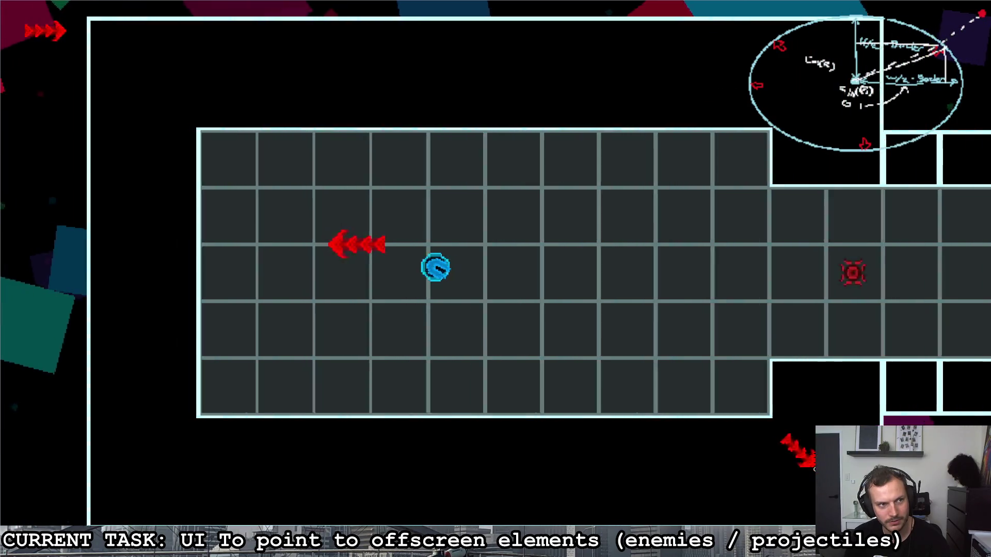
key("d")
key("a")
key("a")
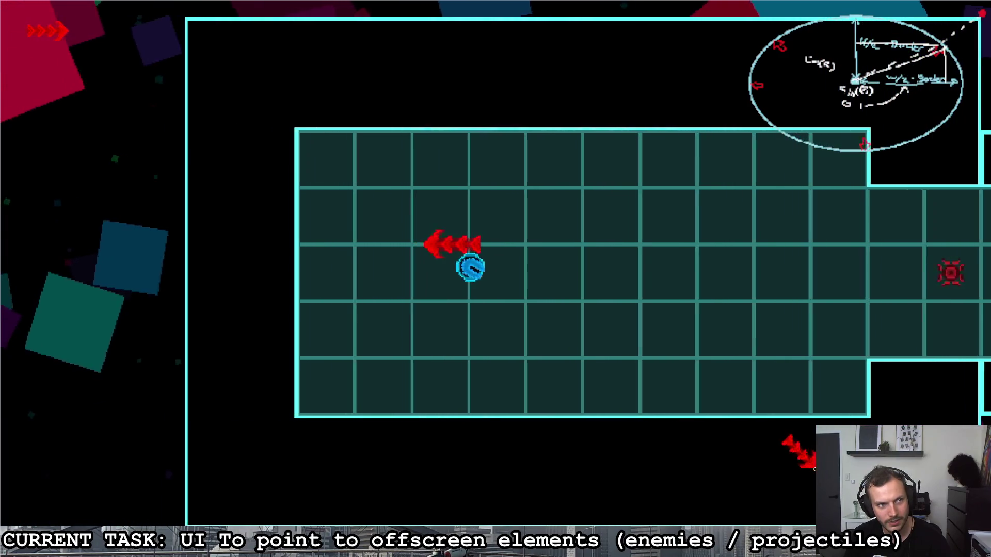
key("d")
key("a")
key("d")
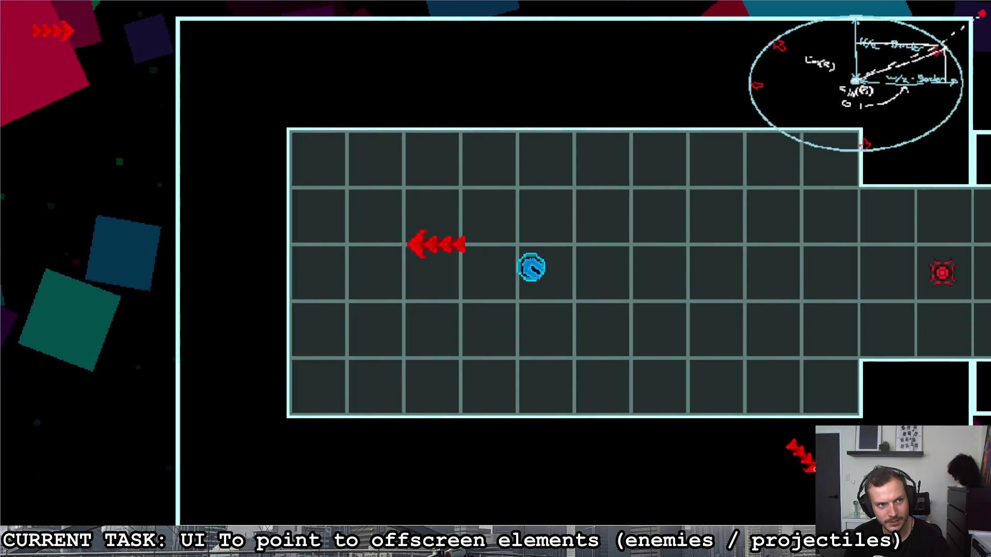
key("a")
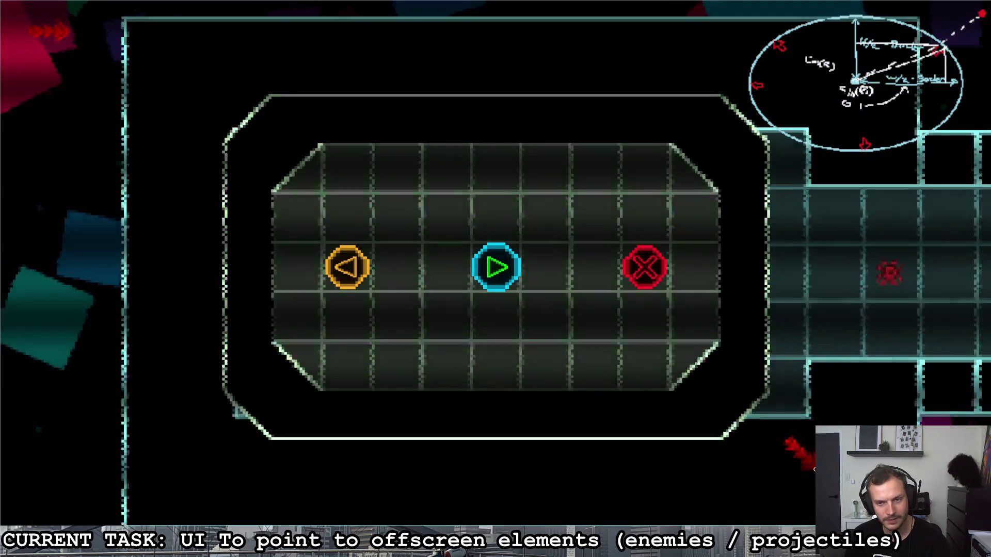
key("F8")
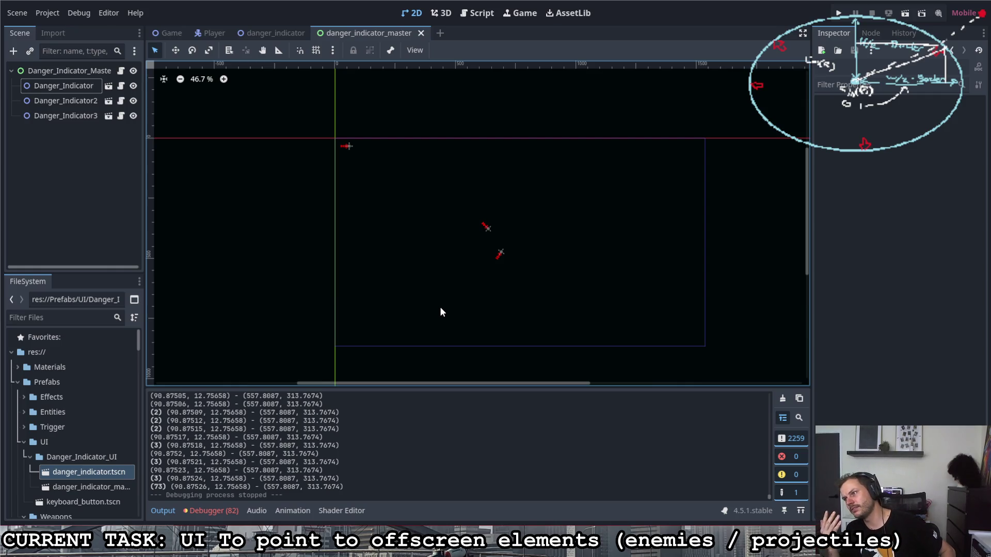
left_click(264, 35)
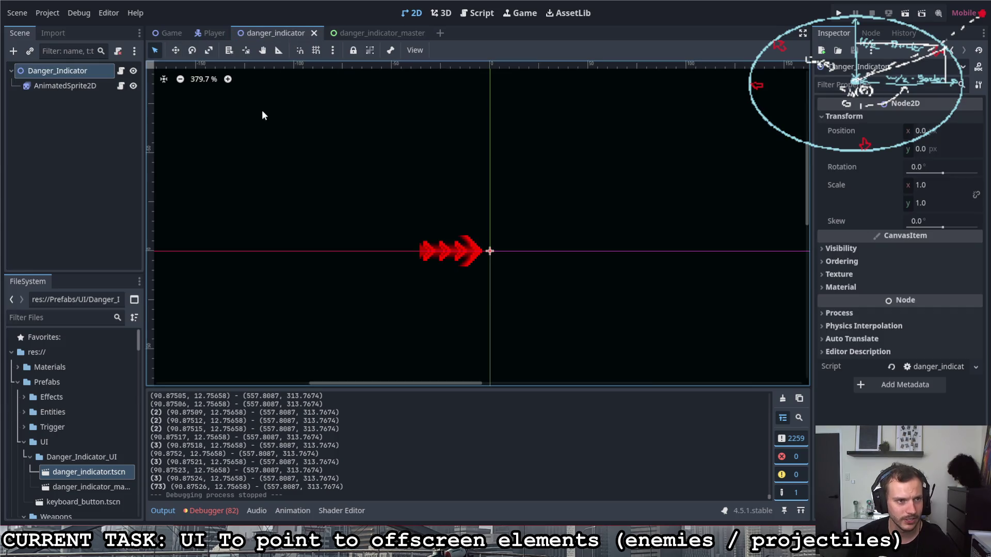
left_click(120, 72)
scroll(357, 222, "up", 5)
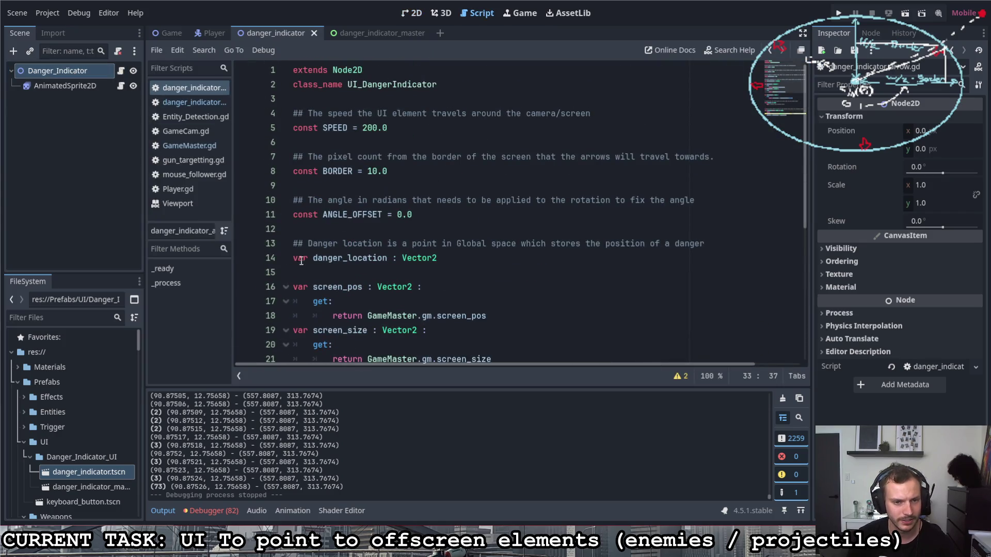
left_click(295, 258)
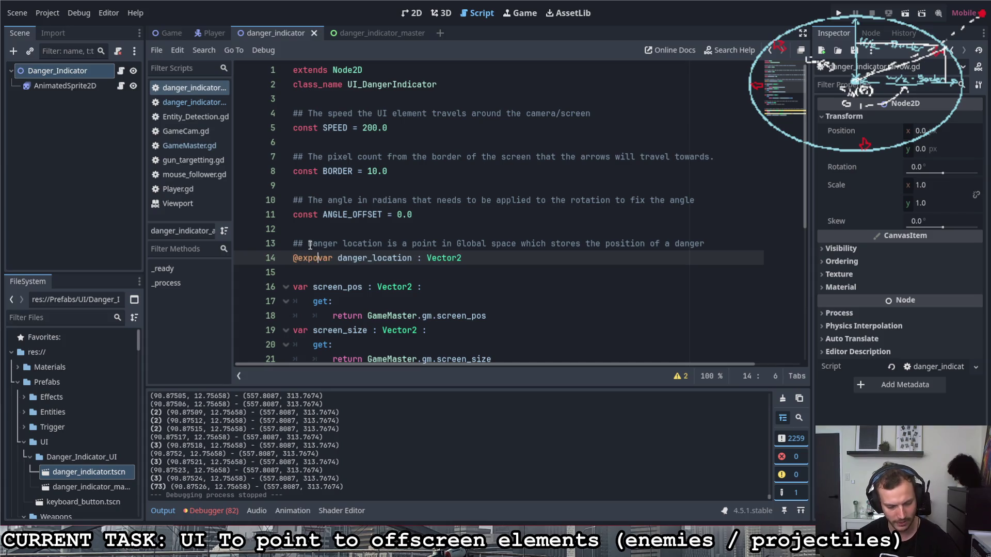
type("rt")
left_click(355, 228)
key("ctrl+s")
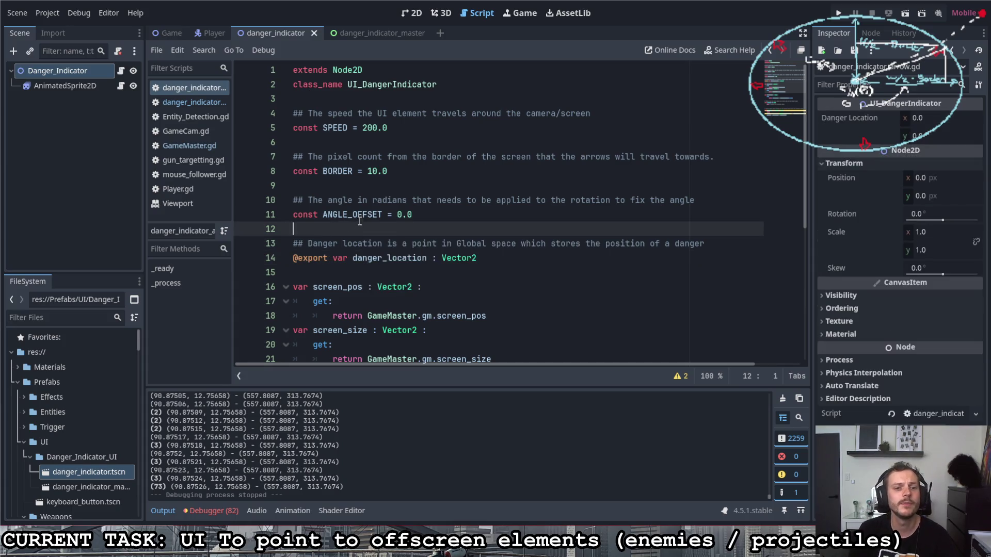
scroll(349, 235, "down", 3)
scroll(356, 219, "down", 3)
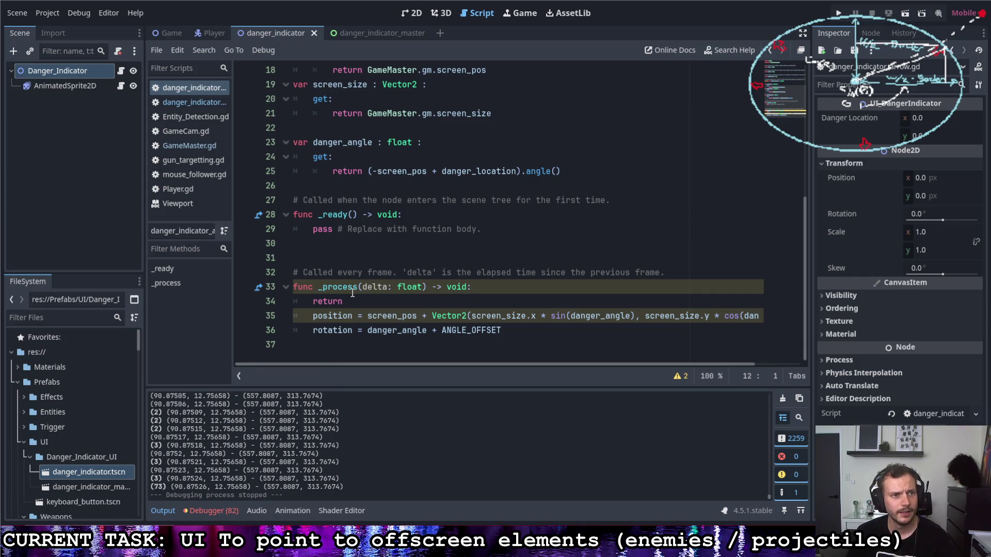
left_click(344, 33)
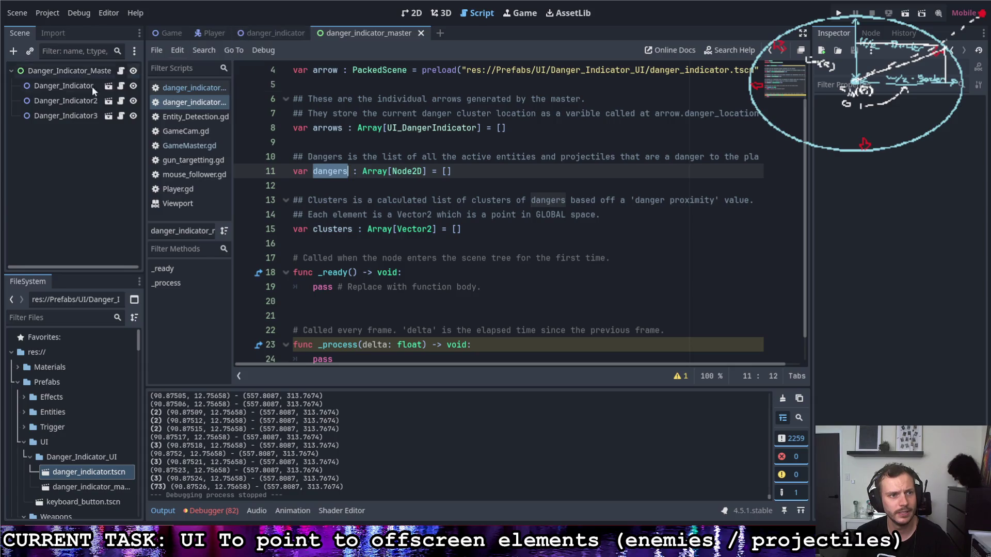
Set the Danger Location x of the Danger_Indicator instances to values such as 10.0.
left_click(55, 88)
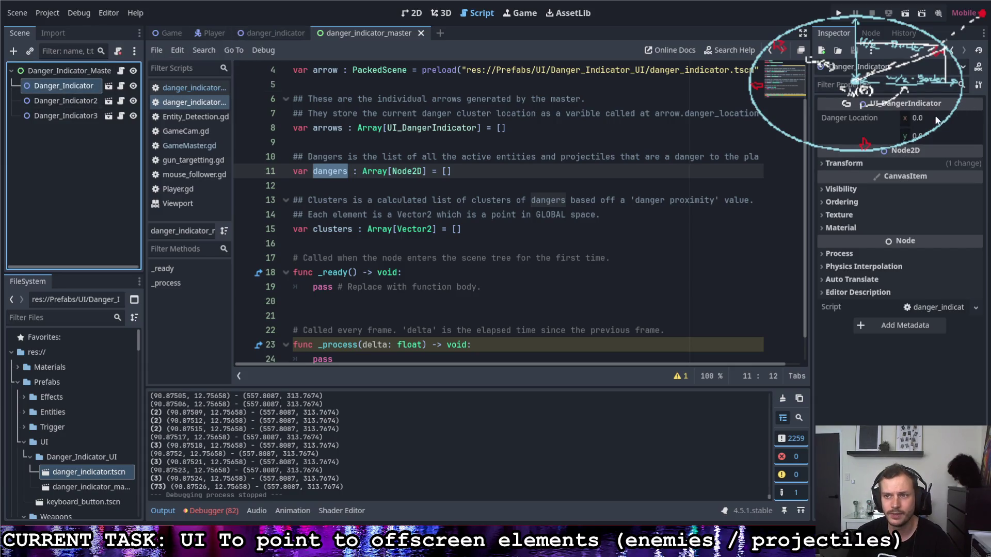
left_click_drag(975, 115, 941, 121)
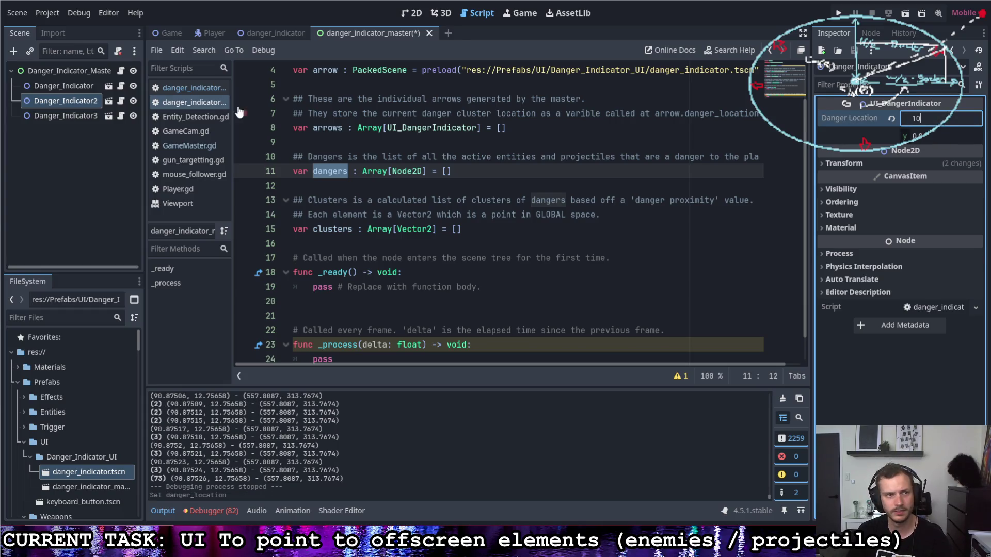
left_click(70, 120)
left_click(926, 119)
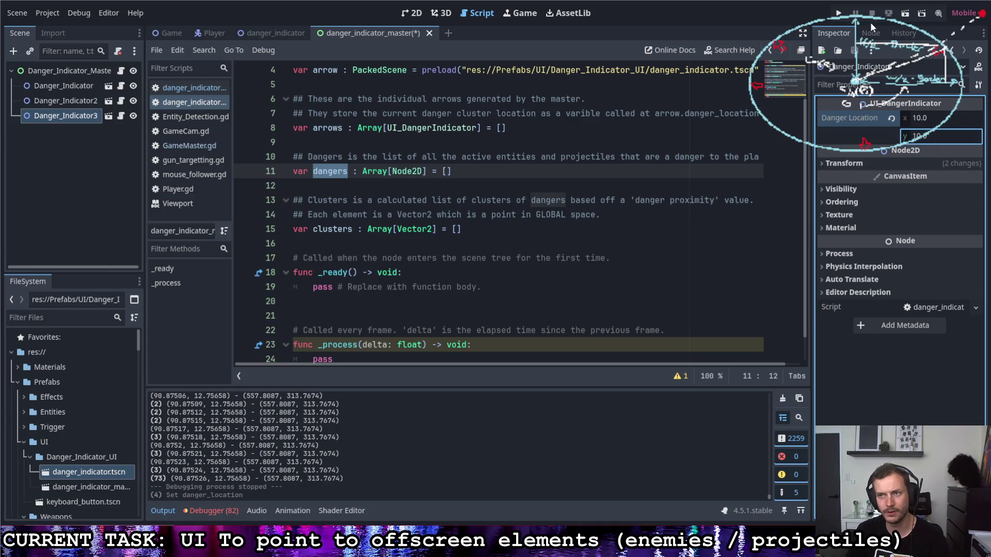
Select the Danger_Indicator_Master root and open the indicator arrow script.
left_click(69, 71)
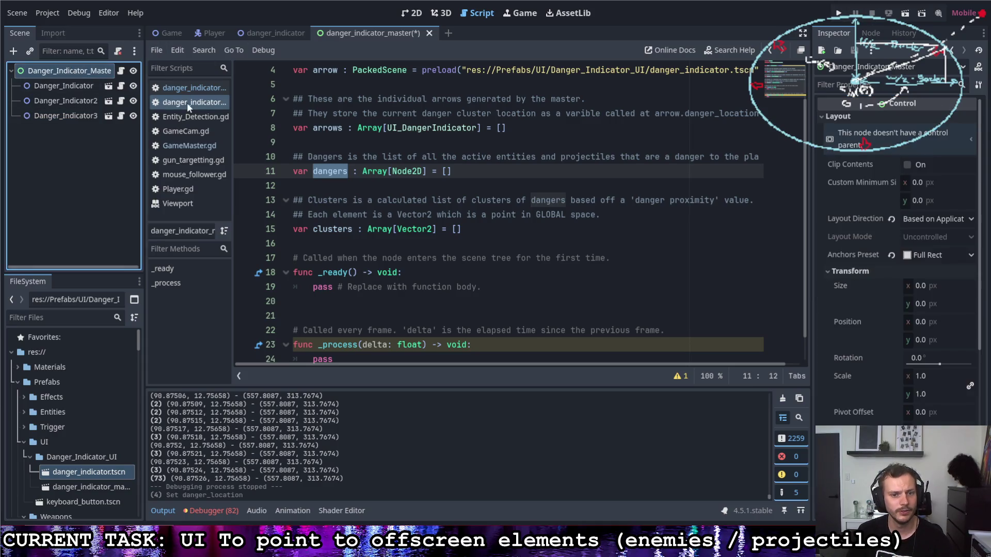
scroll(315, 239, "down", 1)
scroll(315, 239, "up", 3)
scroll(315, 238, "down", 3)
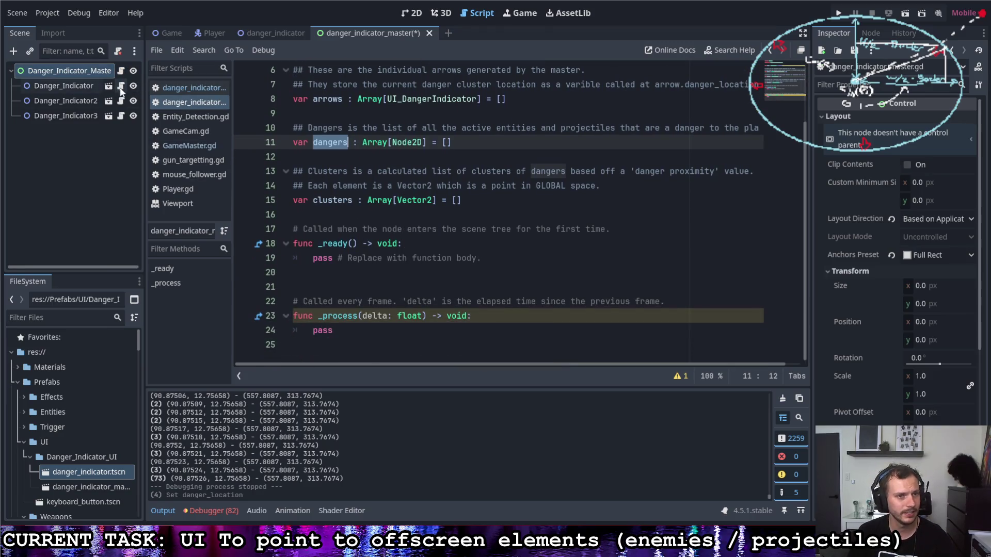
left_click(121, 88)
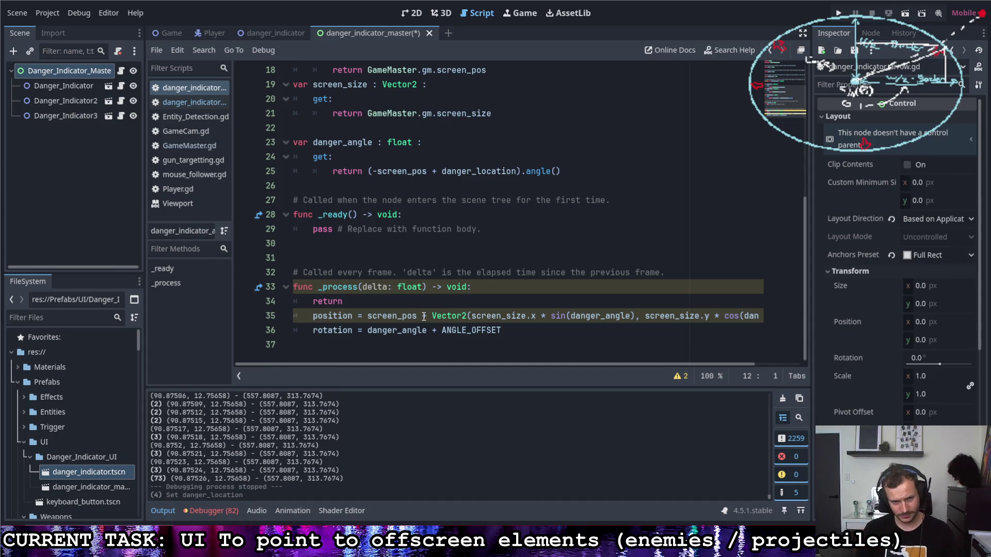
Delete _process's early return, comment out the position line, save, and run the game.
left_click(343, 303)
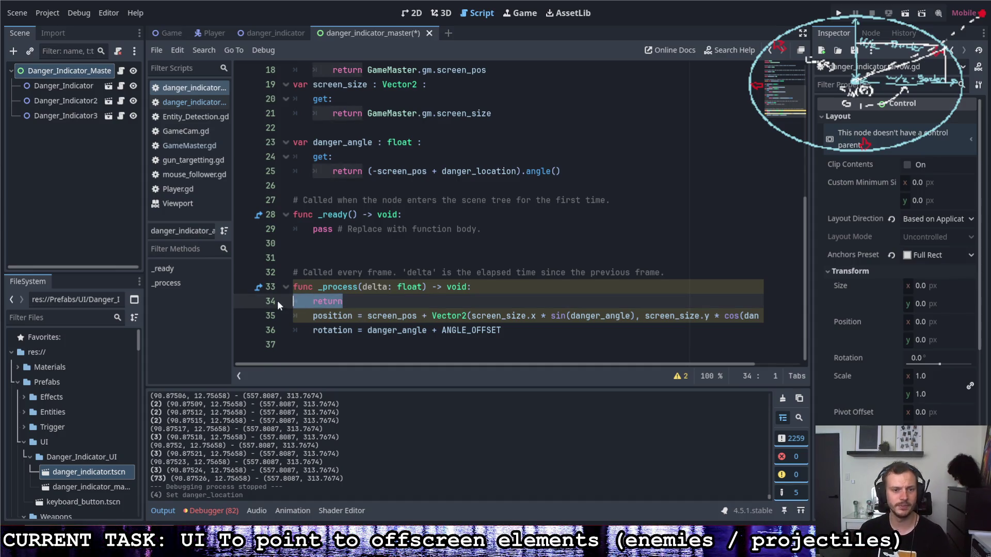
key("Delete")
key("ctrl+k")
key("ctrl+s")
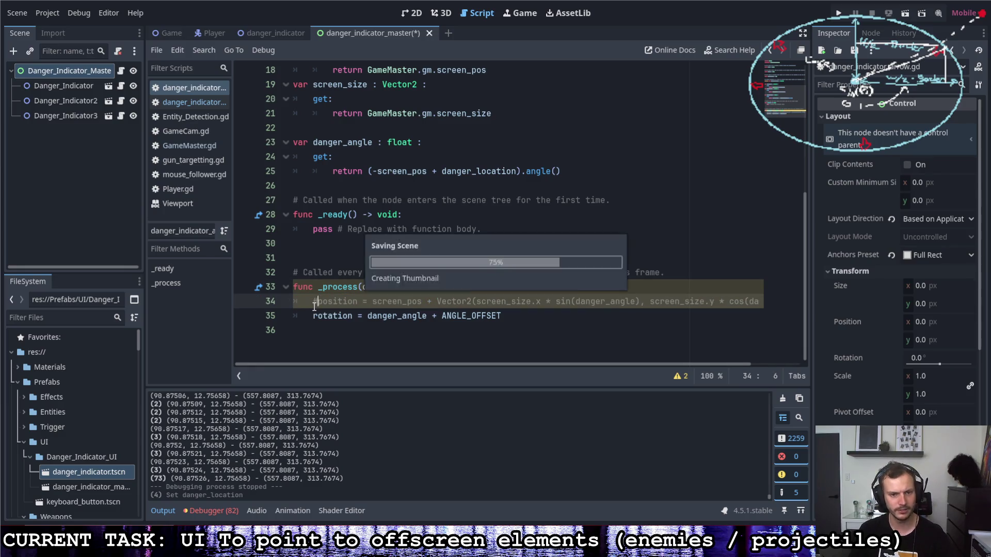
left_click(836, 13)
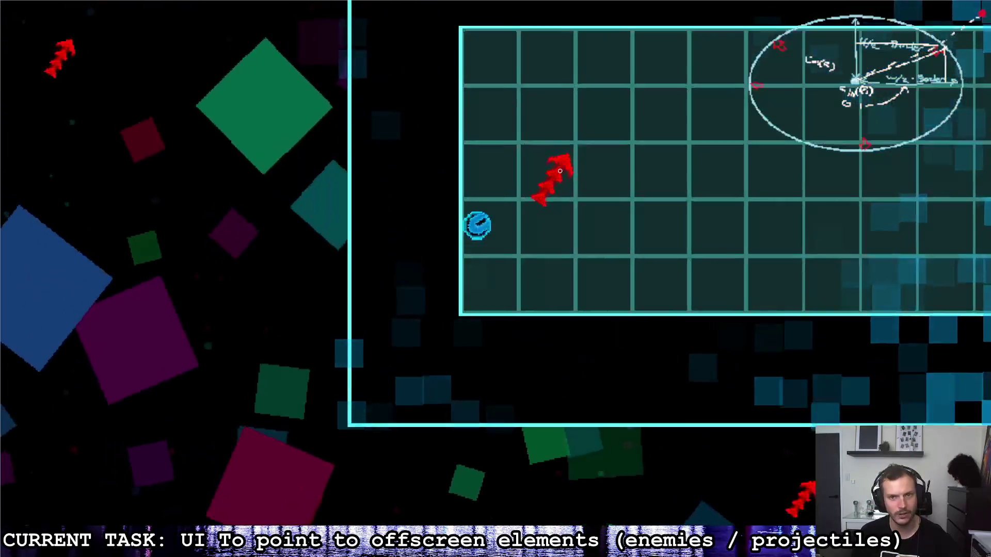
Steer the ship around the rooms to watch the arrows rotate, then stop the game with F8.
key("d")
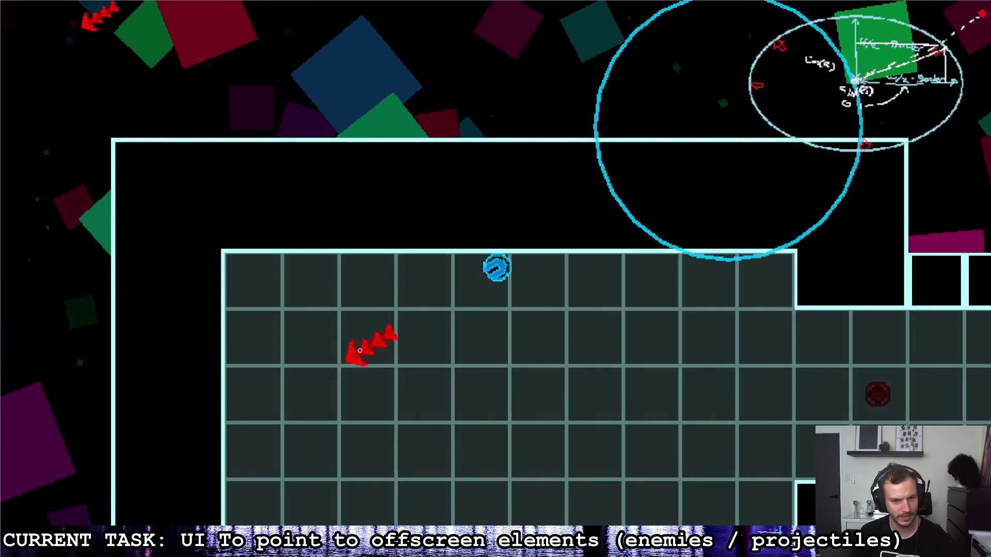
key("s")
key("d")
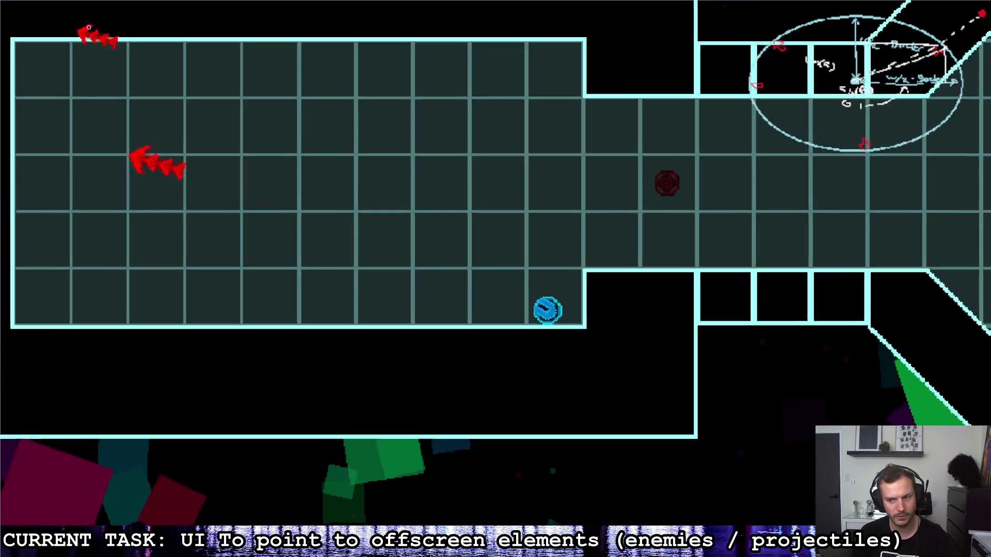
key("w")
key("a")
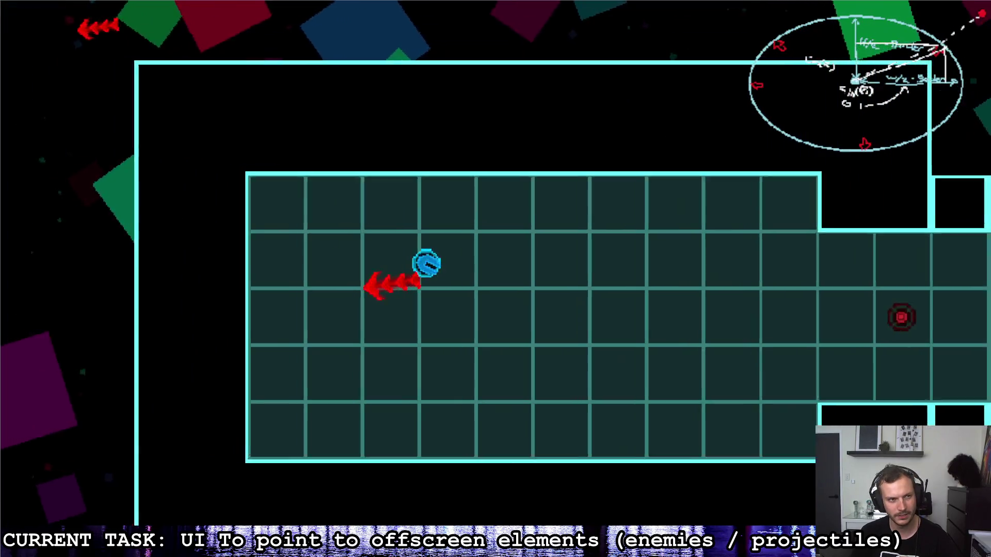
key("d")
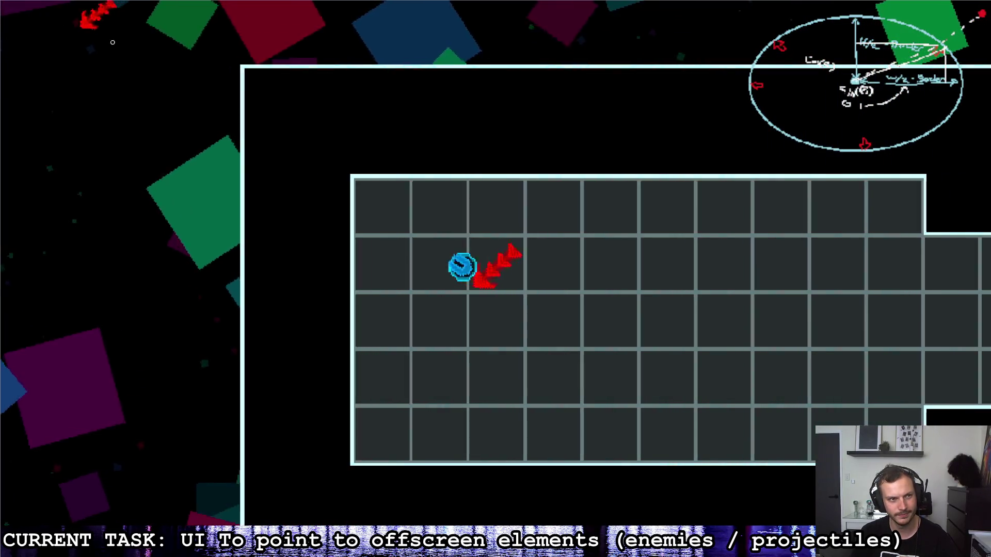
key("a")
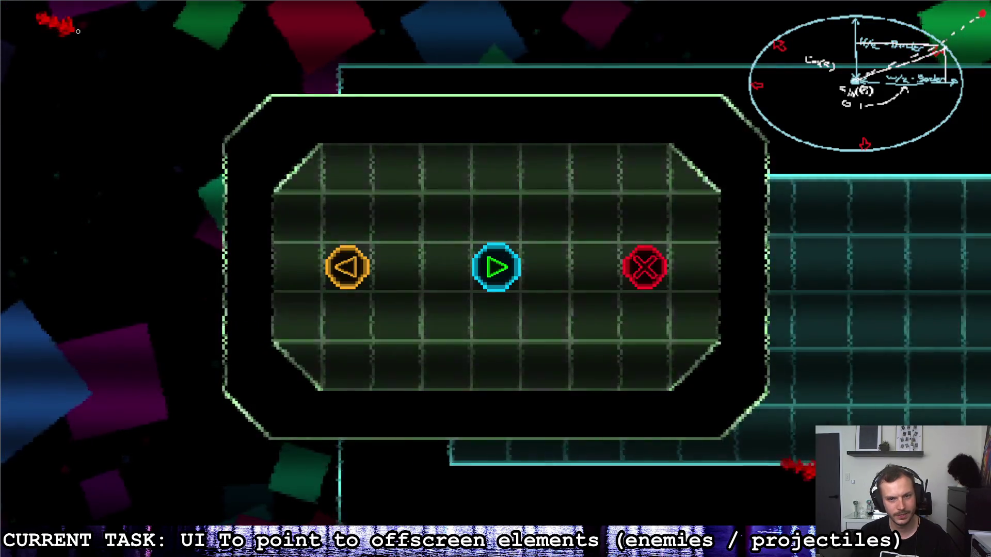
key("F8")
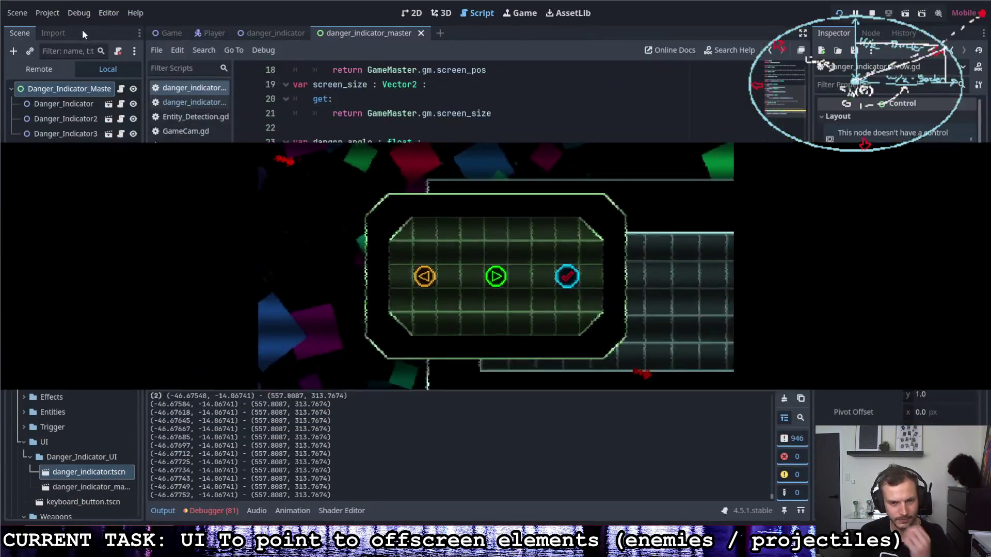
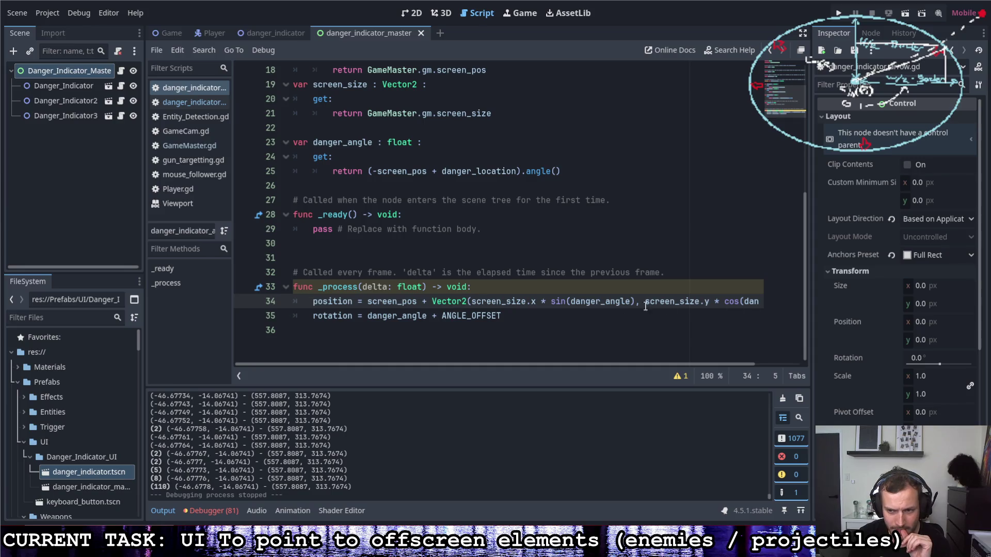
Append a division to the offset at the end of line 34, then run the game.
left_click_drag(549, 361, 633, 372)
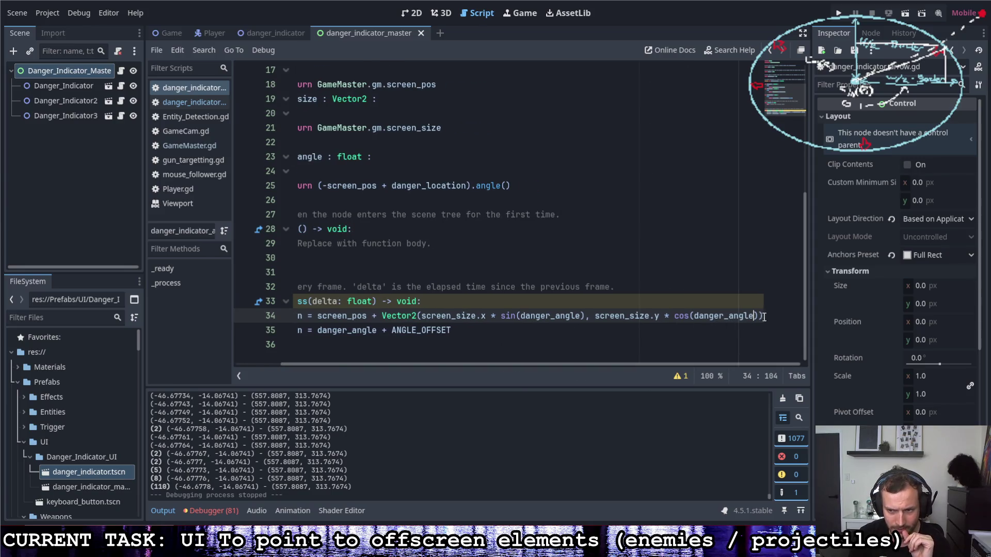
type("/2")
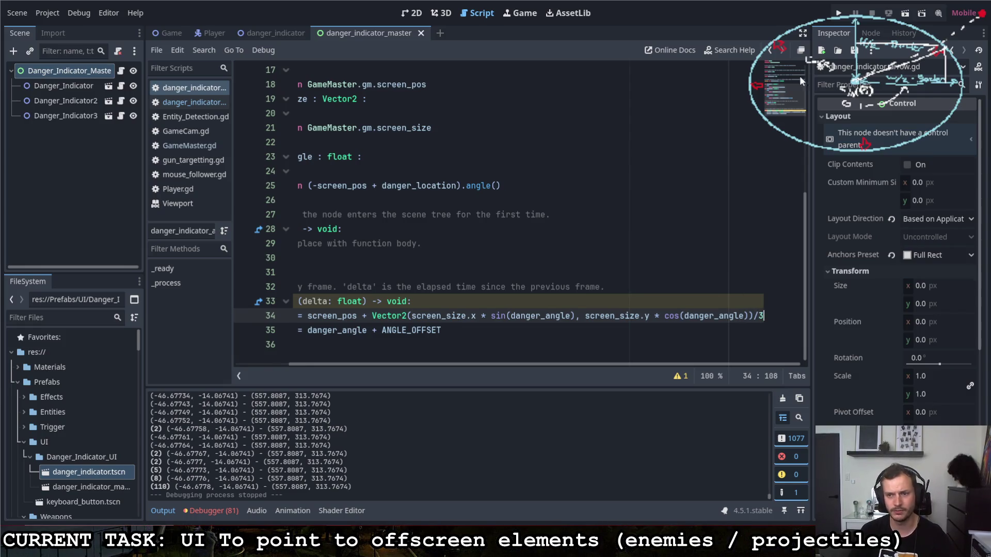
left_click(838, 13)
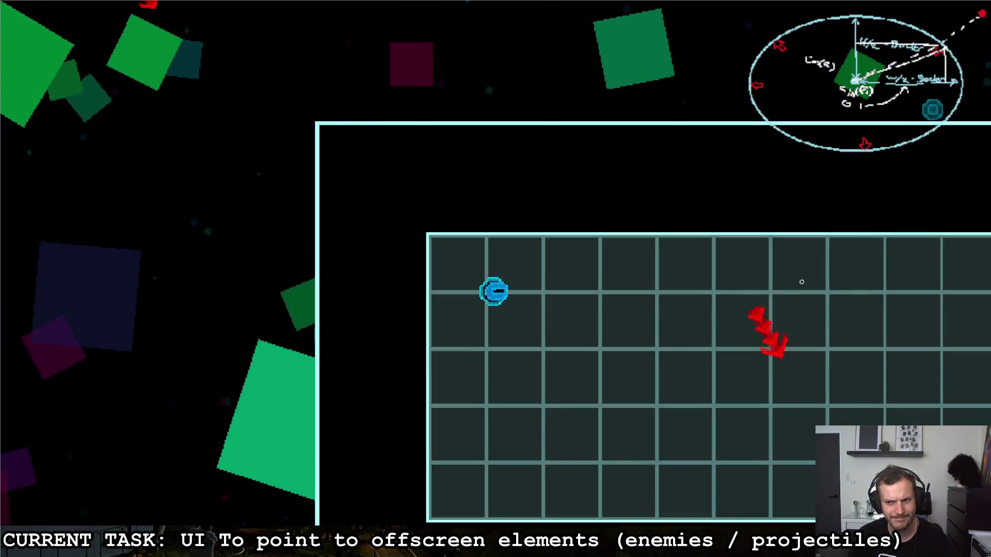
Fly the ship around the arena grid with WASD, watching the red arrows, then pause with Escape.
key("s")
key("d")
key("w")
key("a")
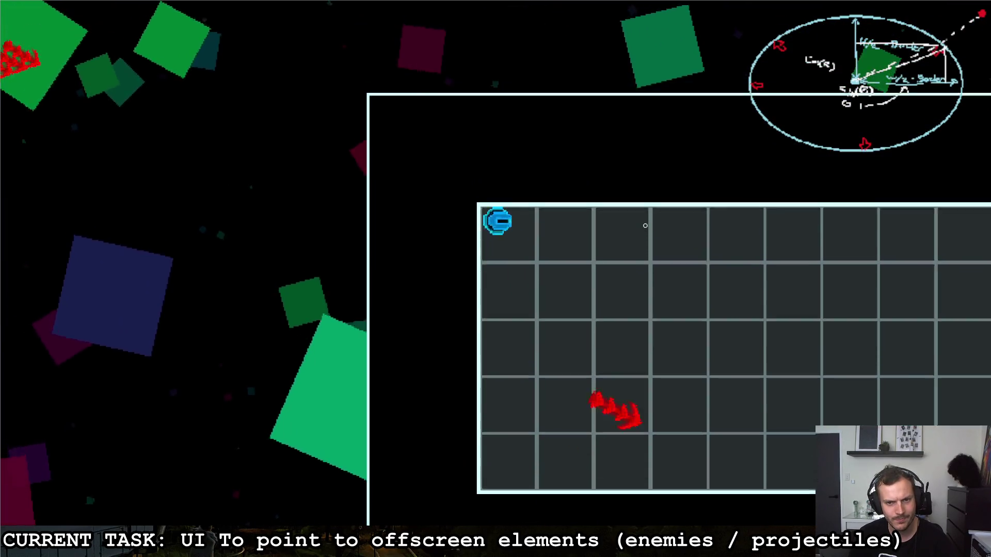
key("d")
key("s")
key("a")
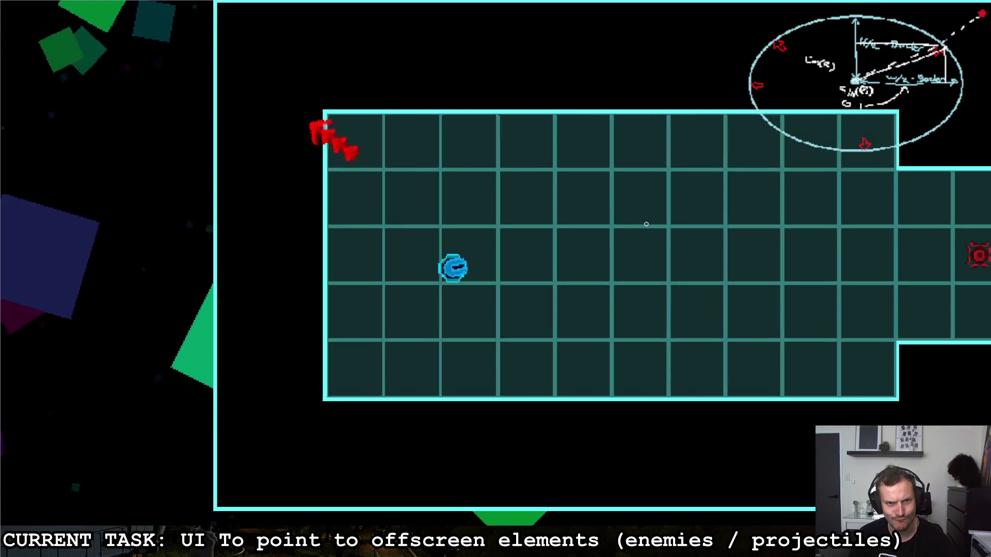
key("a")
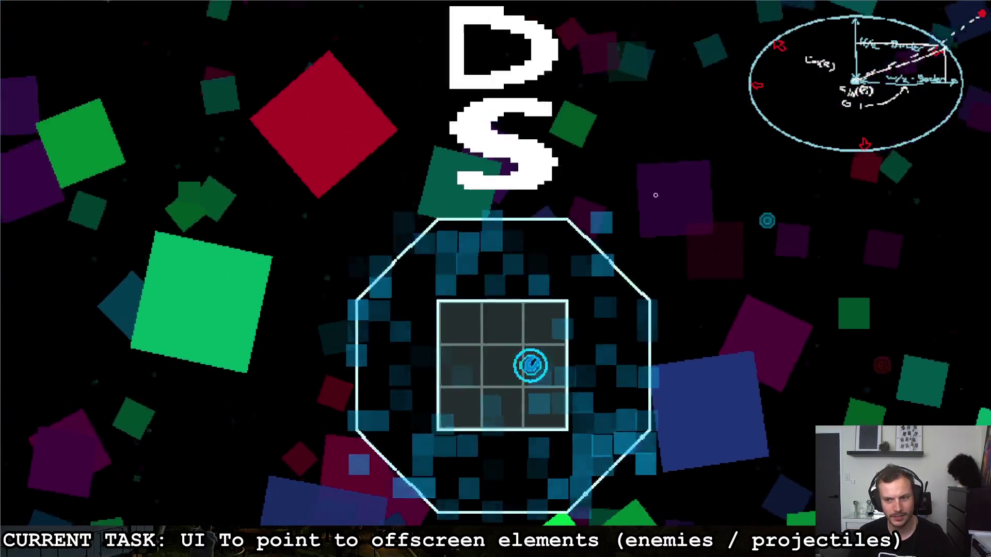
key("a")
key("a")
key("a")
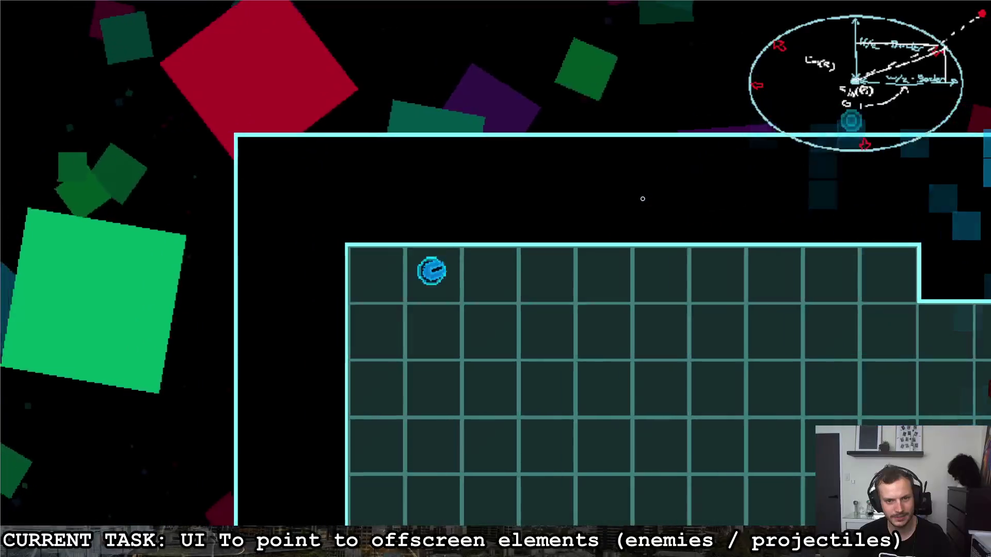
key("s")
key("s")
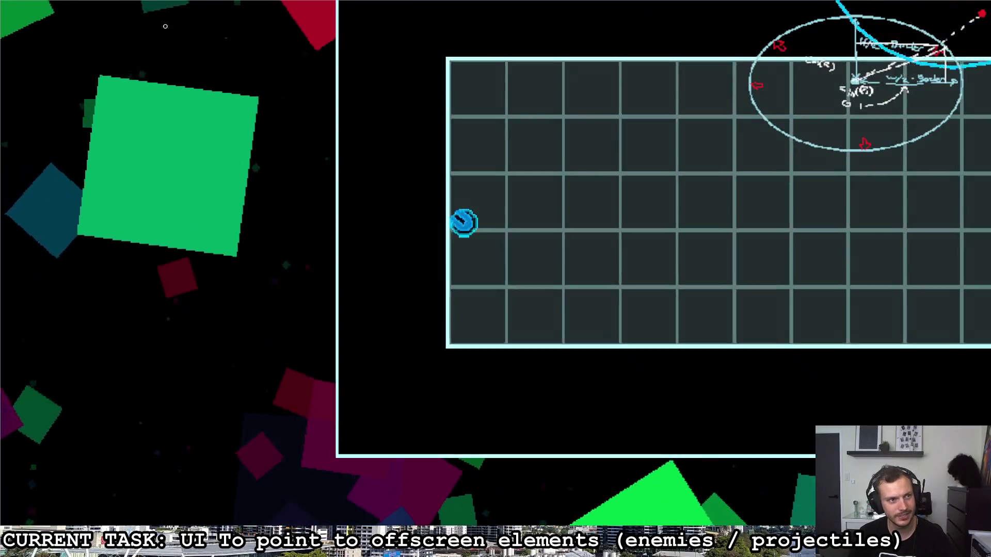
key("w")
key("w")
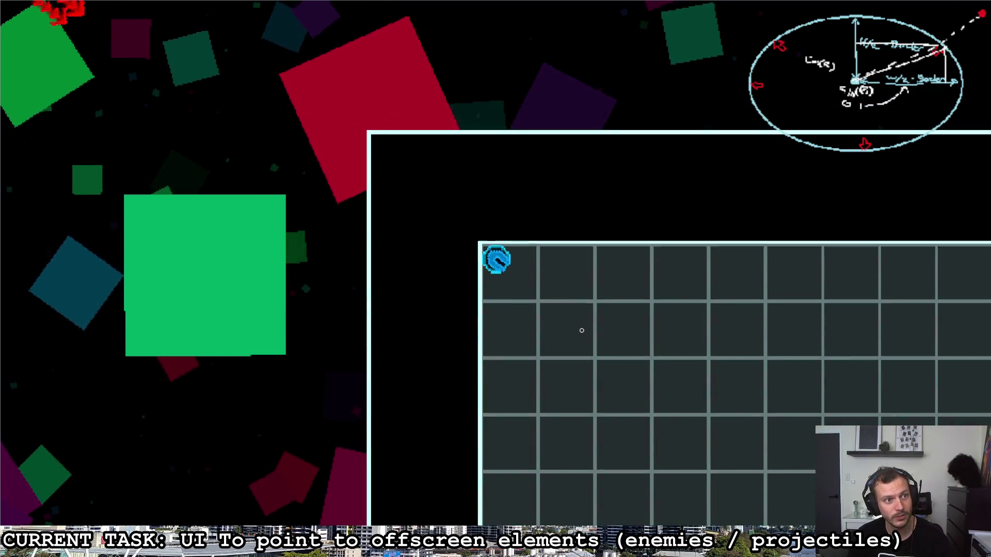
key("s")
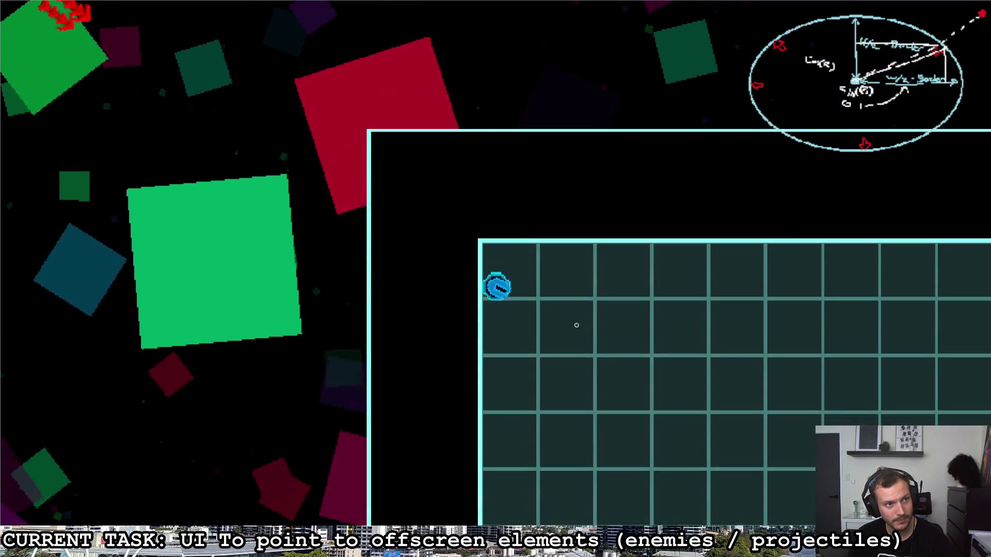
key("s")
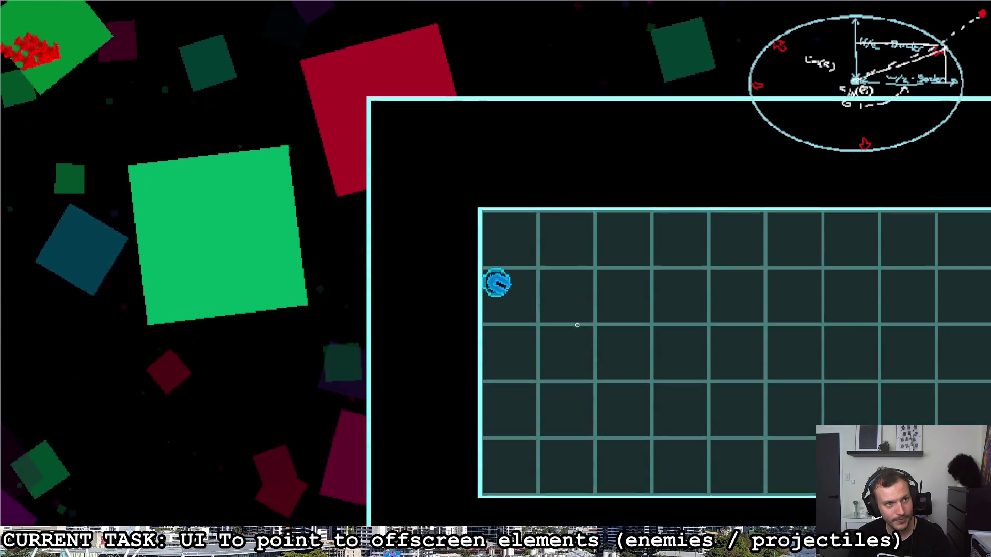
key("w")
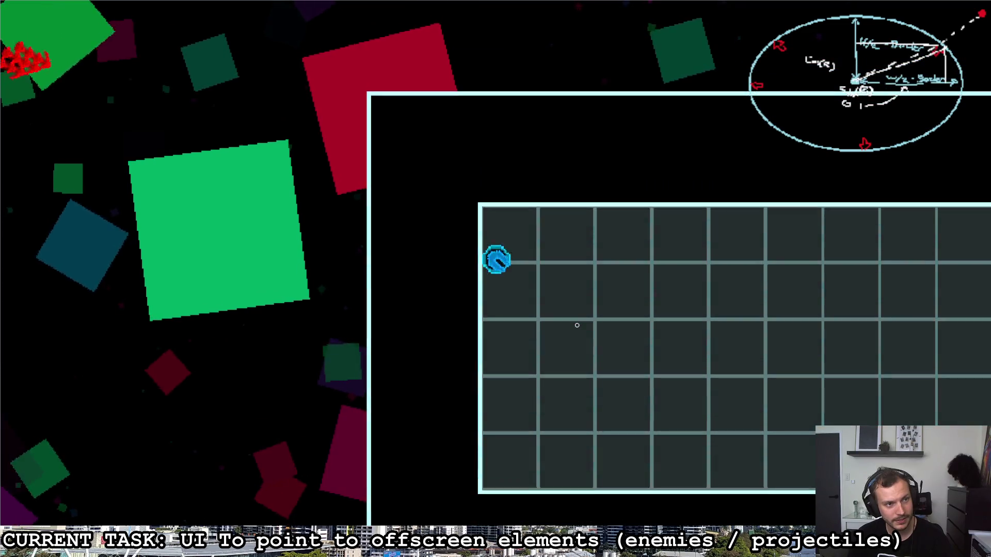
key("d")
key("a")
key("d")
key("a")
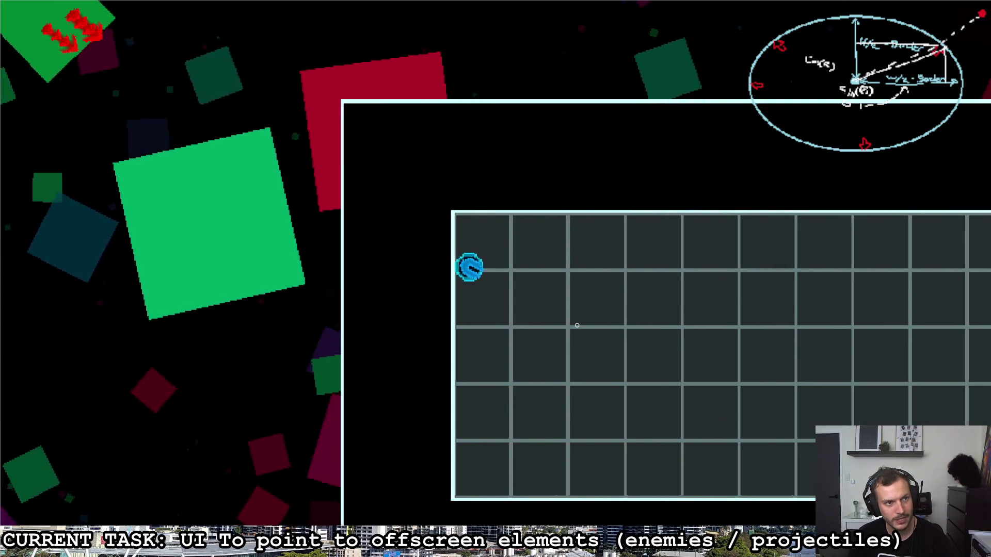
key("s")
key("w")
key("s")
key("w")
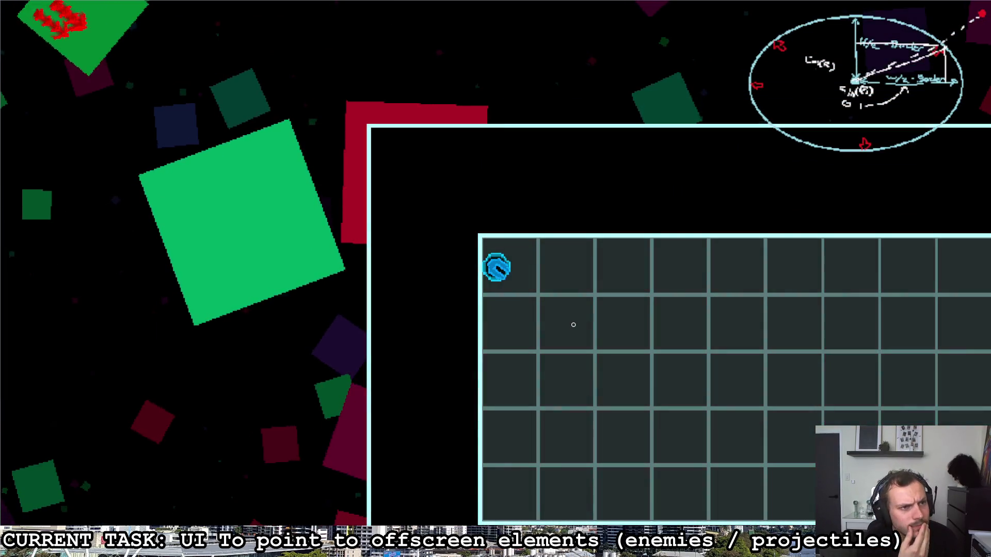
key("d")
key("a")
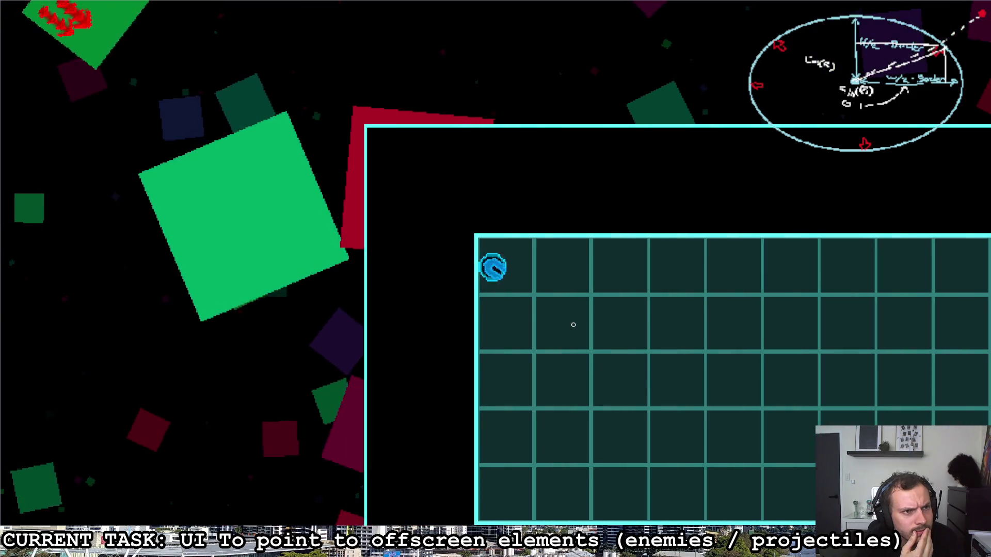
key("Escape")
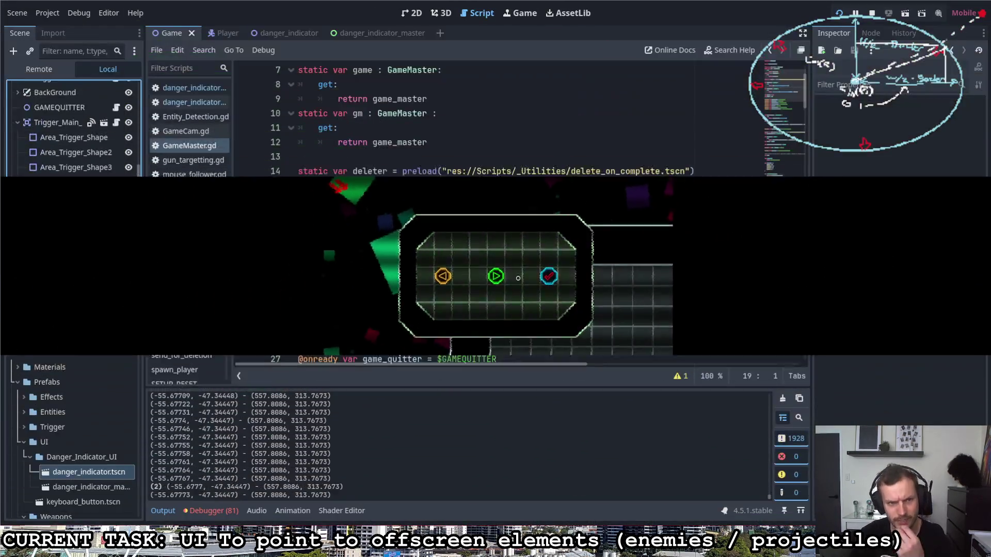
Back in the editor, delete 'screen_pos +' from line 34 of the danger_indicator script and rerun.
key("alt+Tab")
scroll(482, 275, "down", 18)
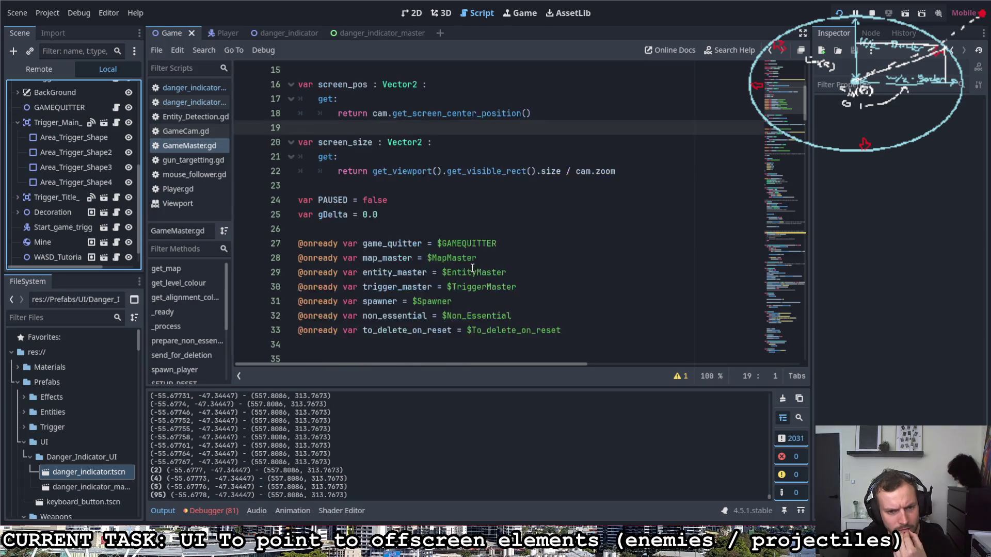
scroll(471, 264, "down", 14)
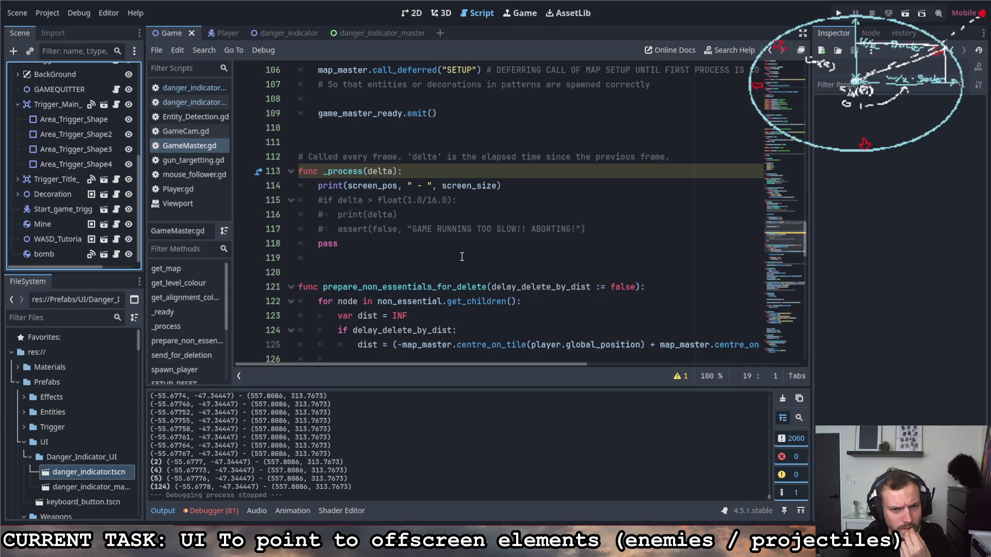
scroll(462, 257, "down", 20)
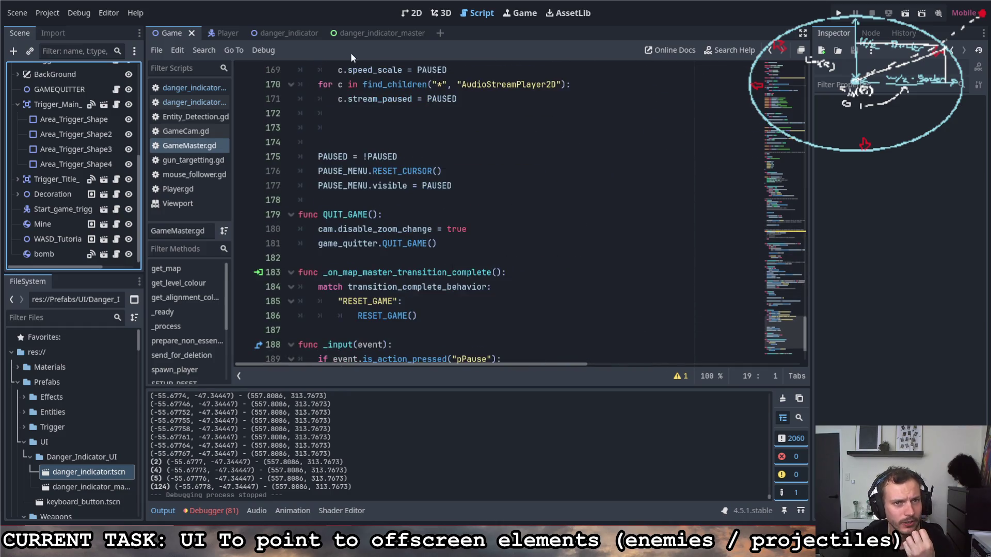
left_click(295, 35)
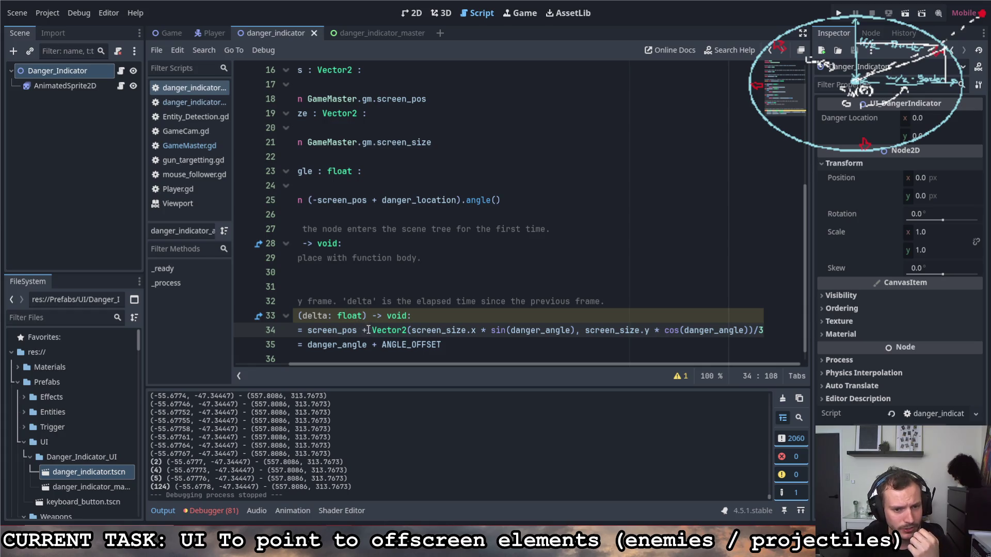
left_click(503, 314)
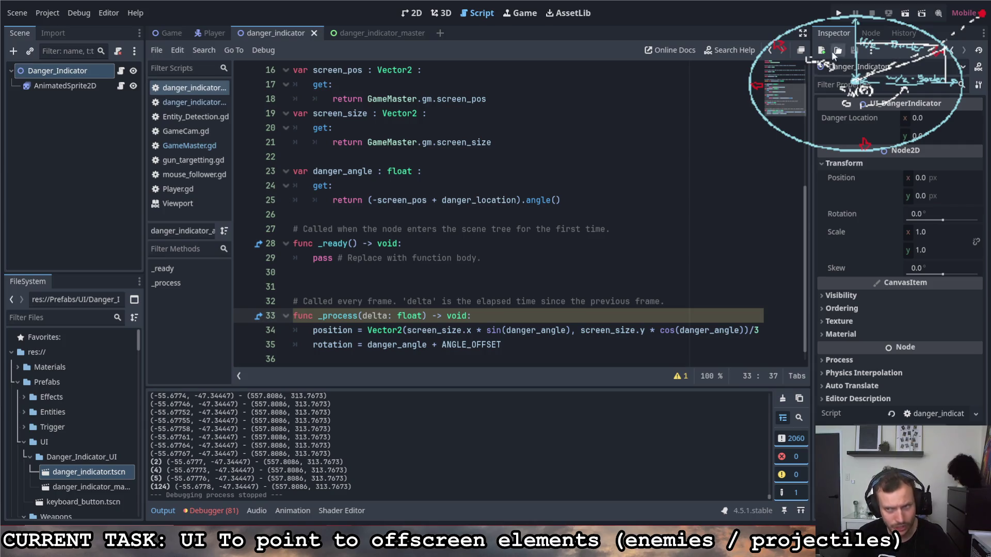
left_click(838, 13)
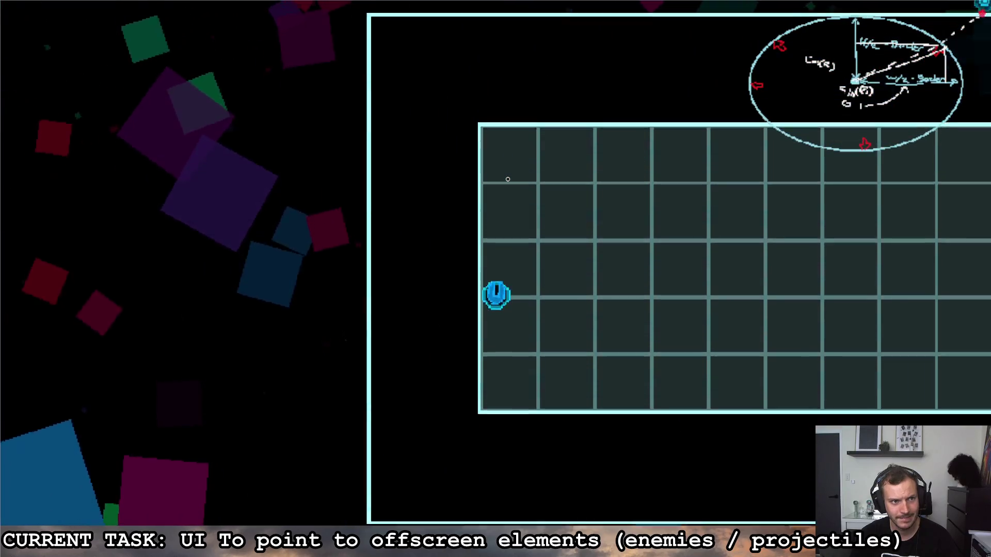
Move the ship along the top row, the left column and the bottom row to check the arrows.
key("w")
key("d")
key("s")
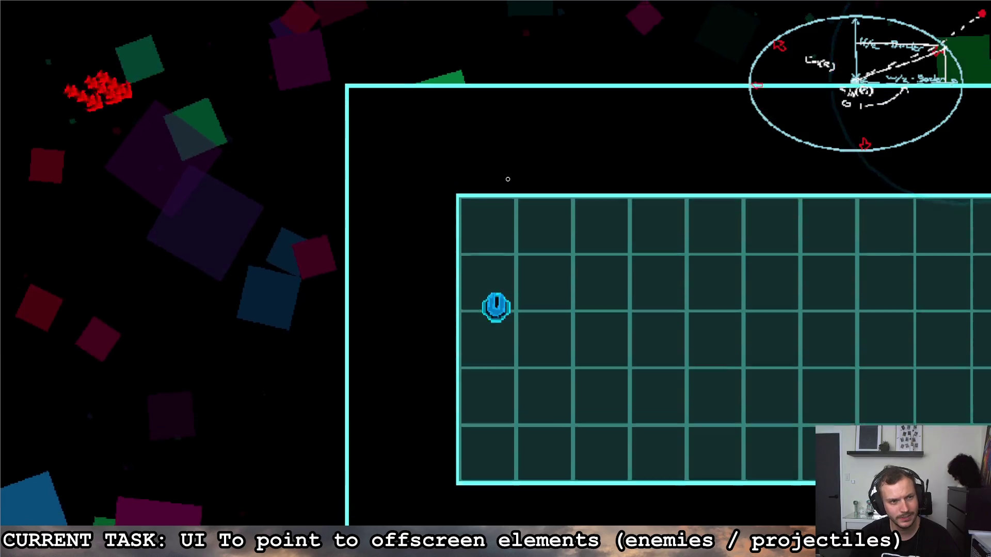
key("w")
key("d")
key("a")
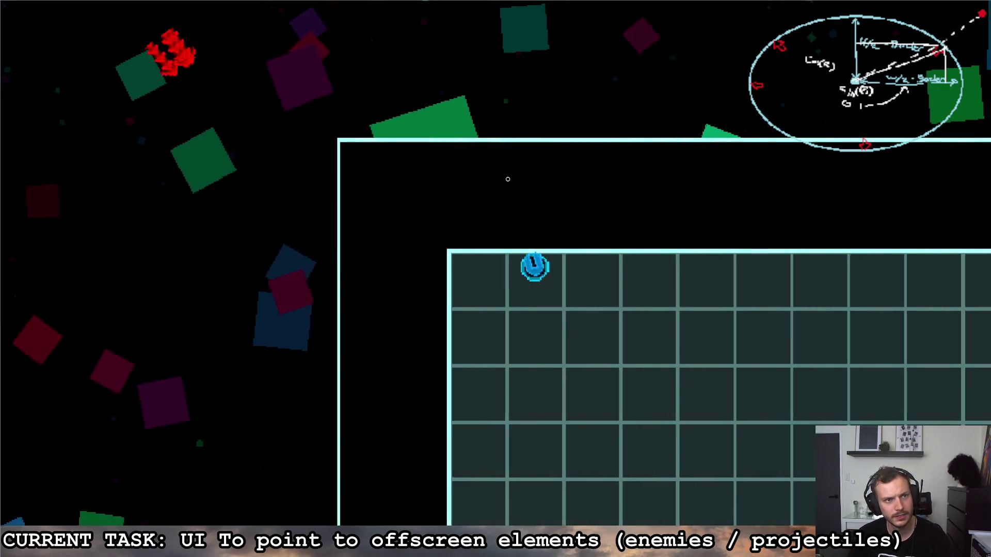
key("d")
key("a")
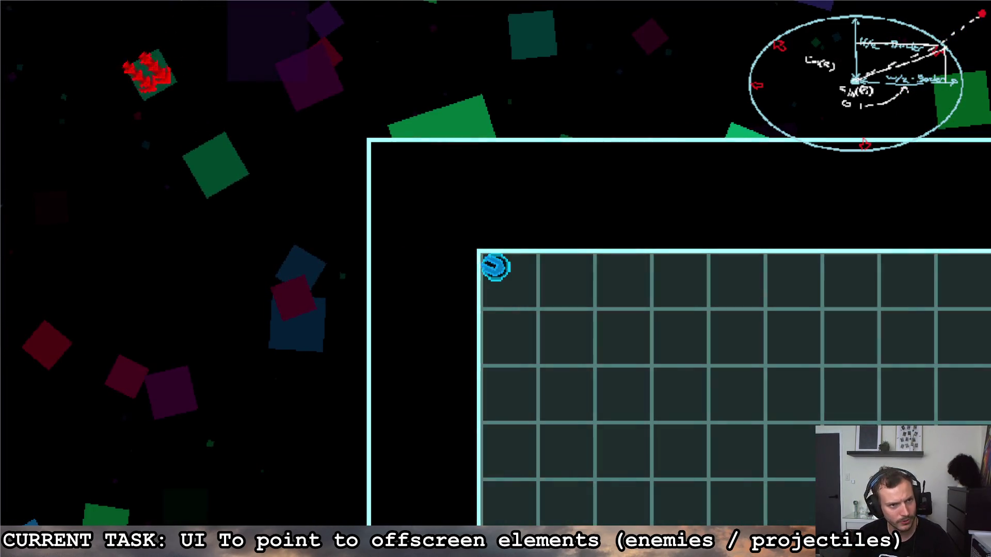
key("d")
key("a")
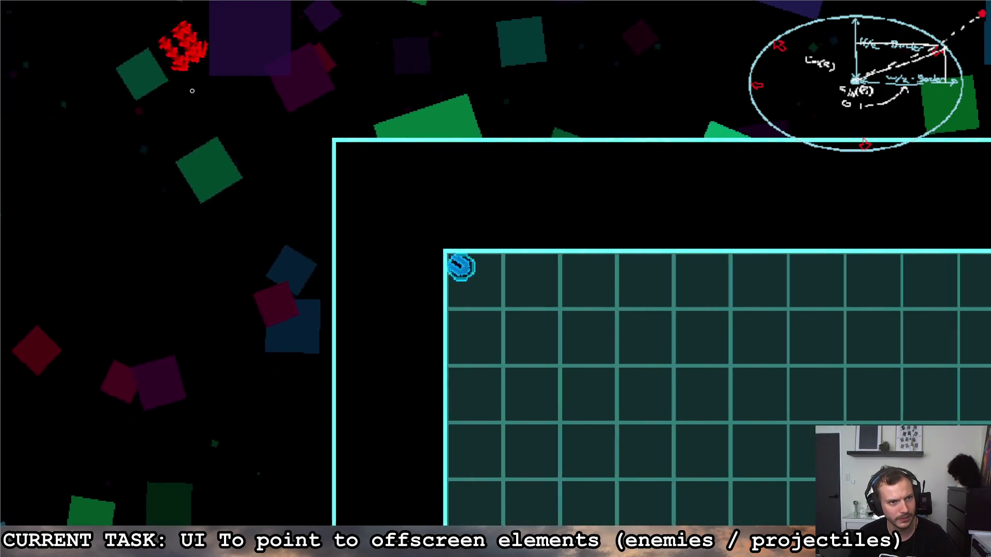
key("d")
key("a")
key("d")
key("a")
key("d")
key("s")
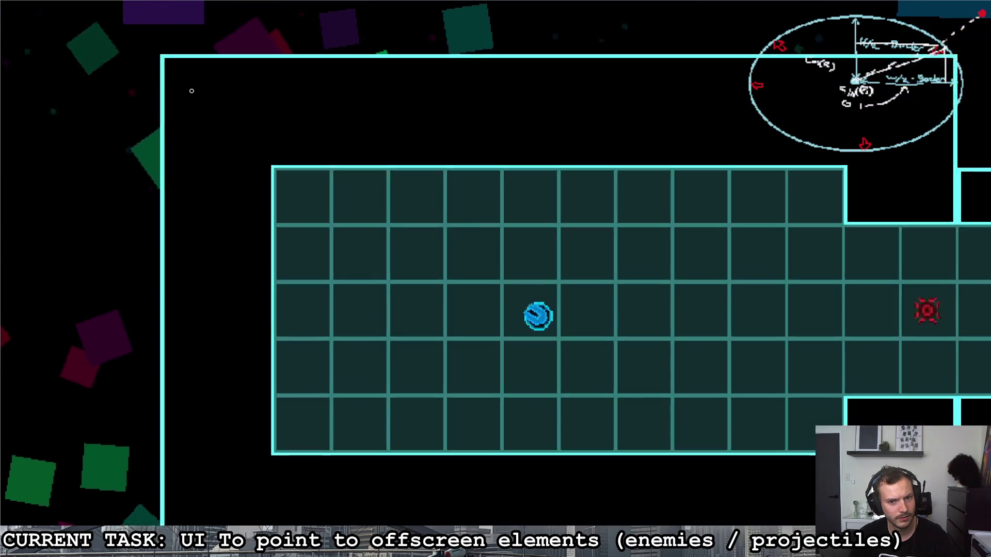
key("a")
key("d")
key("a")
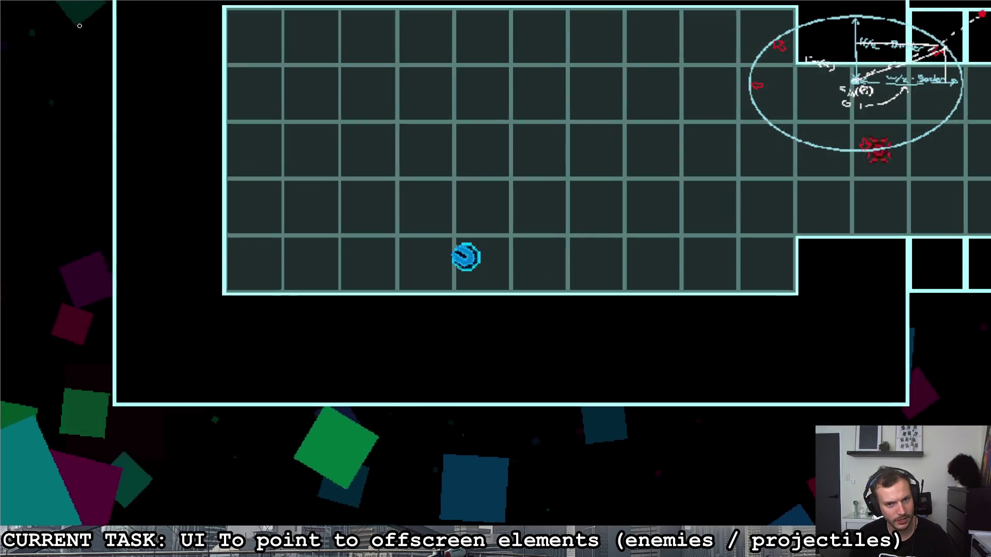
key("w")
key("a")
key("w")
key("w")
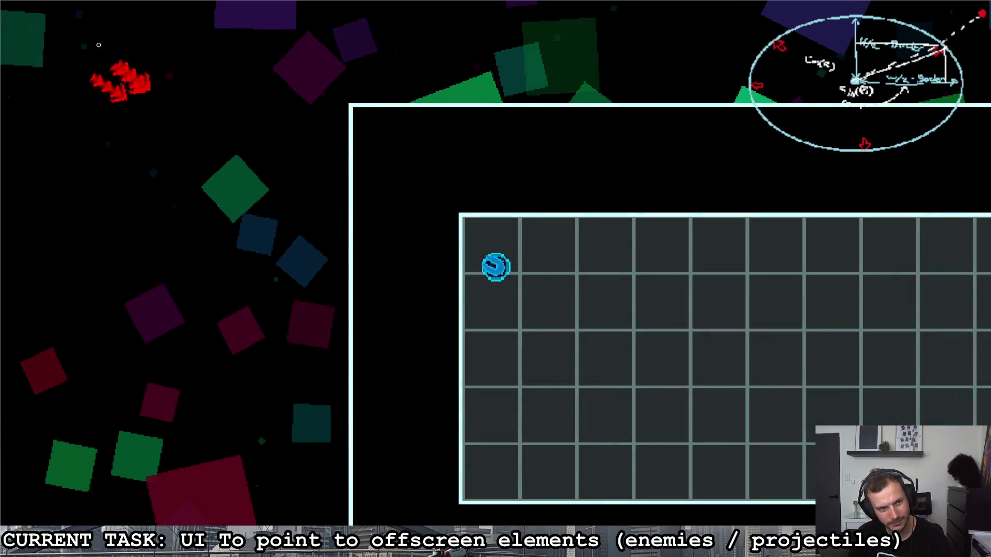
Pause the game and quit it from the pause menu.
key("Escape")
key("d")
key("Return")
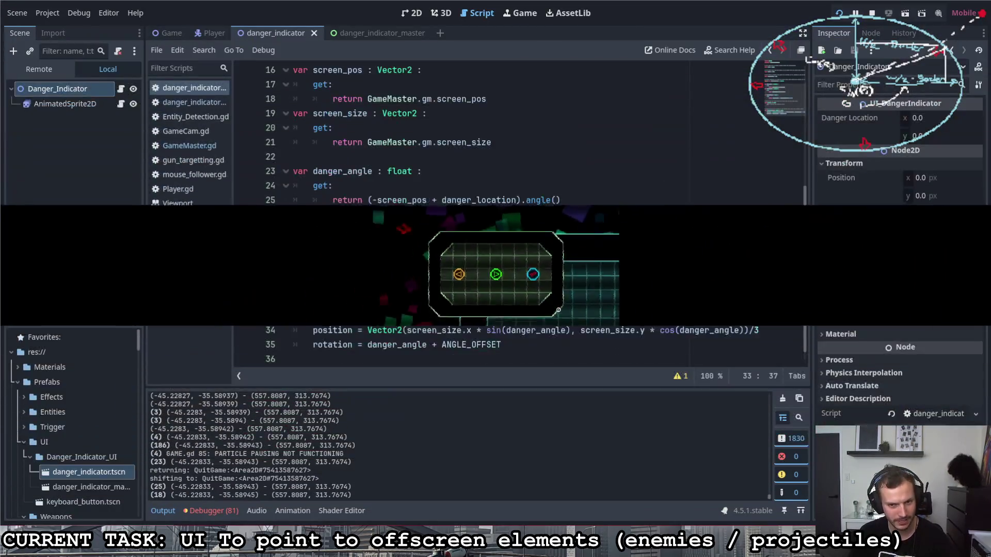
Rewrite line 34 as position = screen_size / 2 + the sin/cos Vector2, then run with F5.
left_click(368, 330)
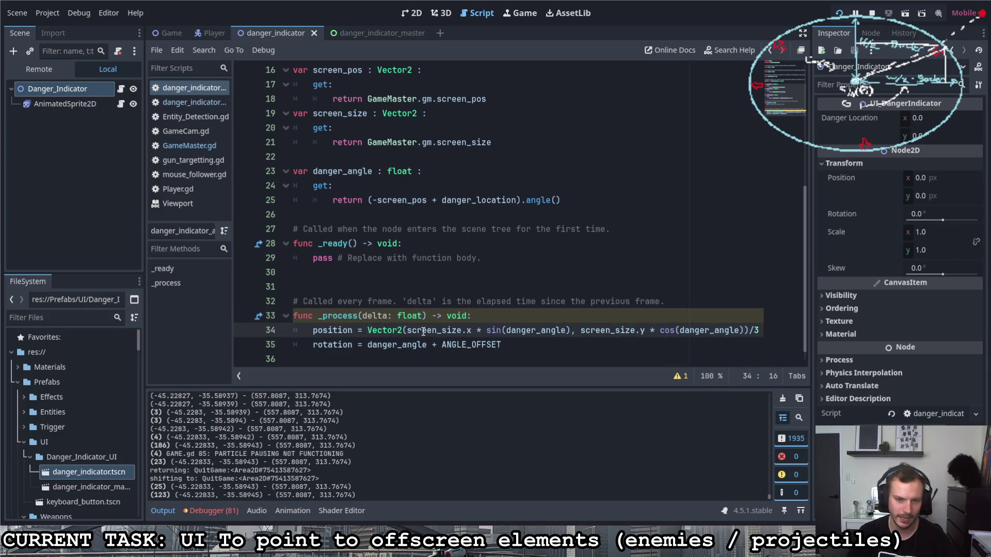
type("sin")
key("Down")
key("Tab")
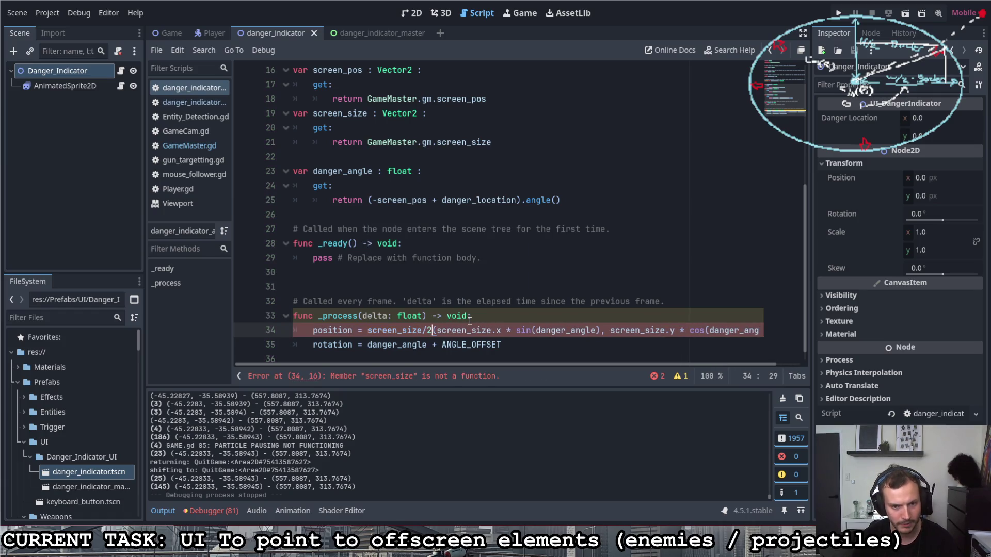
type("+")
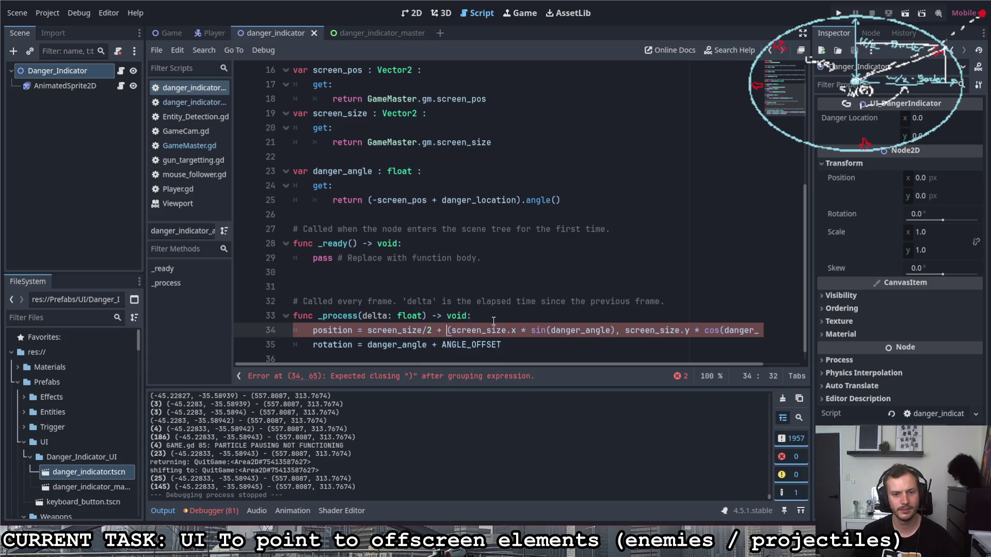
left_click(485, 316)
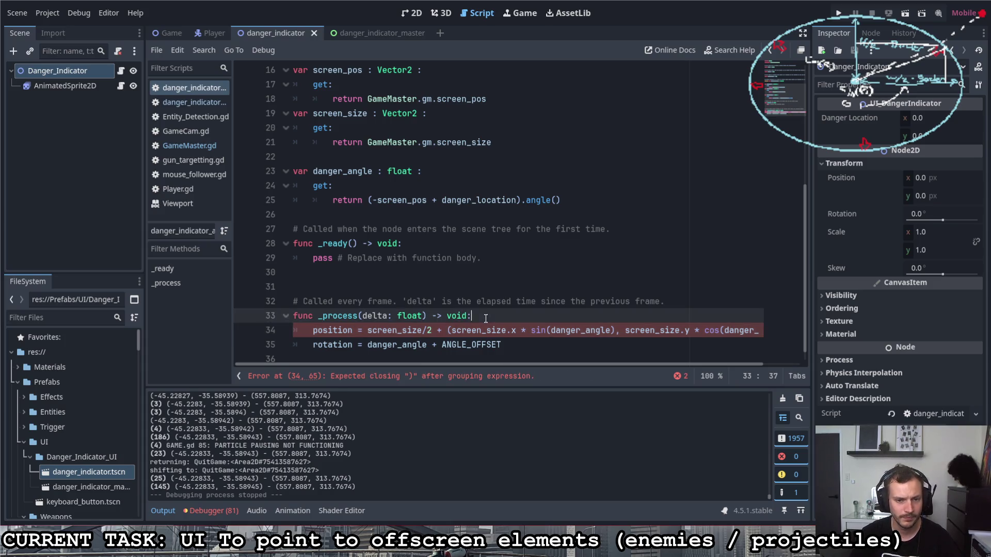
left_click(427, 331)
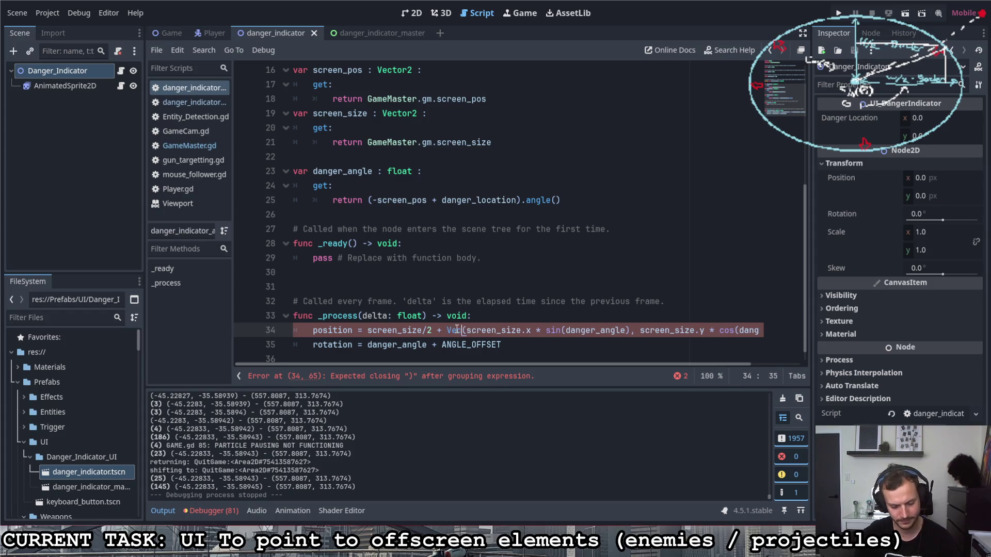
key("Left")
key("Left")
key("Left")
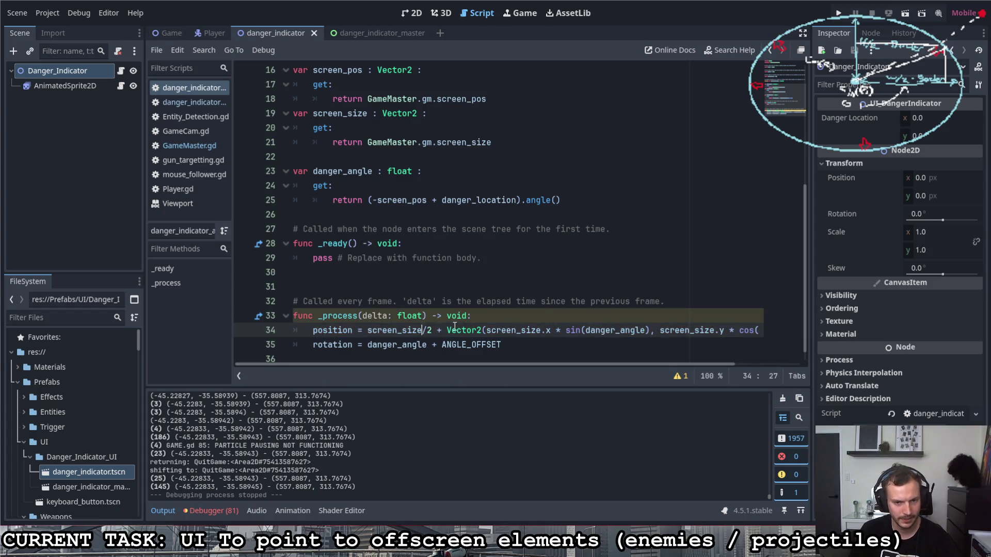
key("Right")
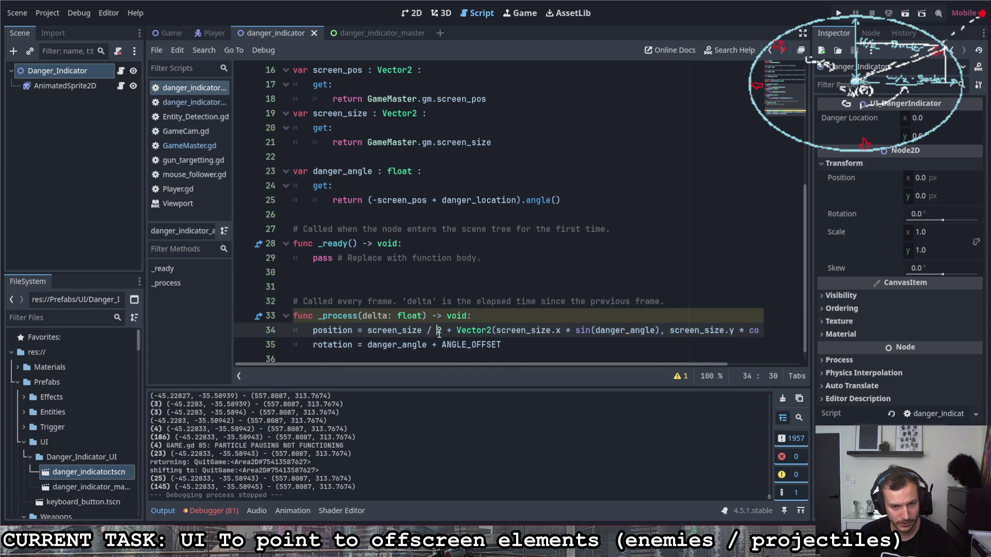
left_click(537, 316)
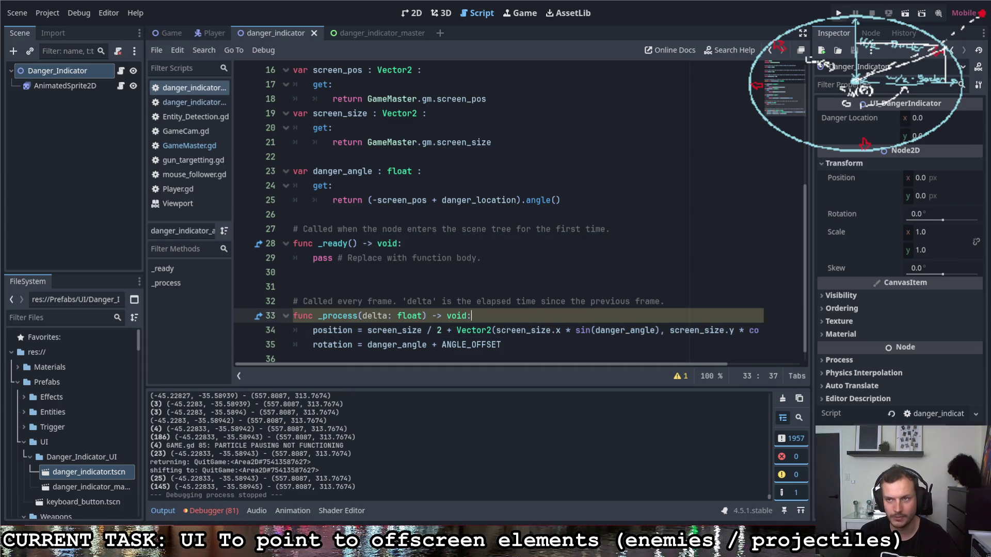
key("F5")
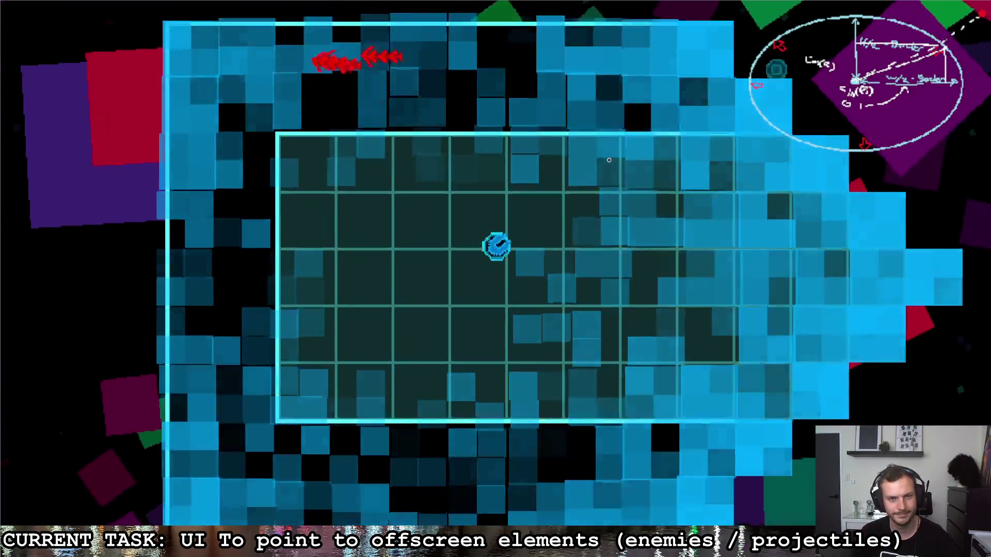
Steer the ship between the left room and the right-hand corridor while watching the red arrows.
key("w")
key("a")
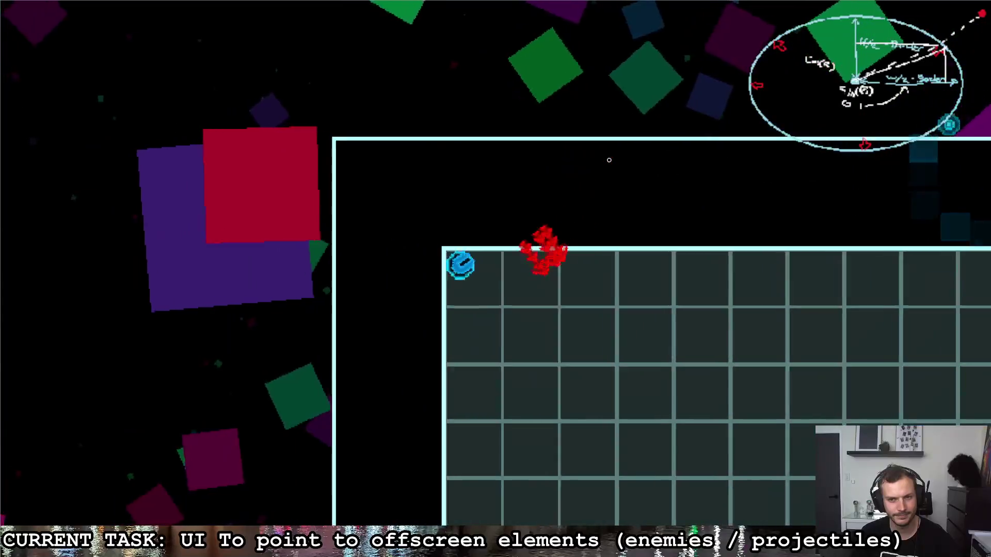
key("s")
key("d")
key("w")
key("d")
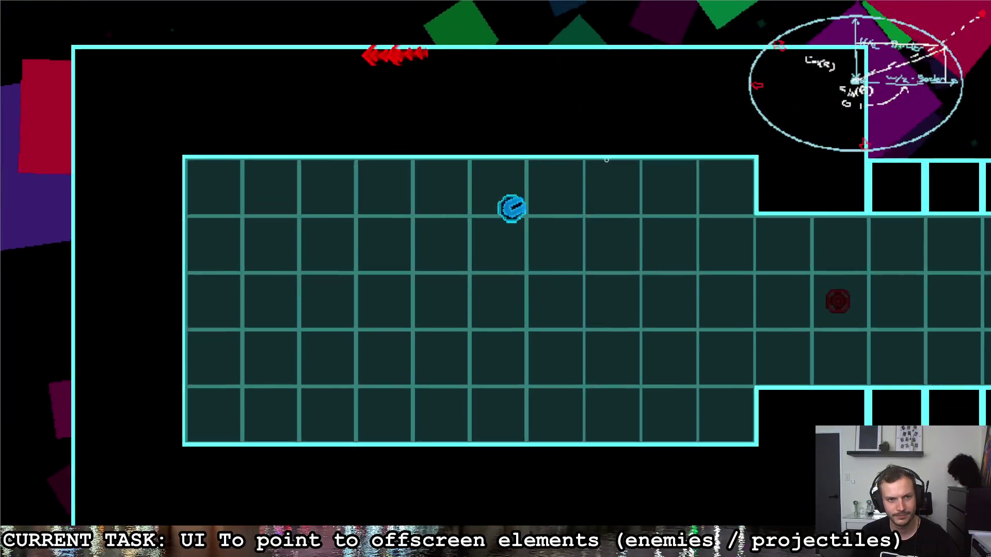
key("s")
key("a")
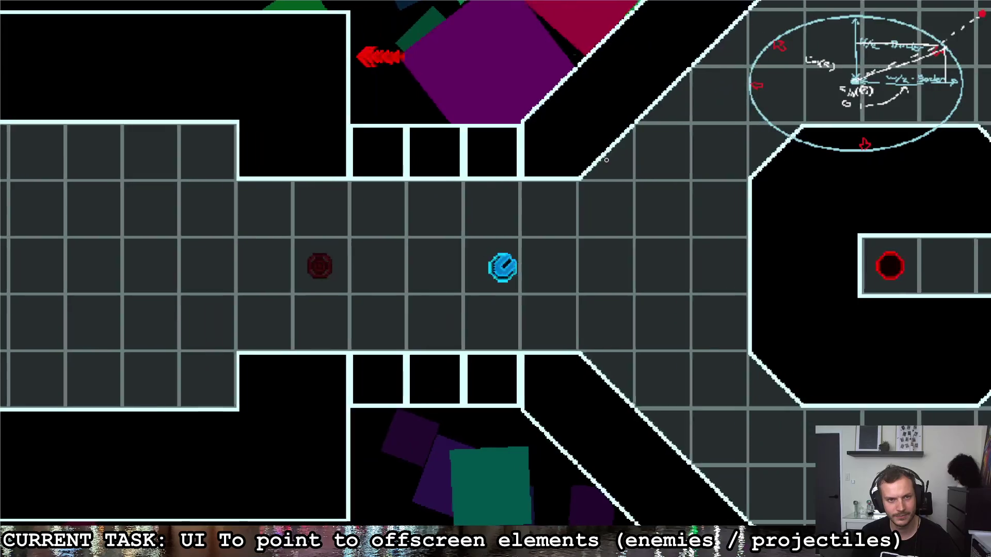
key("a")
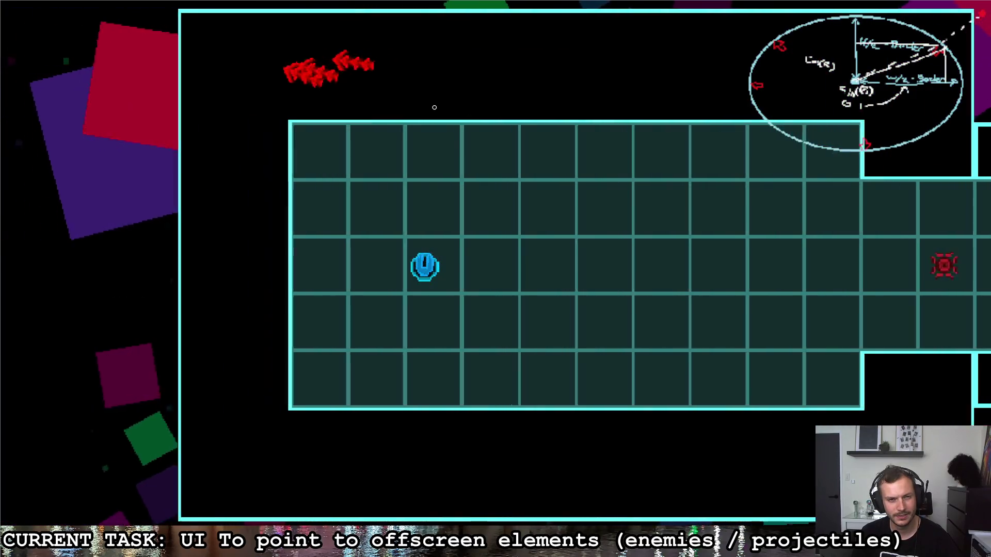
key("a")
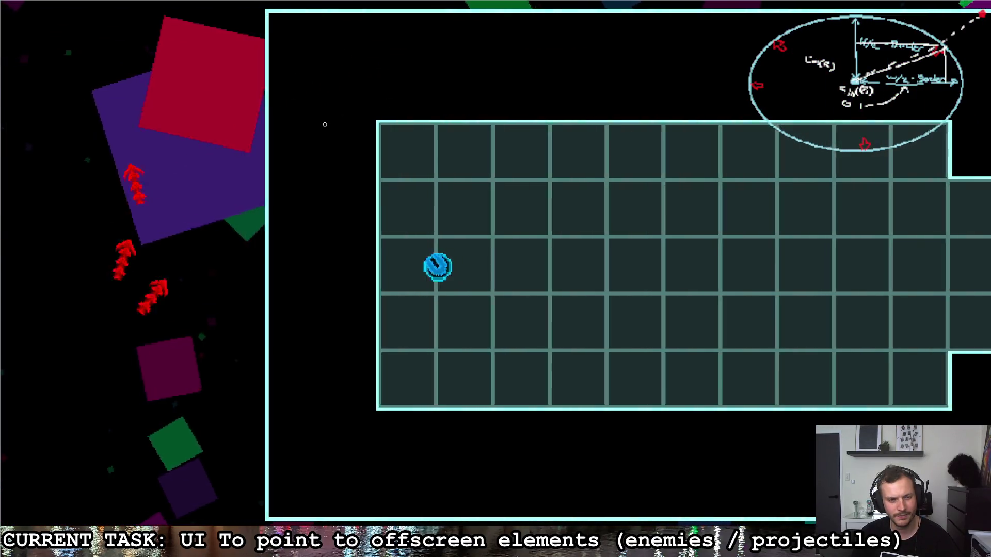
key("d")
key("a")
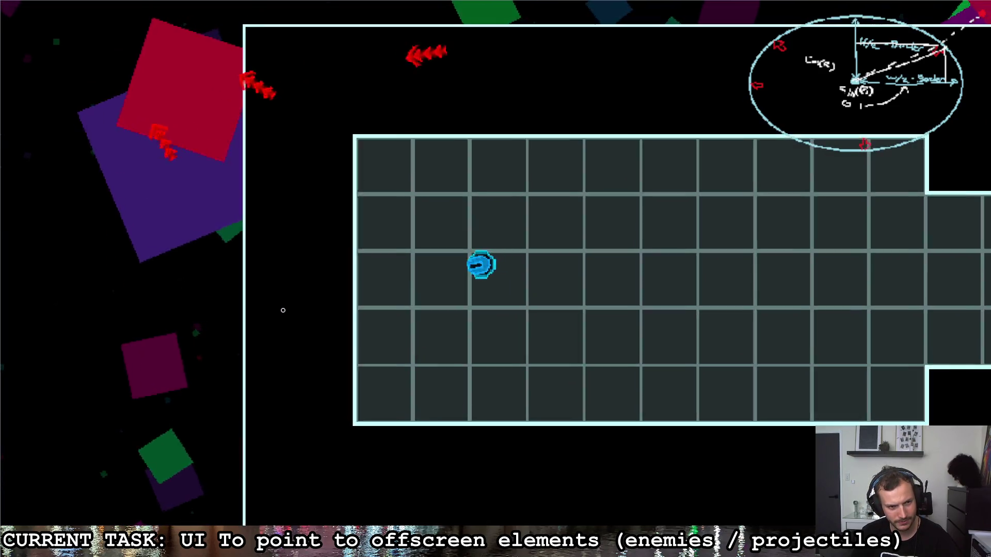
key("a")
key("d")
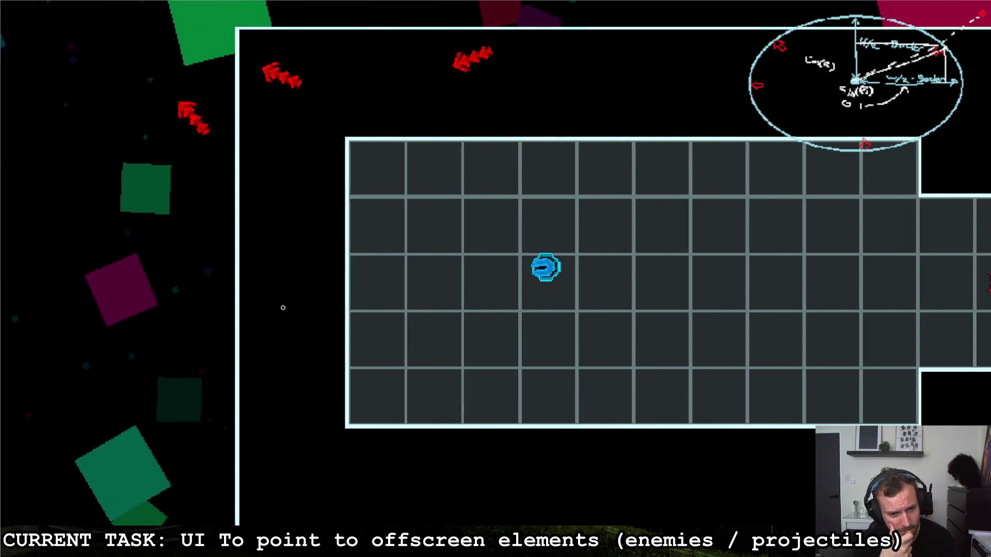
Fly the ship across the arena toward the enemy room, then back into the long grid room.
key("w")
key("d")
key("s")
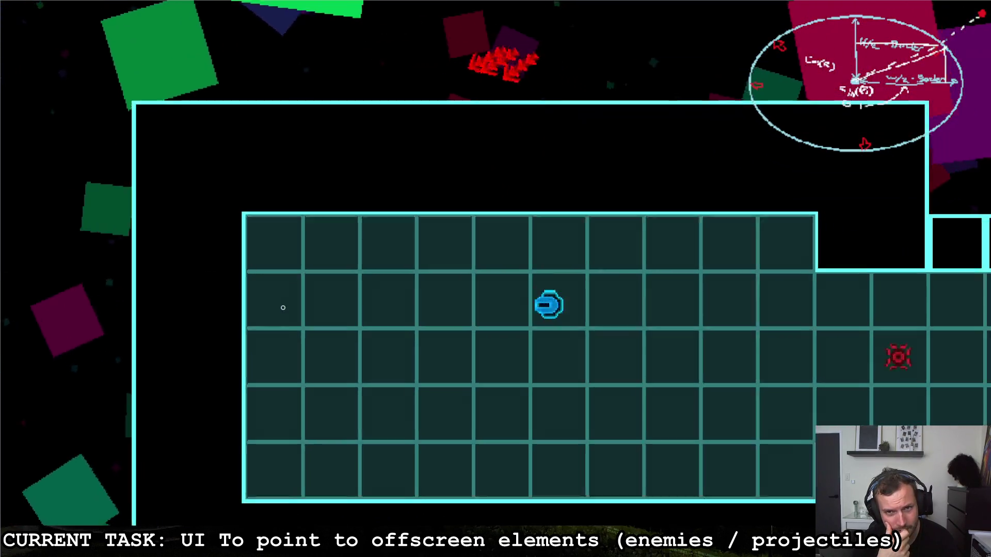
key("d")
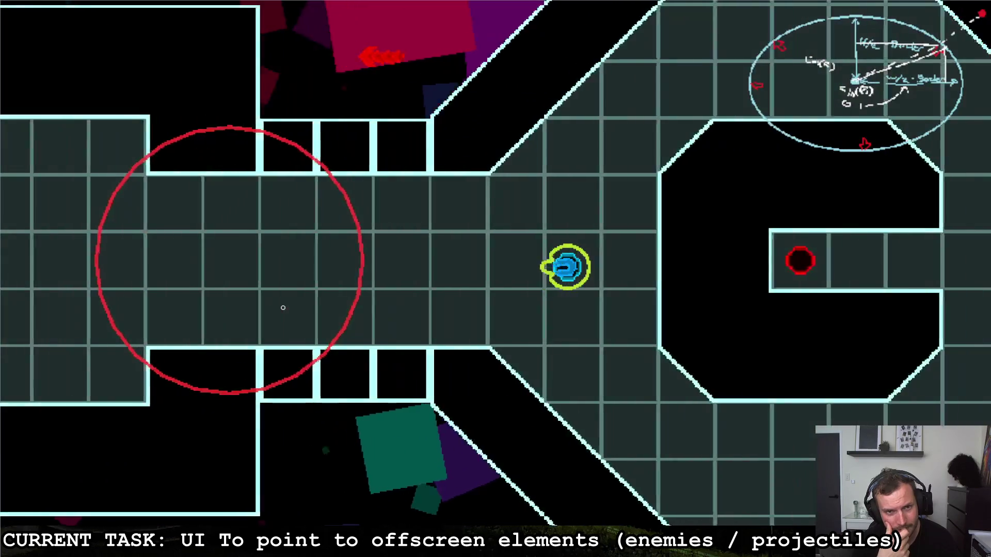
key("w")
key("s")
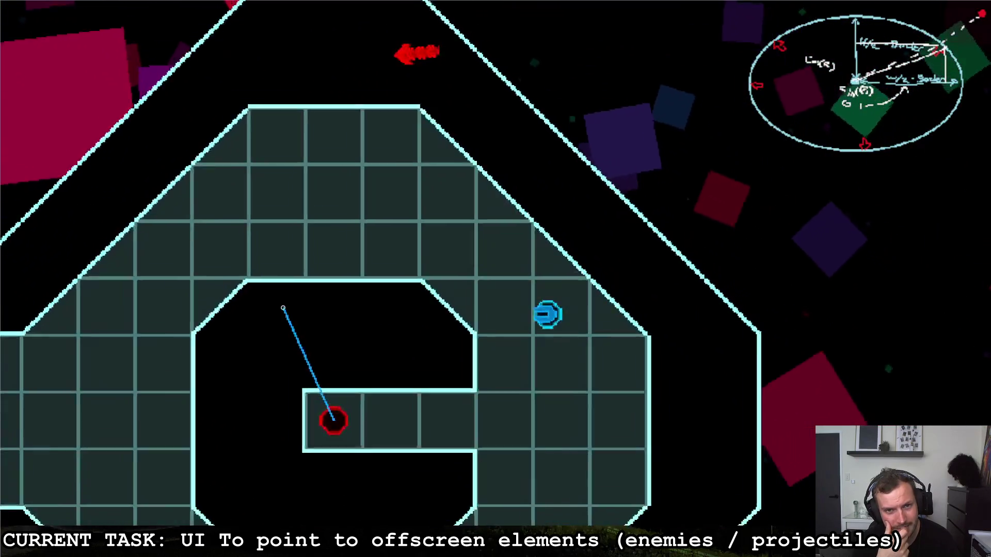
key("a")
key("w")
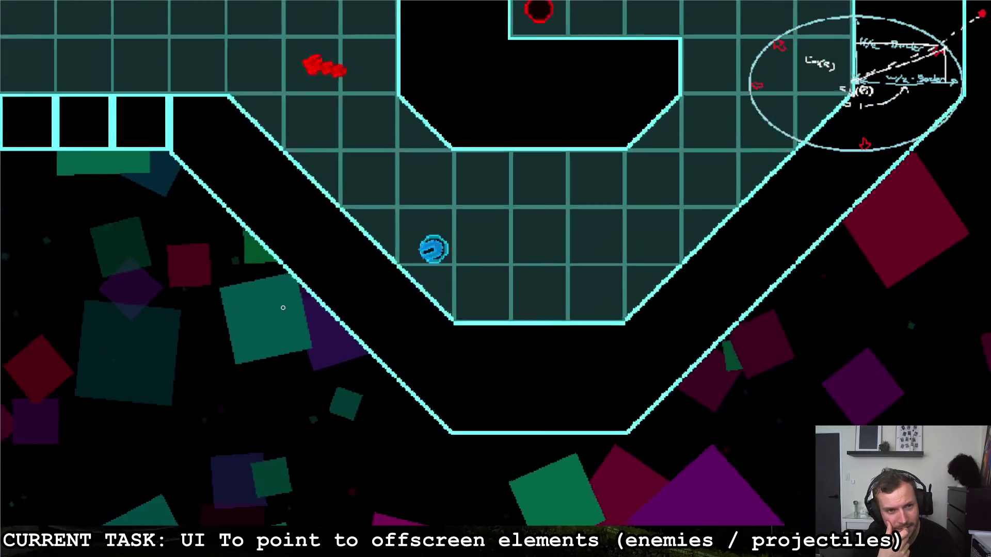
key("a")
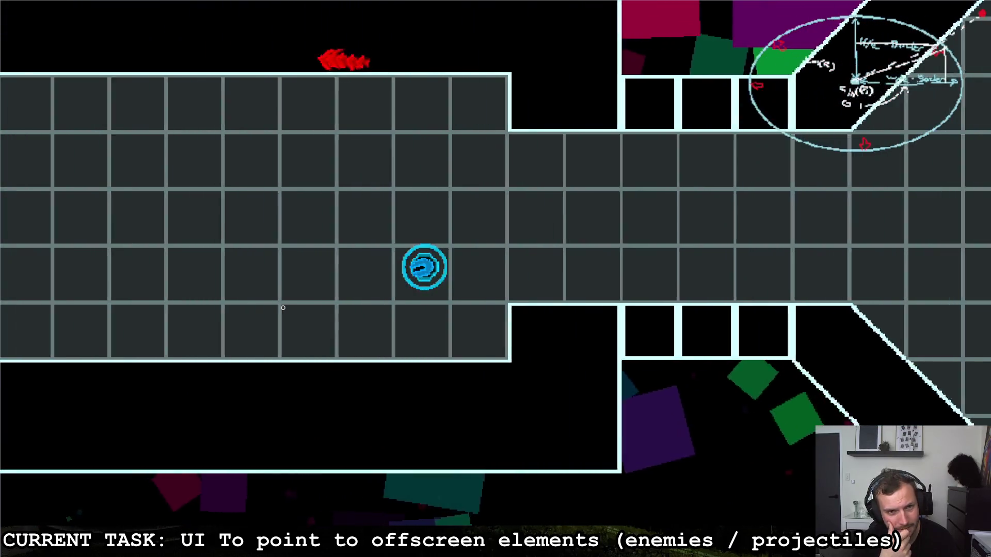
key("a")
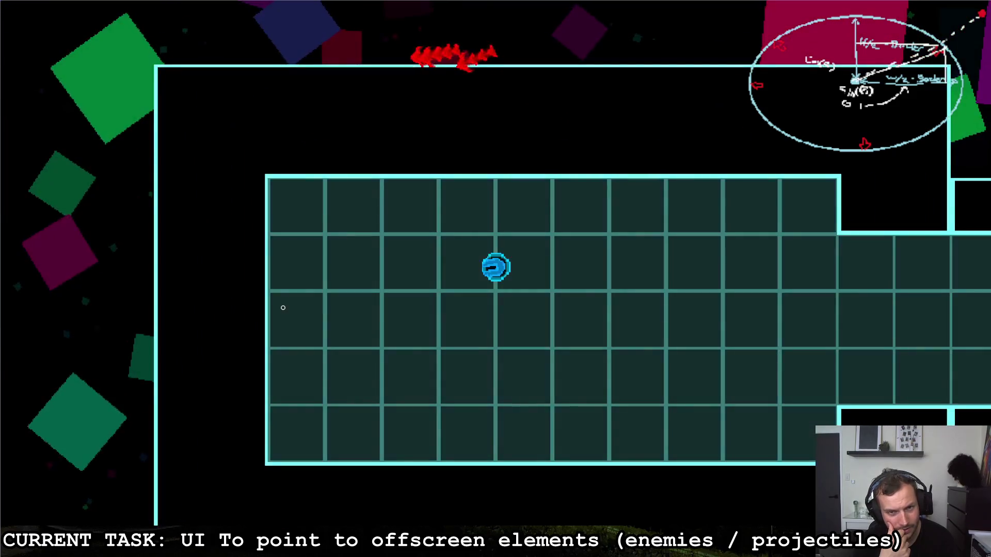
key("a")
key("s")
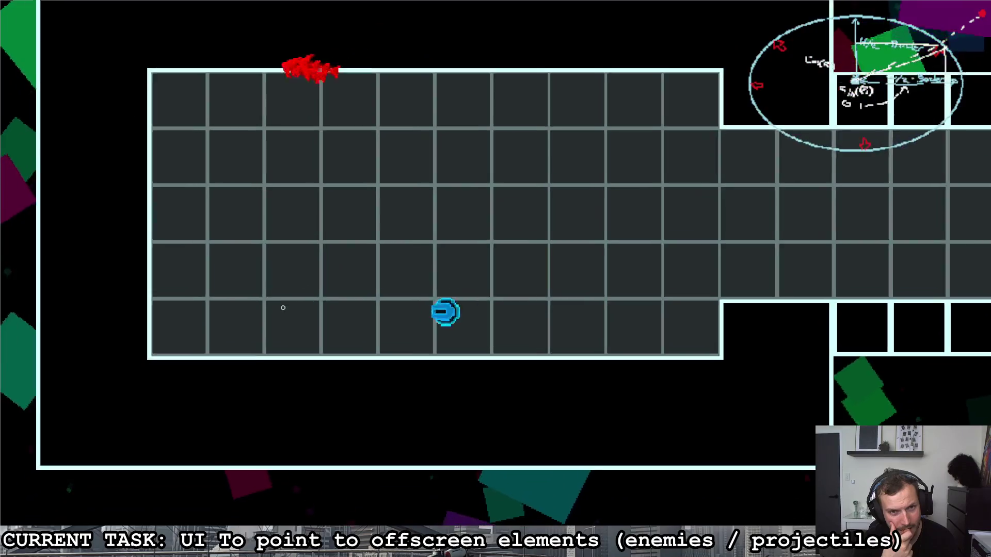
key("w")
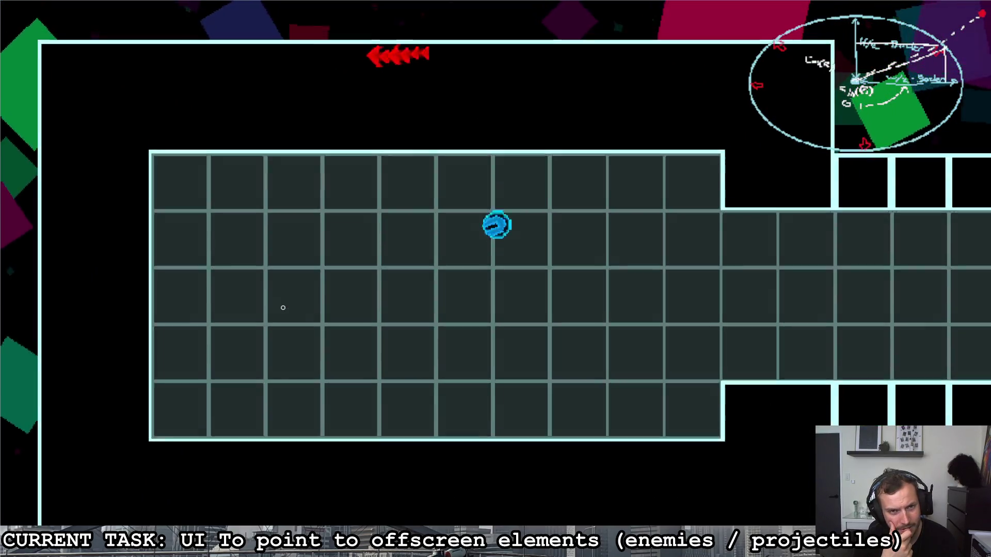
Pause and resume with Escape, keep moving through the grid room, then switch back to the editor.
key("Escape")
key("Escape")
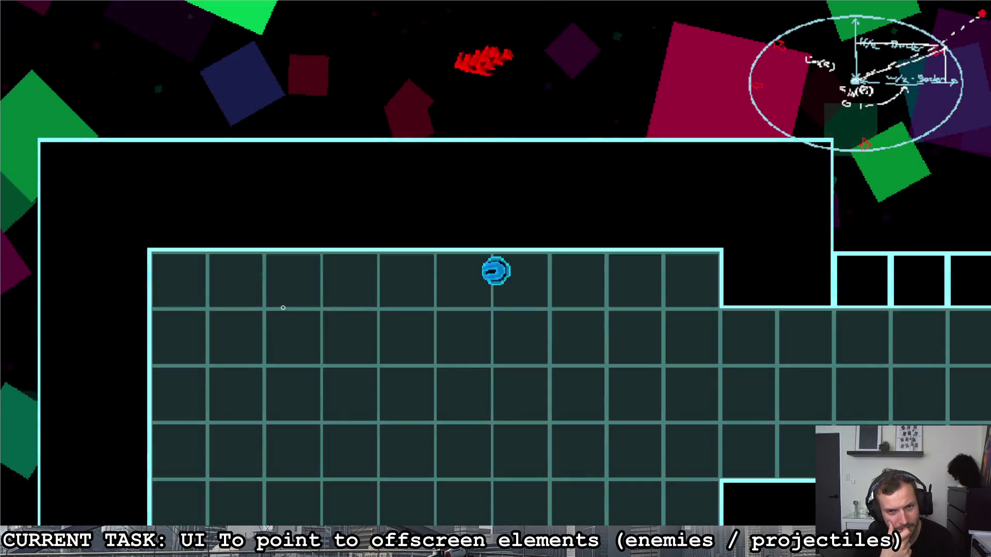
key("Escape")
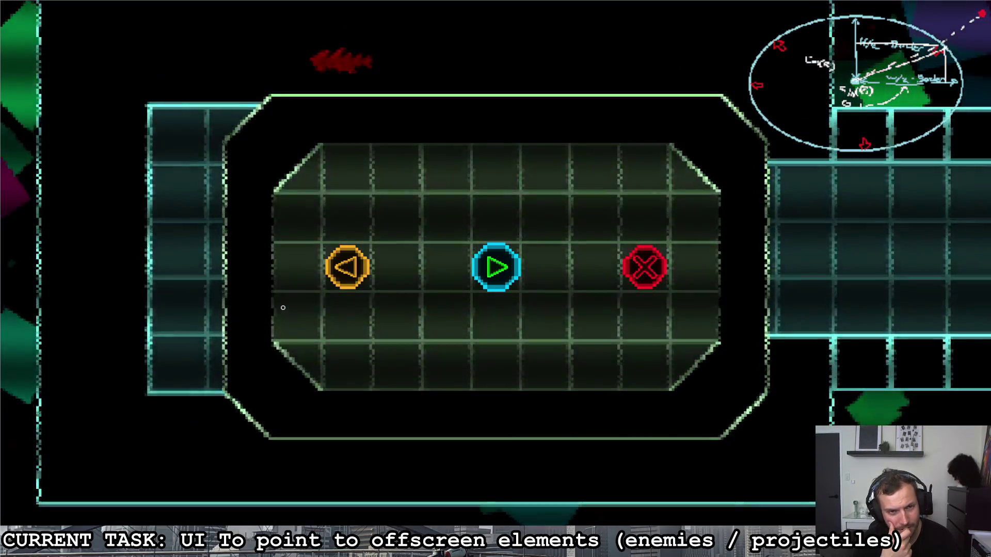
key("Escape")
key("Escape")
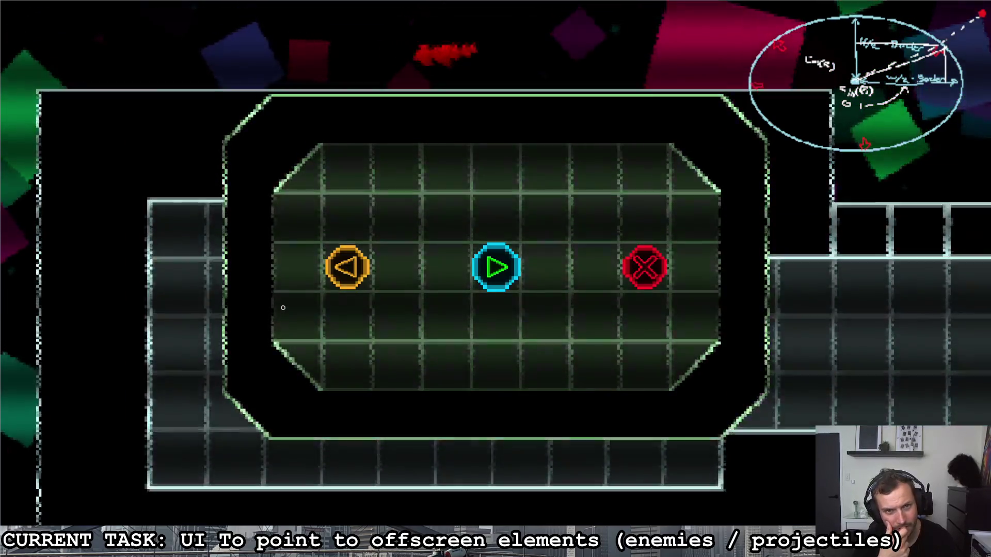
key("Escape")
key("a")
key("s")
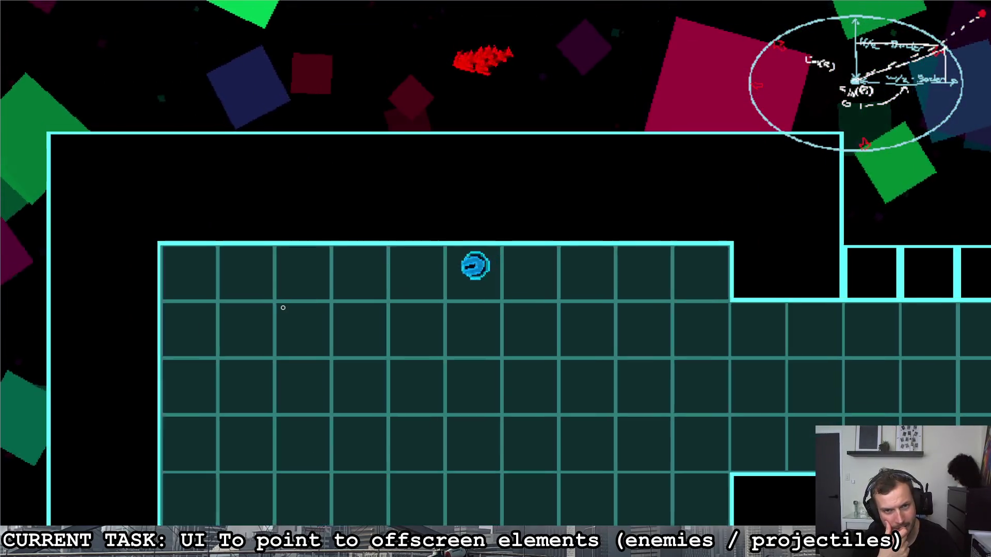
key("a")
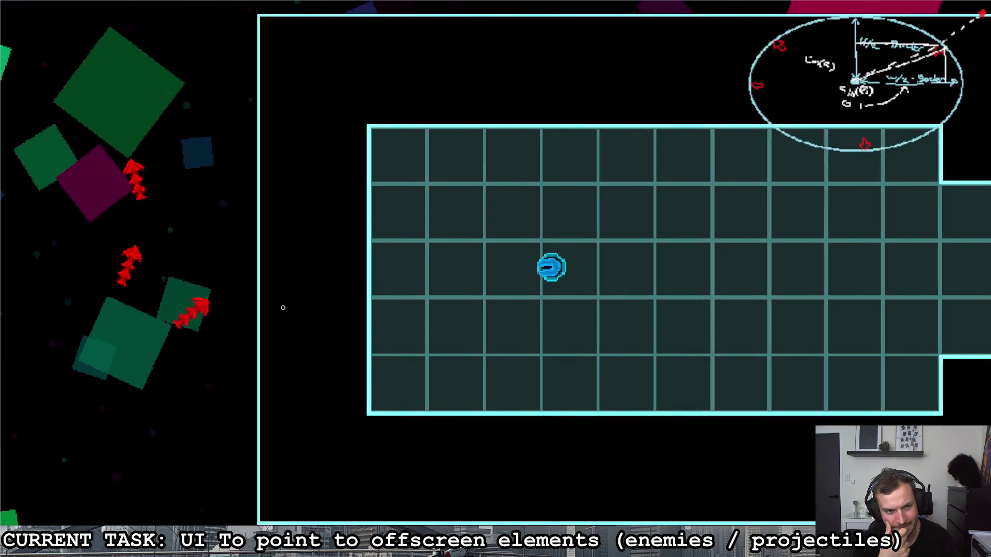
key("a")
key("d")
key("w")
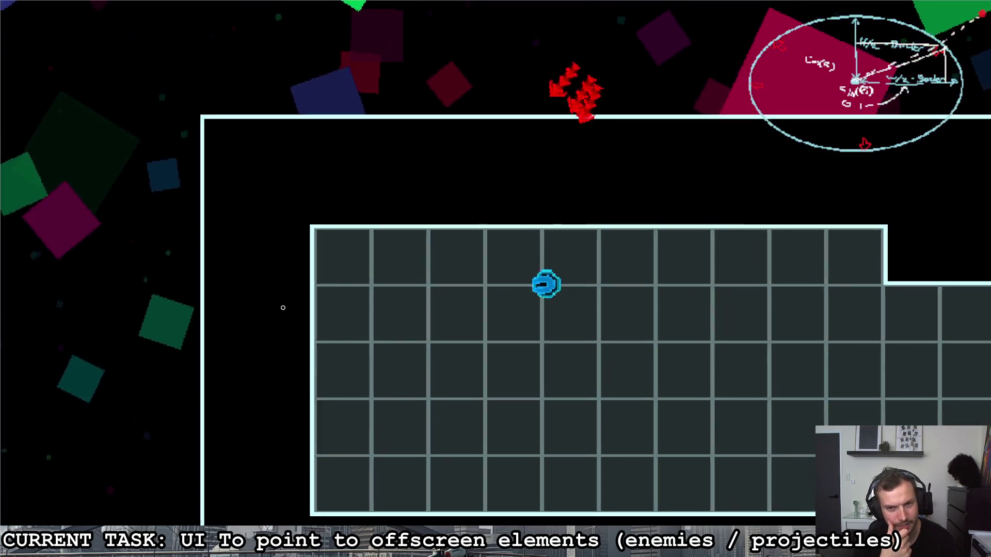
key("s")
key("a")
key("alt+Tab")
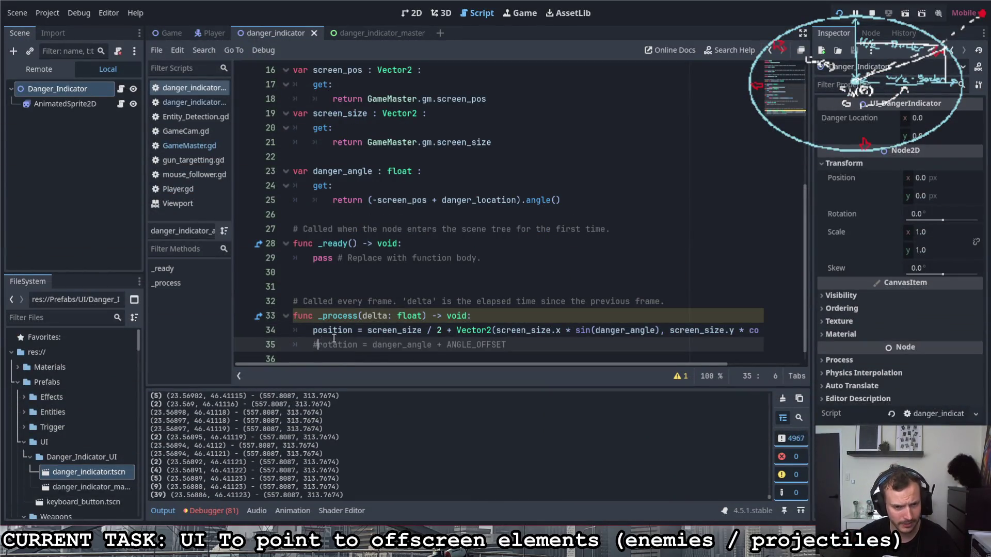
Restart the game with F5, move the player around the grid room through the enemies, then pause.
key("F5")
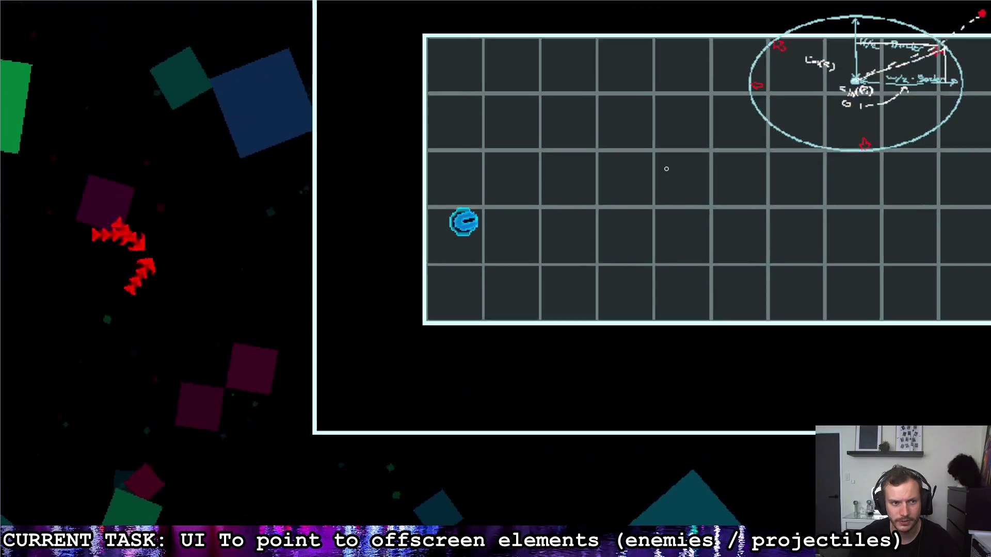
key("d")
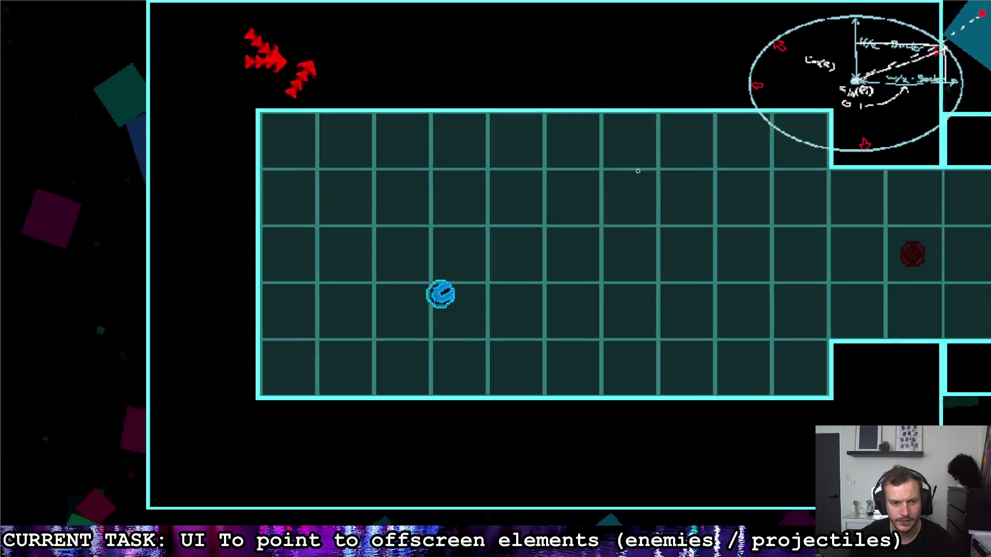
key("a")
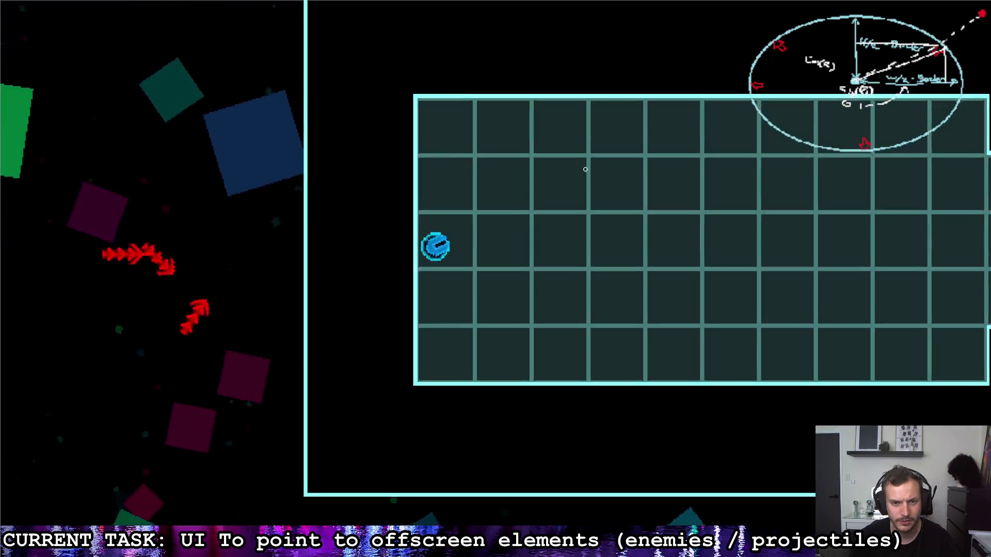
key("w")
key("s")
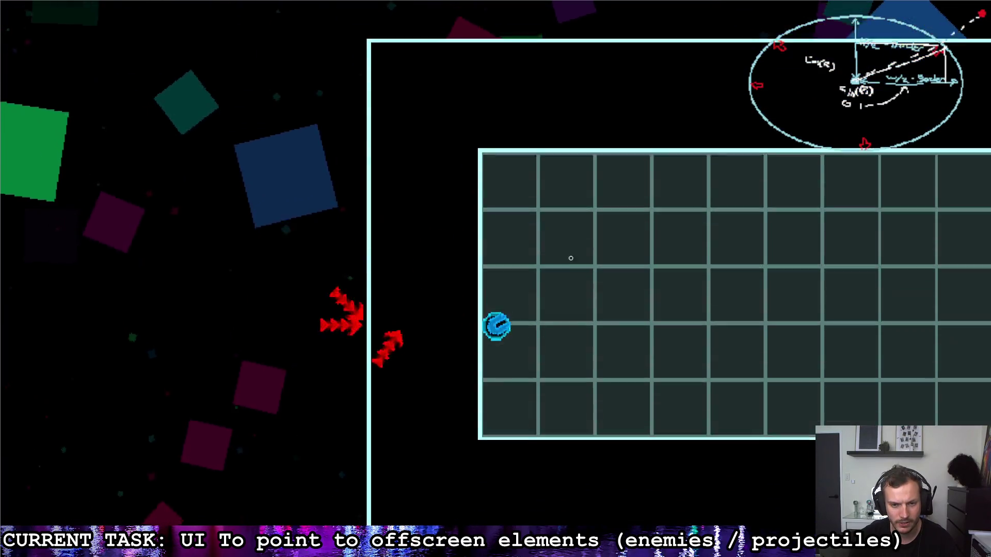
key("d")
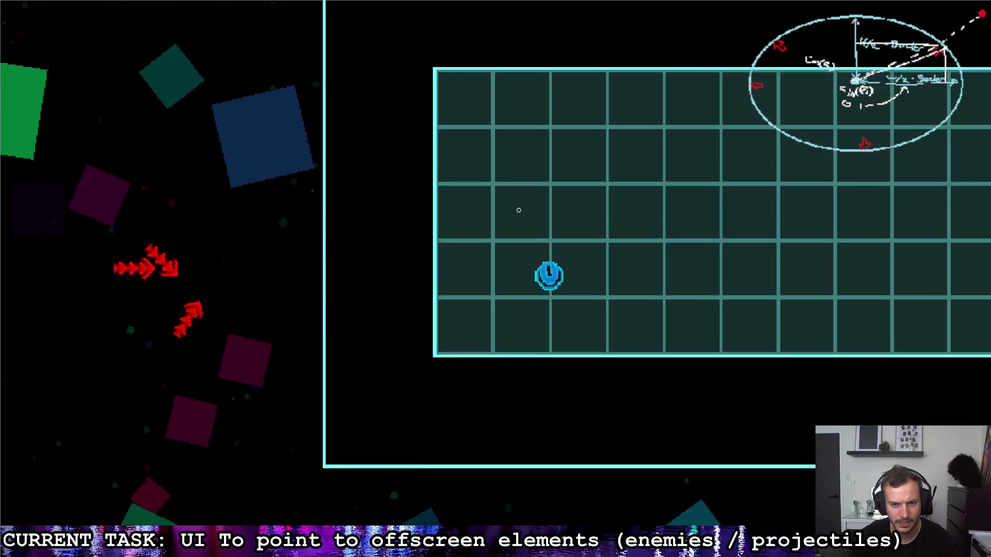
key("w")
key("a")
key("d")
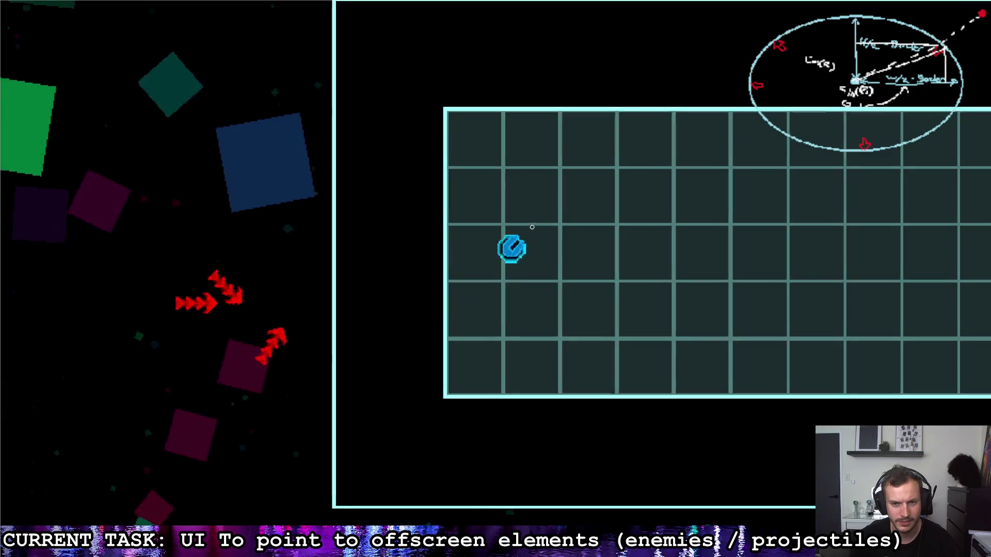
key("w")
key("s")
key("d")
key("a")
key("w")
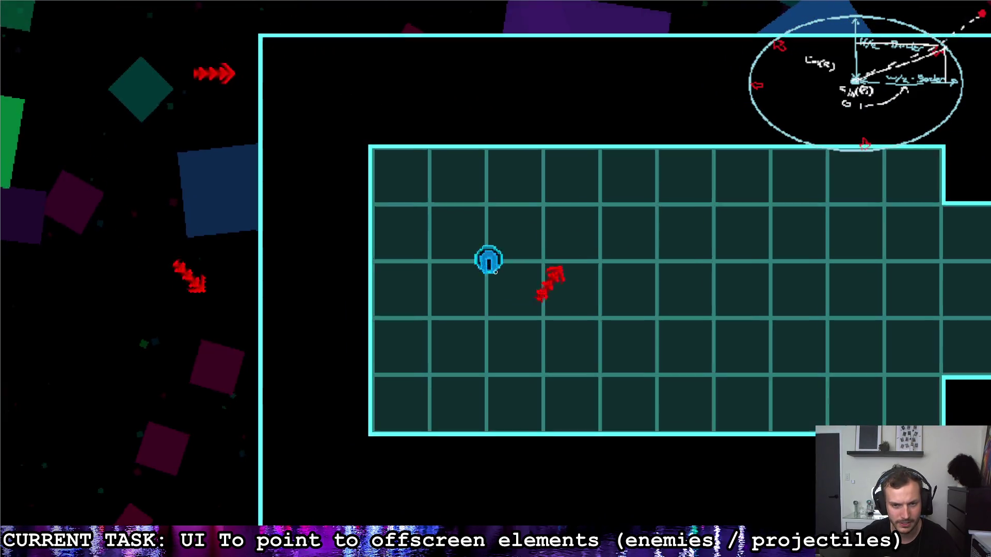
key("s")
key("w")
key("d")
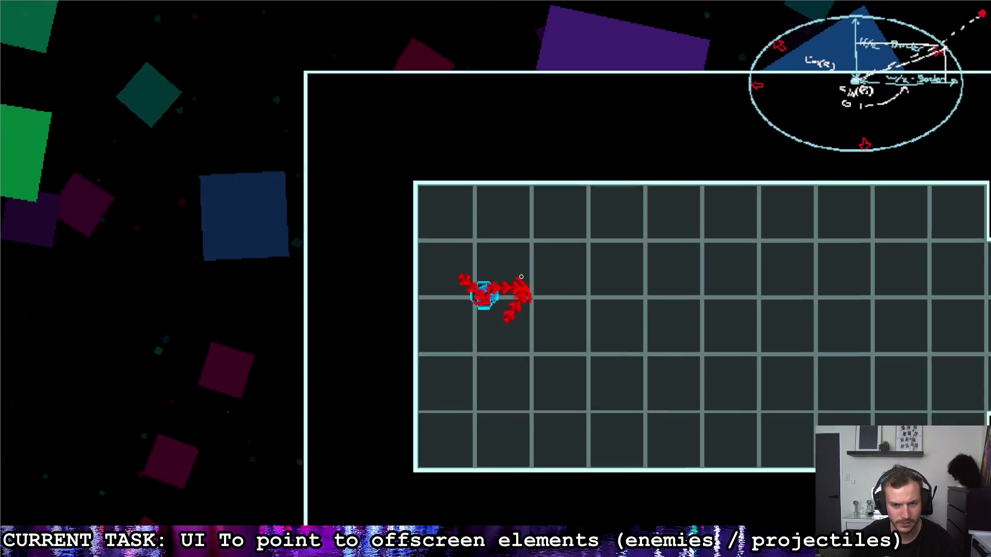
key("a")
key("Escape")
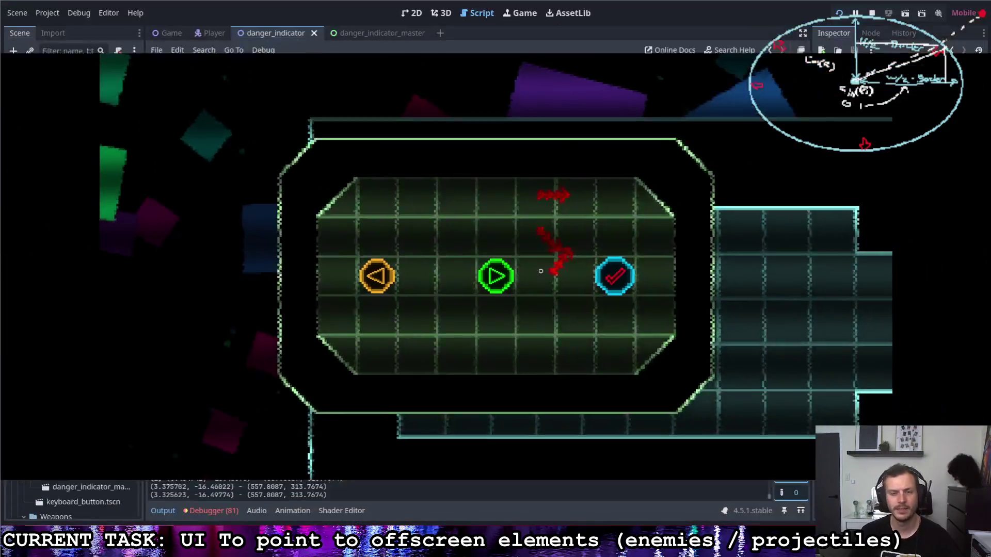
Quit the game and switch to the danger_indicator_master scene.
left_click(644, 266)
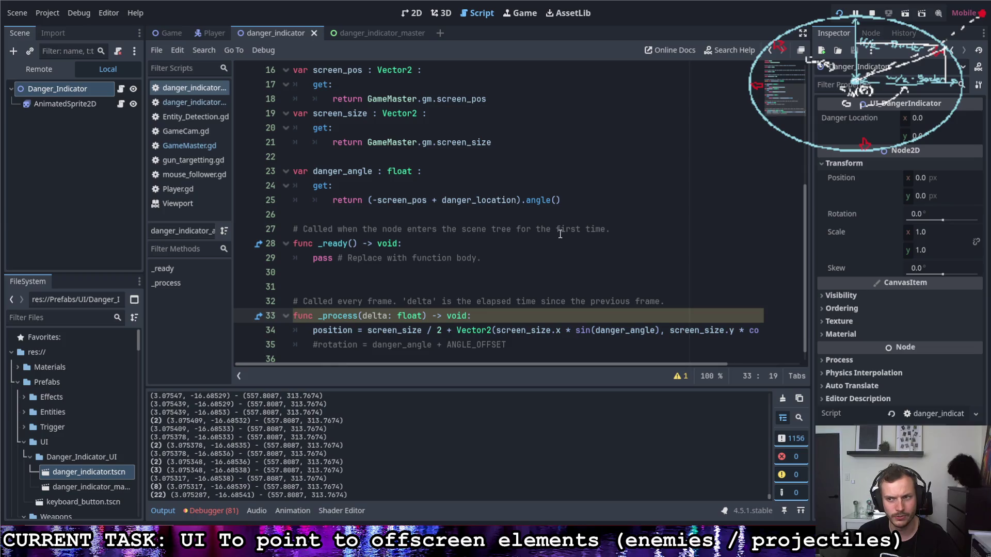
left_click(166, 33)
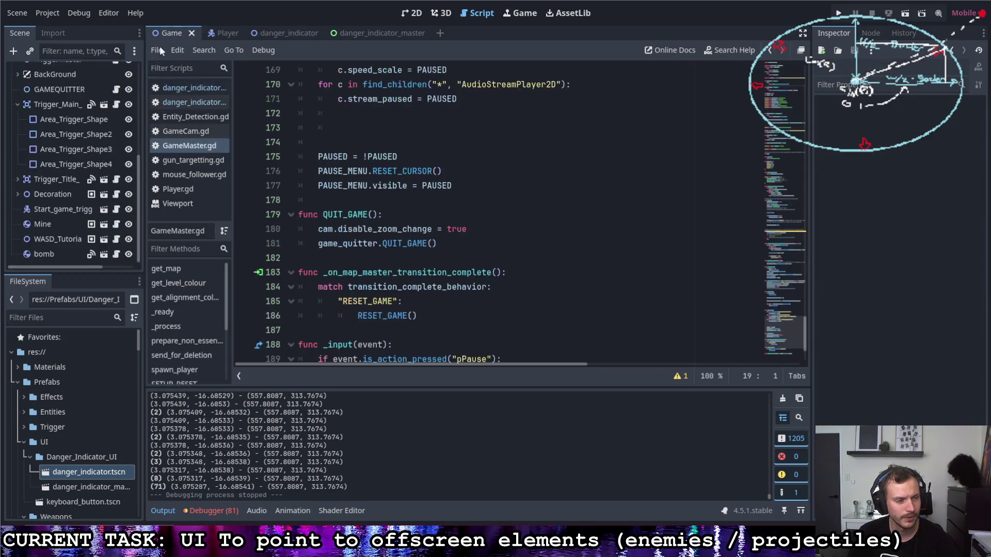
scroll(60, 202, "up", 5)
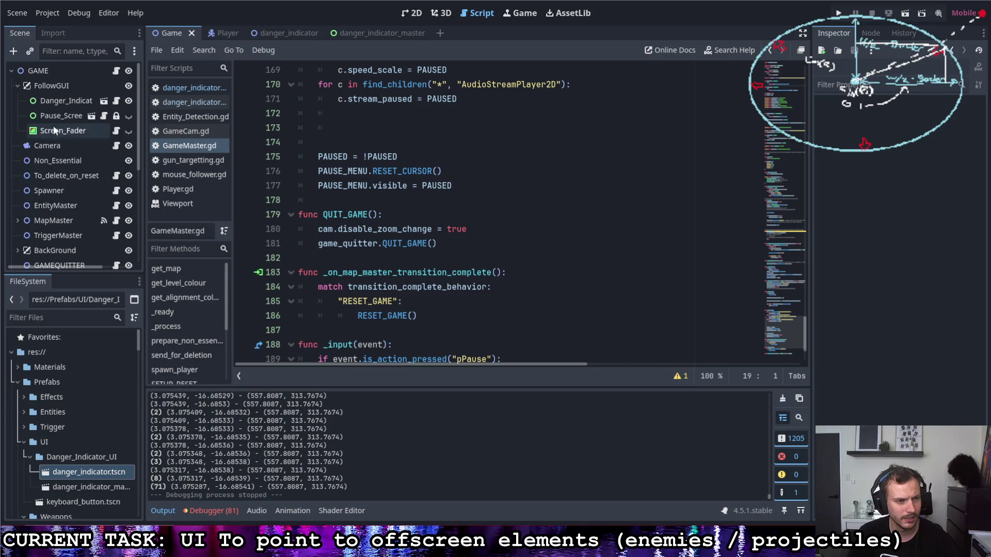
left_click(371, 33)
Set Danger Location x to 1 on Danger_Indicator2 and 2 on Danger_Indicator3, then run the project.
left_click(72, 86)
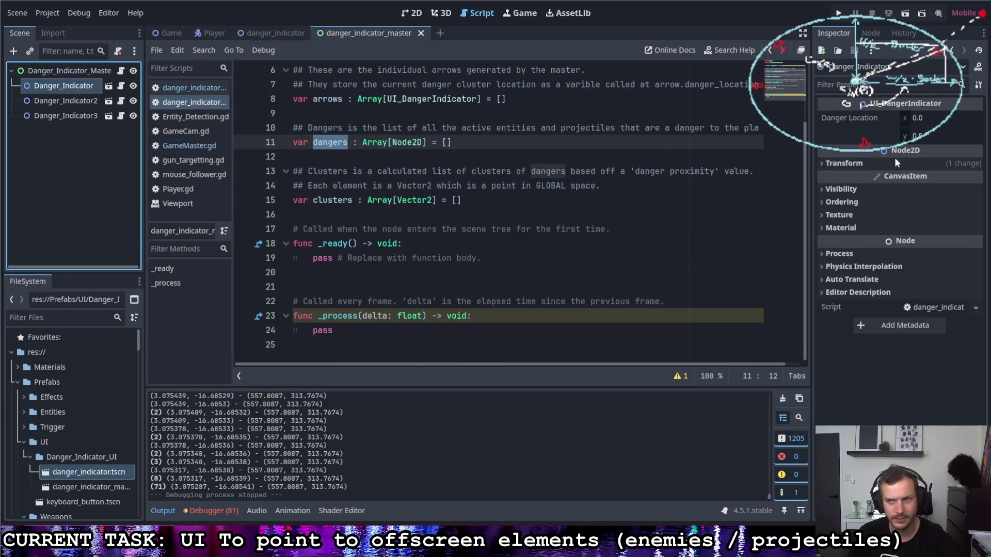
left_click(928, 119)
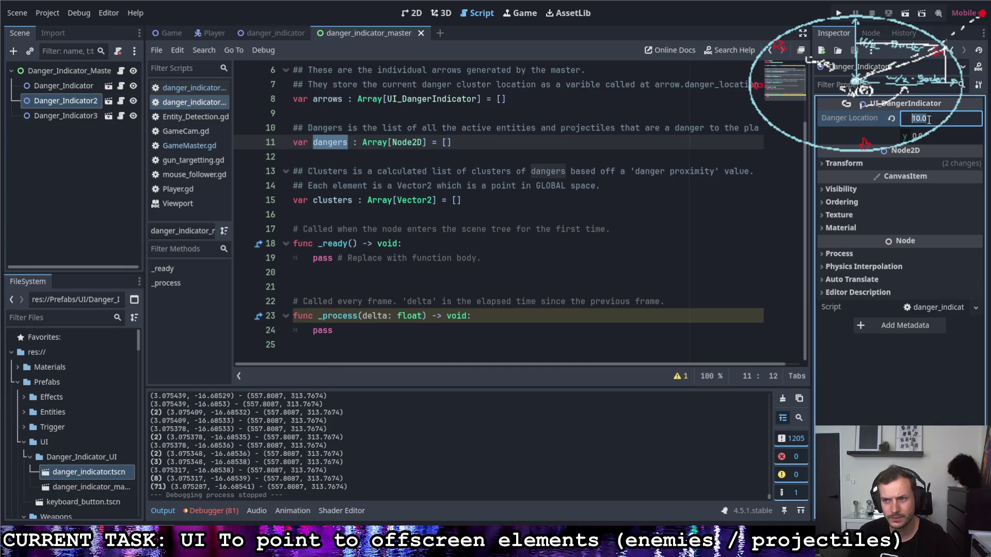
left_click(72, 117)
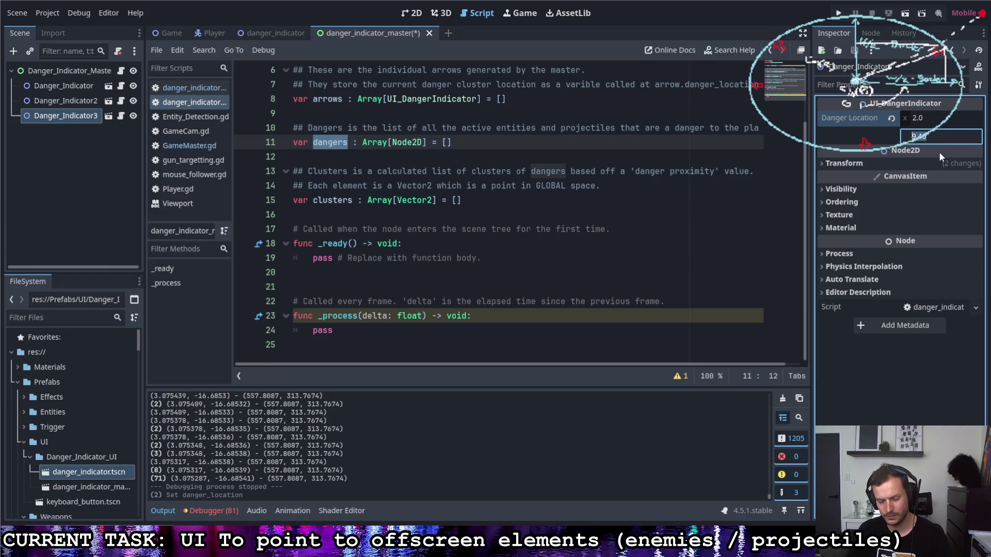
left_click(837, 13)
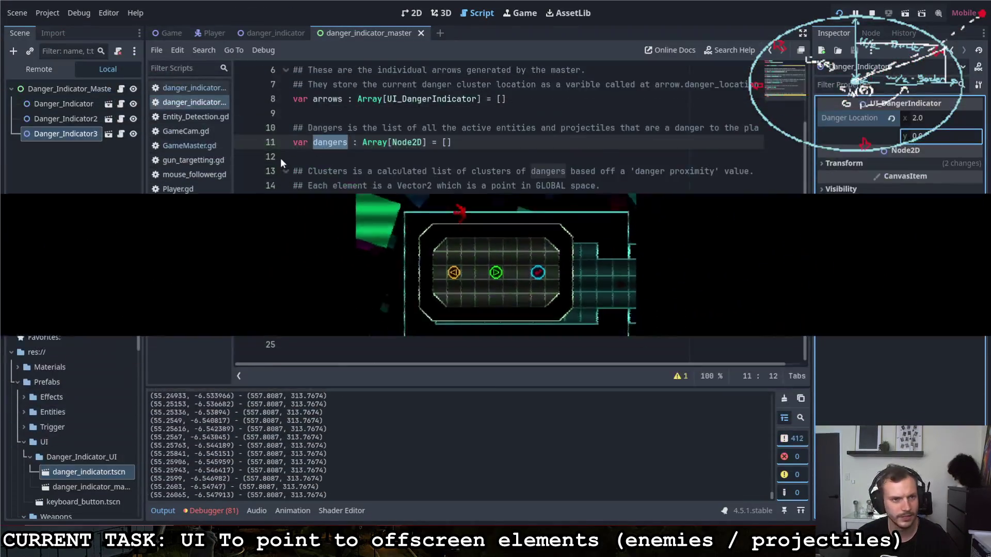
Stop the game and reset Danger_Indicator2's Transform rotation to 0.
key("F8")
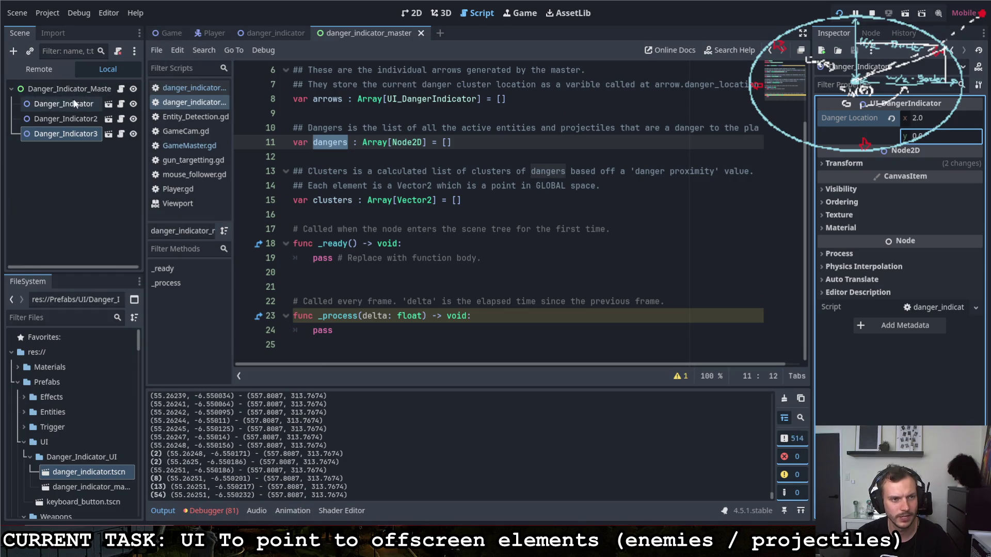
left_click(847, 163)
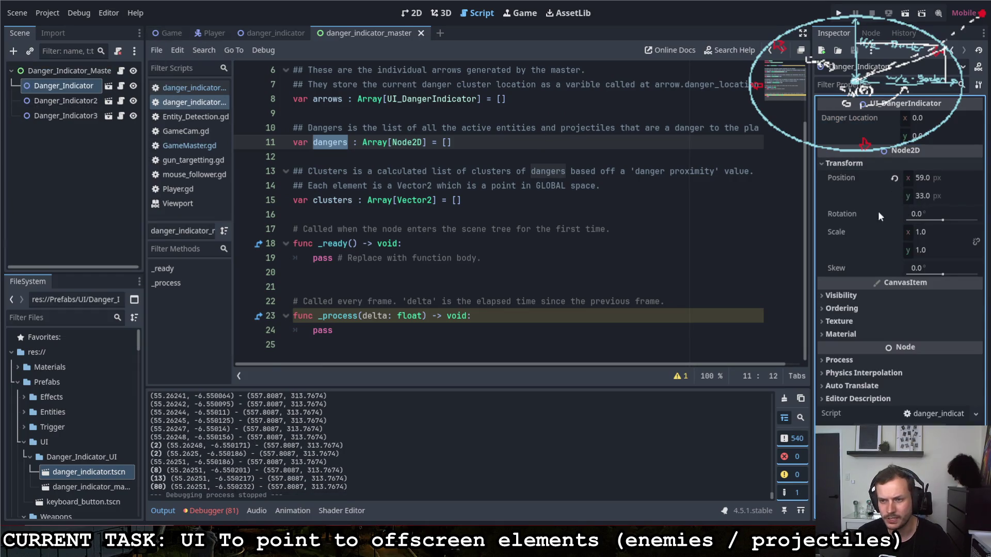
left_click(67, 100)
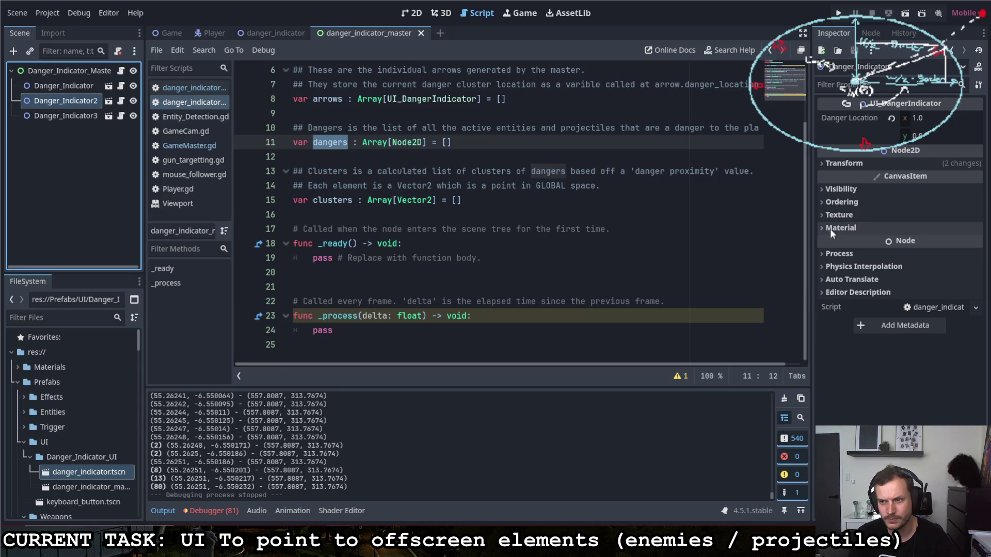
left_click(857, 163)
left_click(898, 212)
Compare the indicators' values and set Danger_Indicator3's Danger Location y to 2.
left_click(51, 116)
left_click(882, 189)
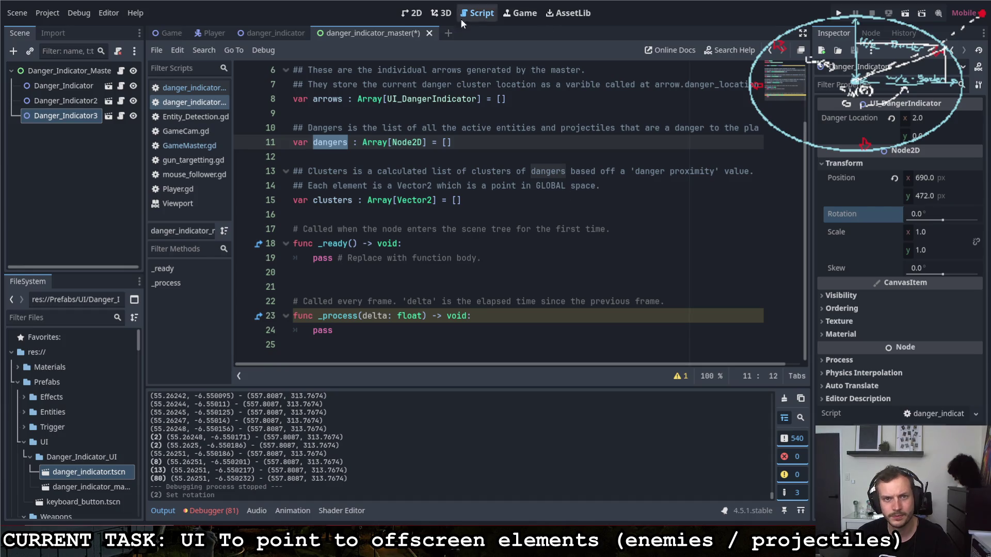
left_click(55, 86)
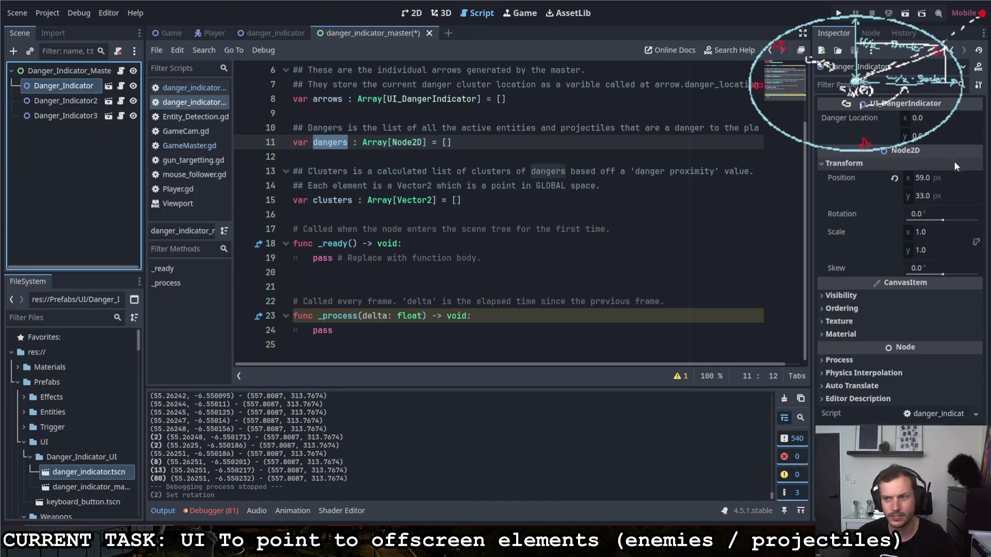
left_click(125, 102)
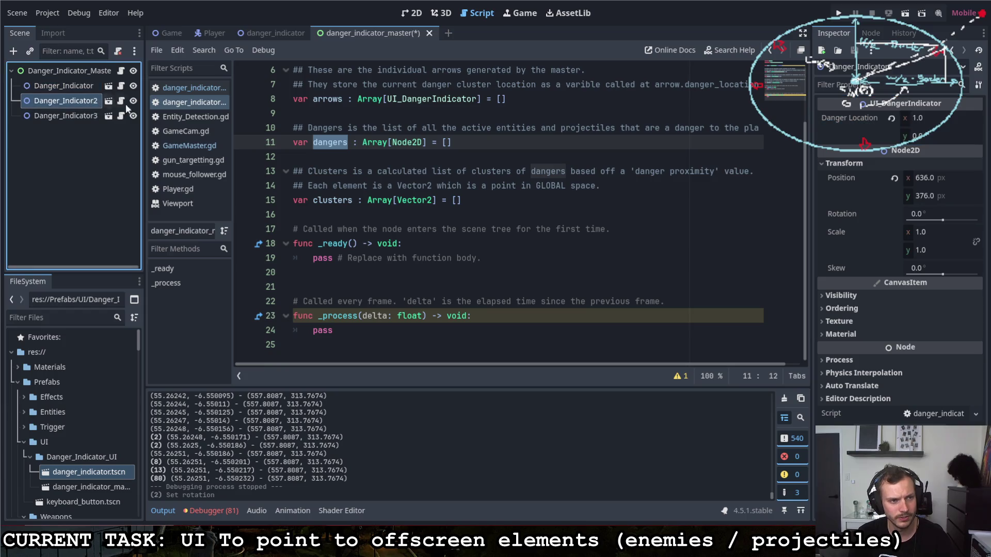
left_click(940, 135)
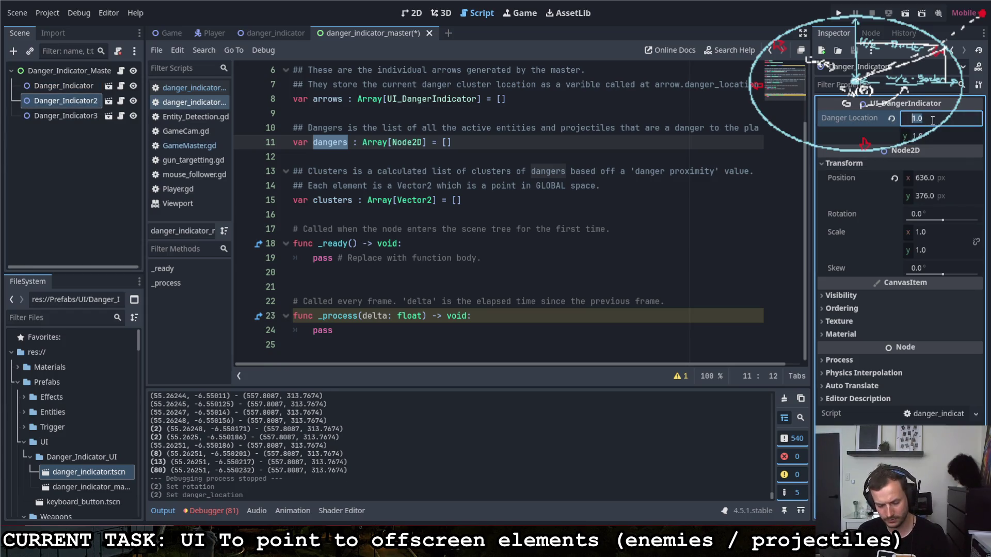
left_click(65, 115)
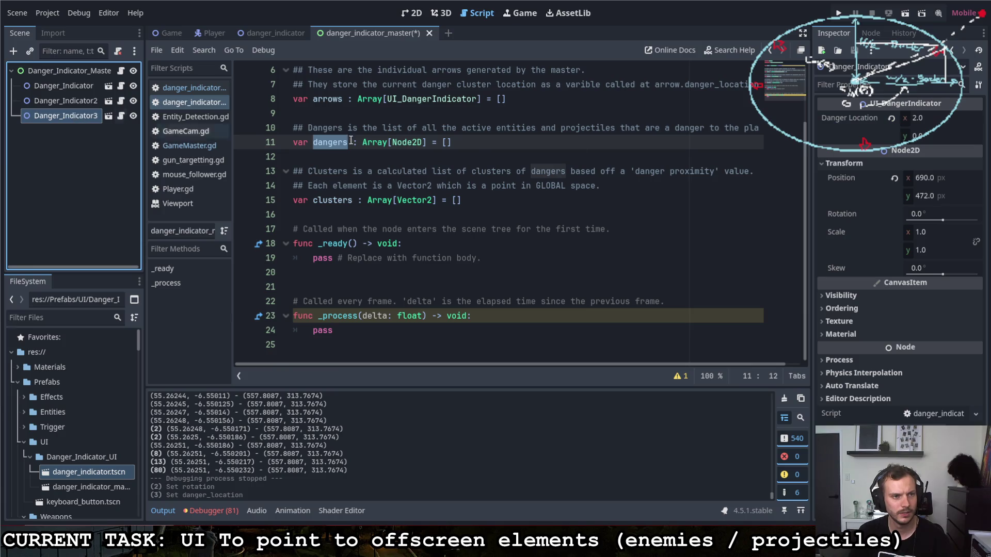
left_click(920, 136)
type("2")
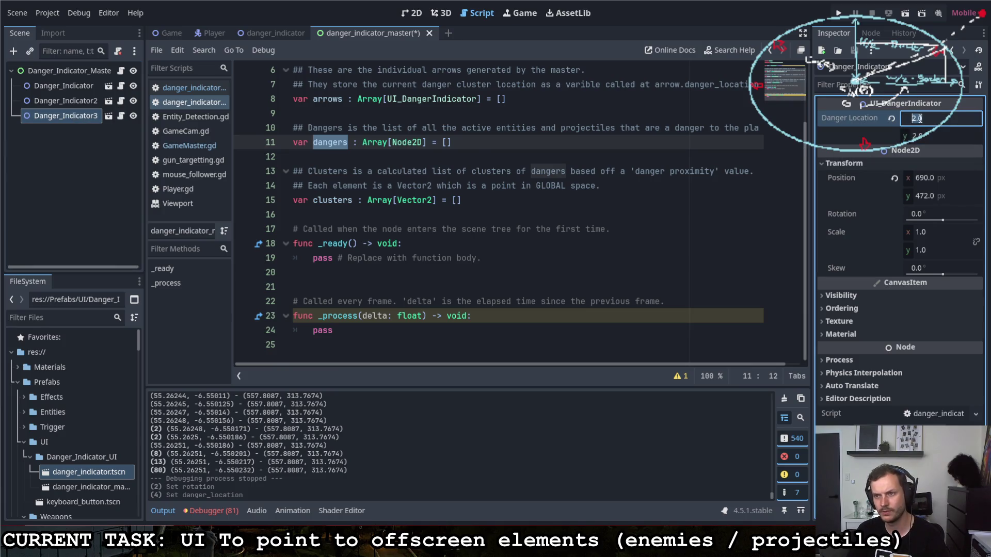
Test-run the game moving the player around, then stop it and return to the danger_indicator script.
left_click(838, 13)
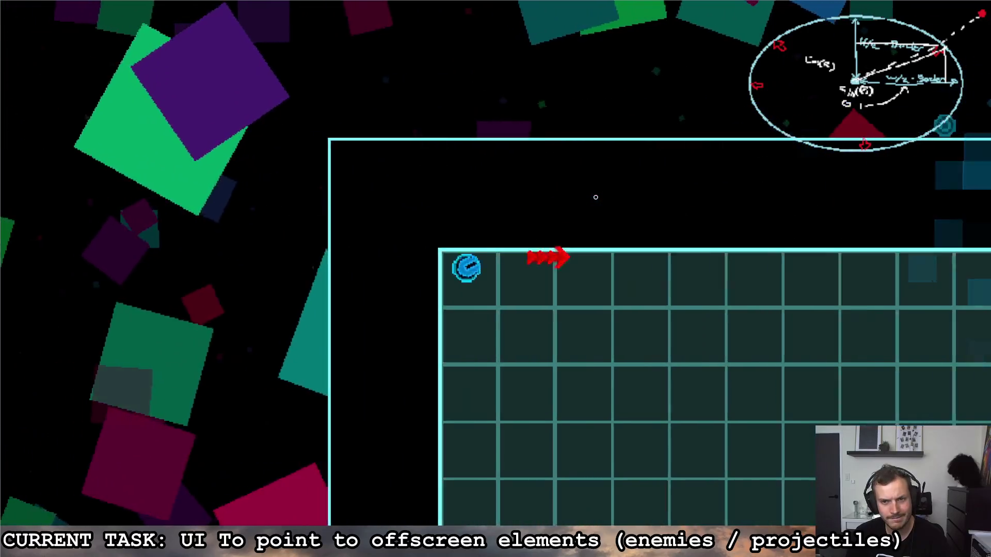
key("s")
key("d")
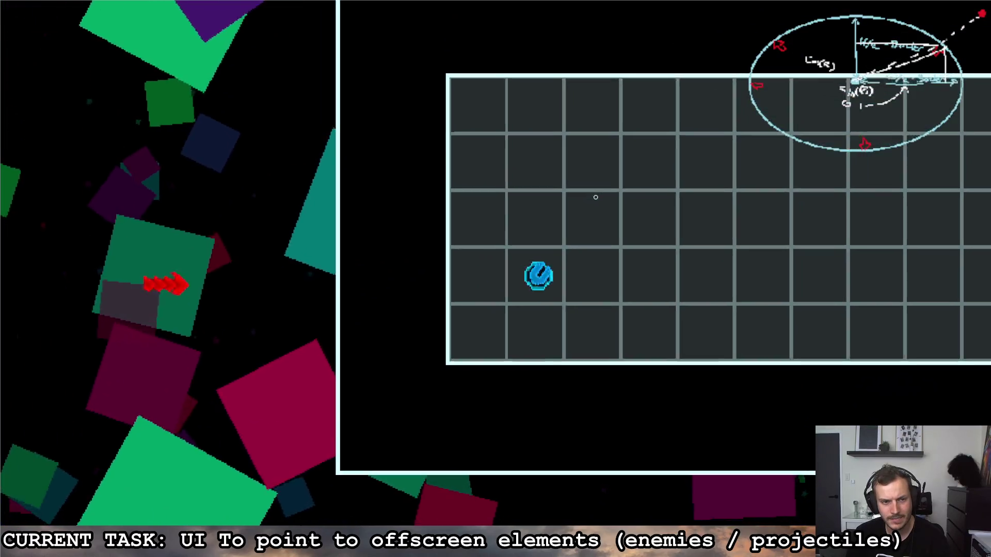
key("w")
key("a")
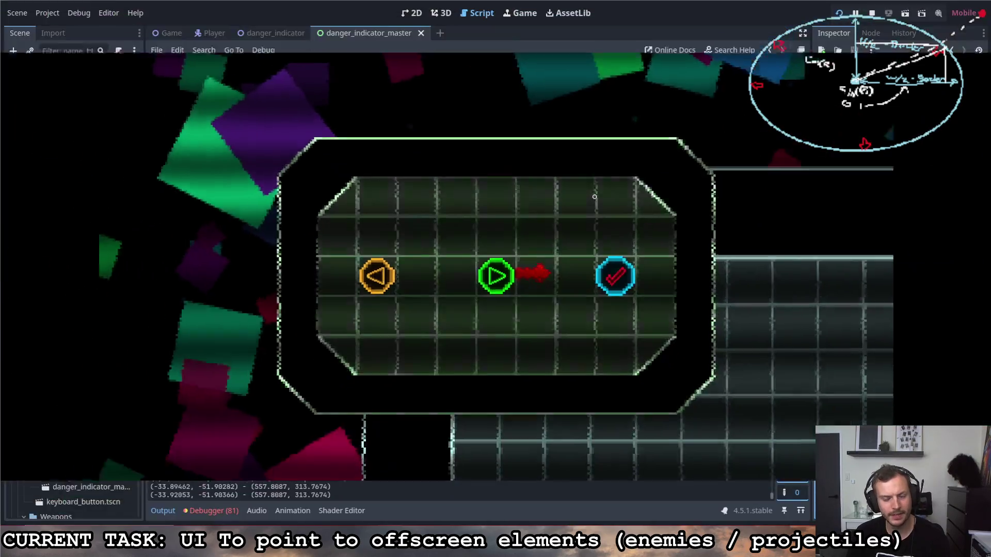
key("F8")
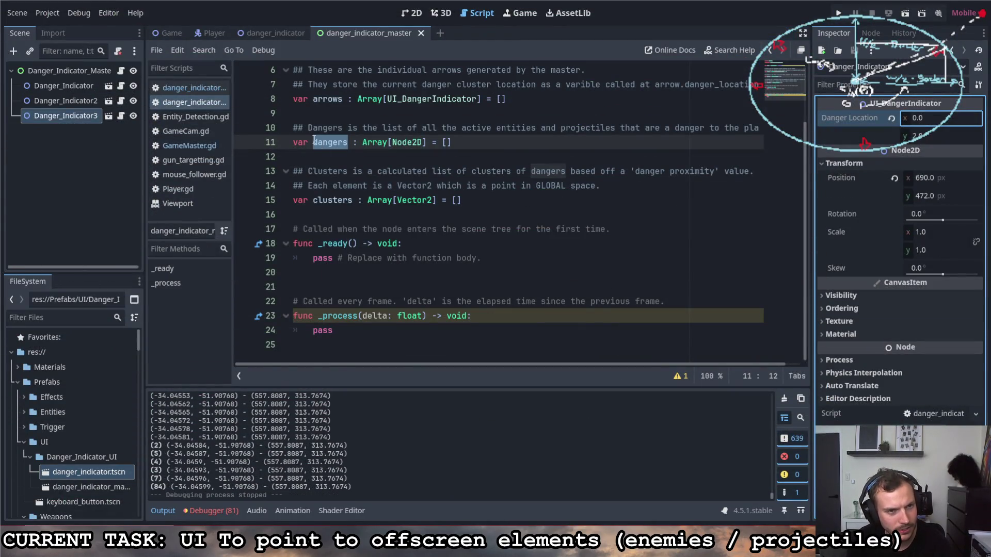
left_click(188, 91)
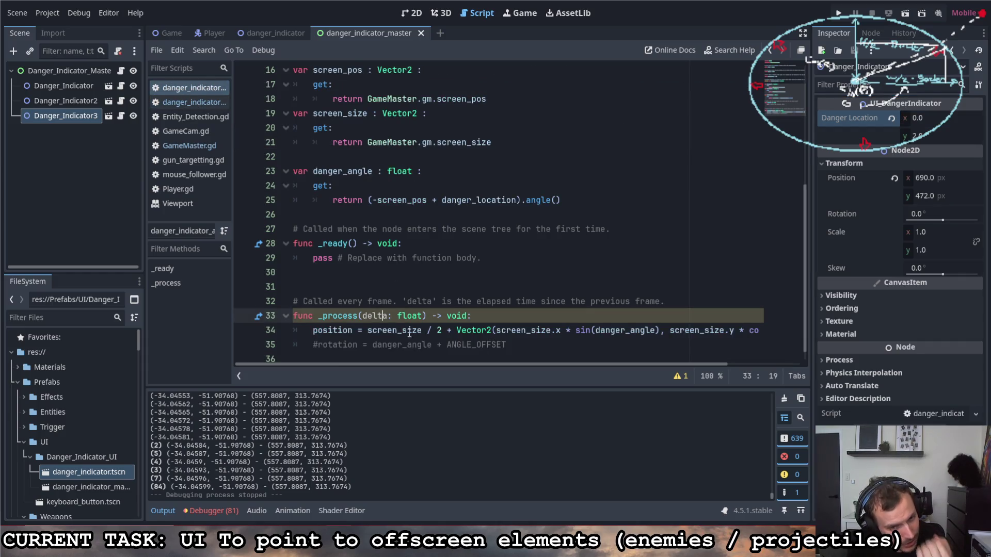
Rewrite line 21's getter to return get_viewport().get_visible_rect().size, then run the game.
scroll(446, 351, "down", 1)
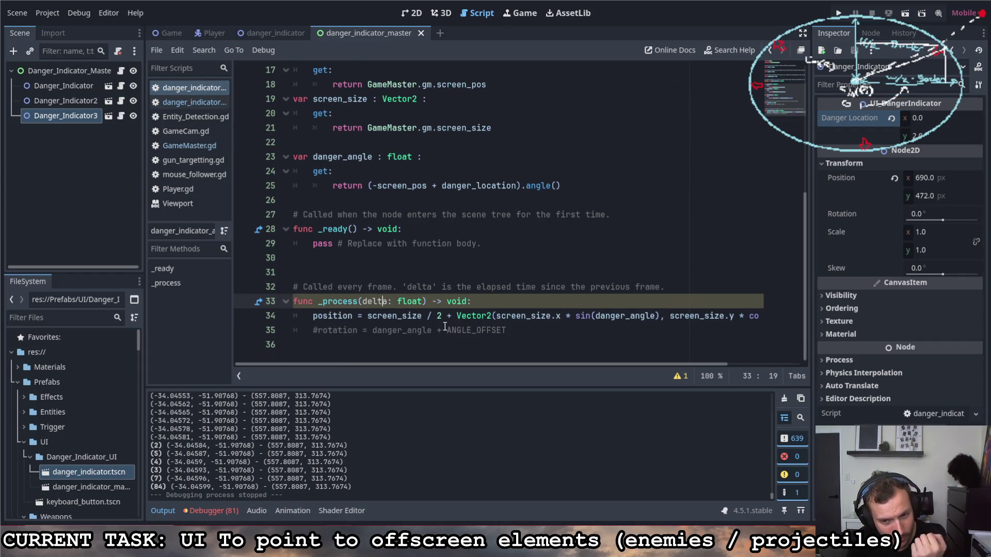
scroll(439, 319, "up", 5)
scroll(412, 283, "down", 3)
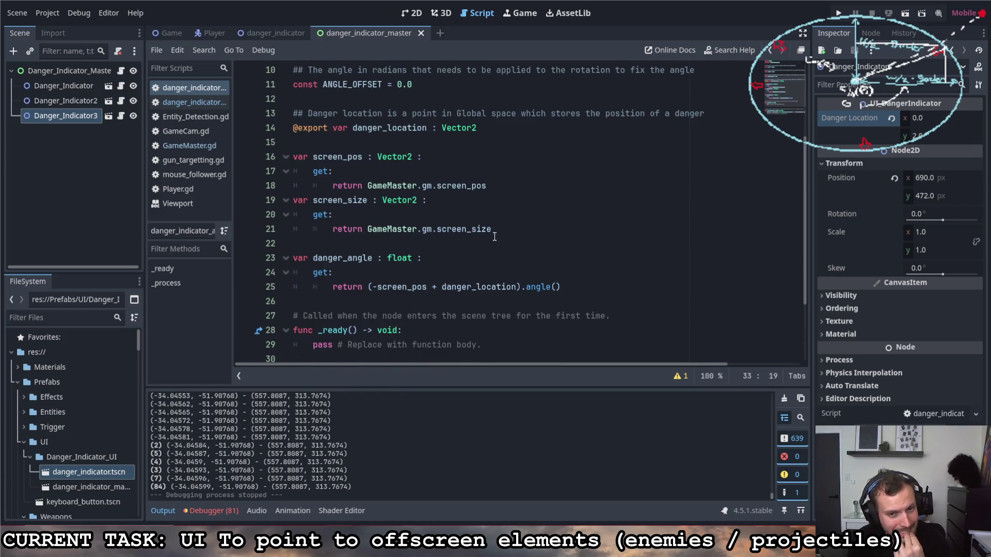
left_click_drag(494, 237, 394, 233)
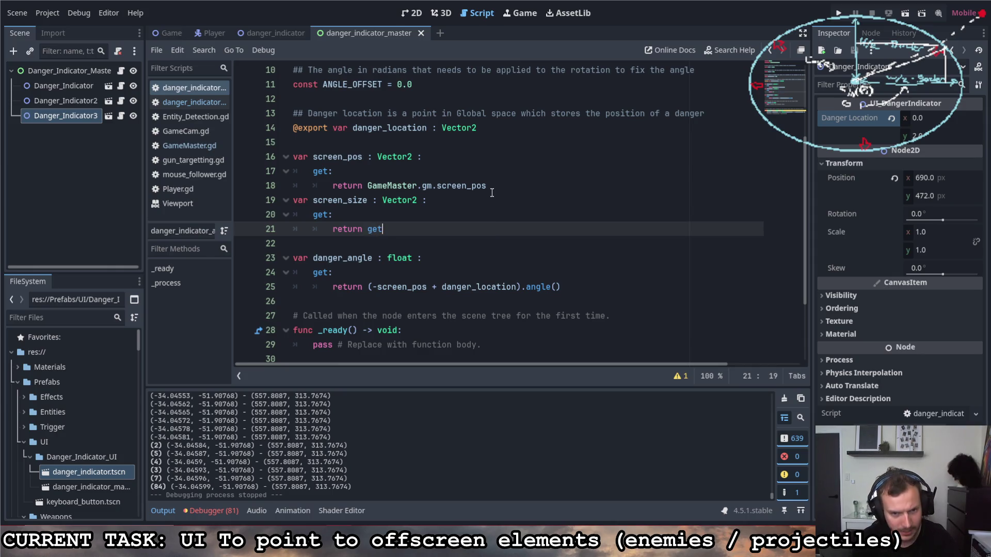
type("_vie")
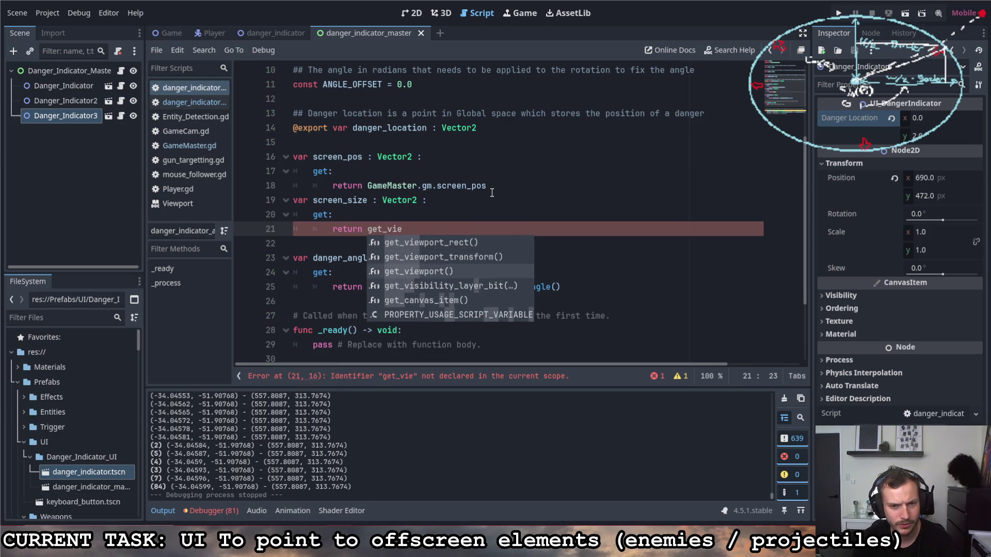
key("Return")
type(".")
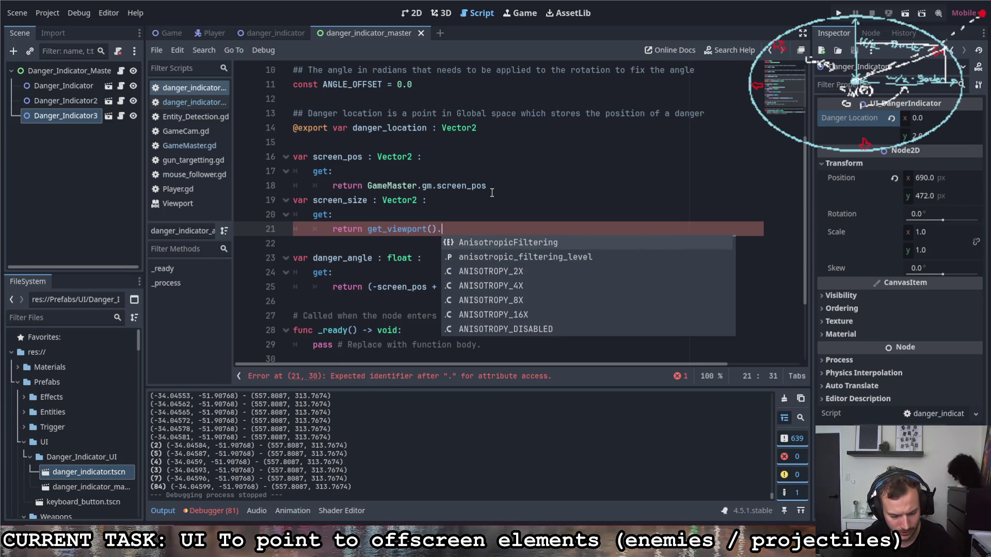
type("get_vi")
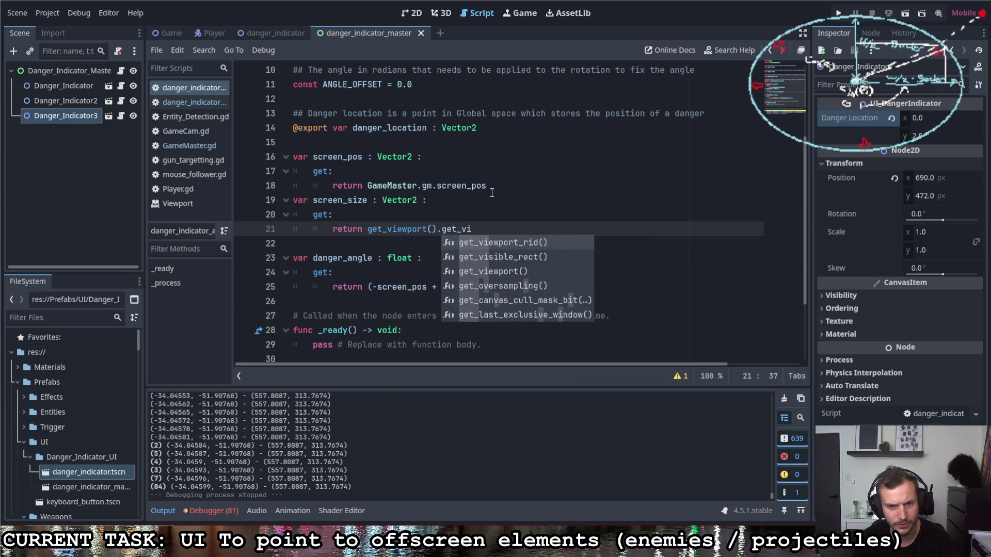
key("Down")
key("Return")
type("si")
key("Return")
left_click(838, 14)
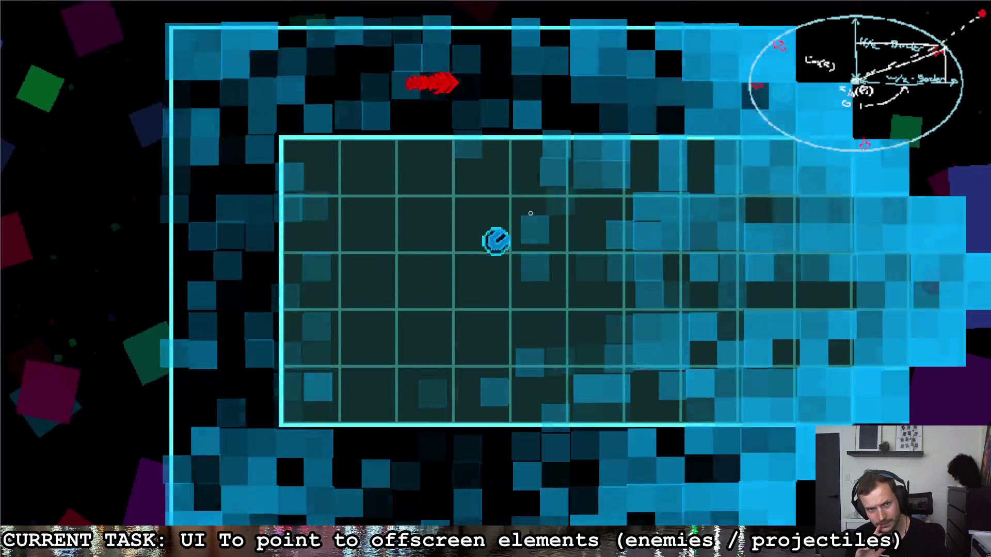
Walk the player left, down, right and up around the grid, then pause and return to the script editor.
key("a")
key("s")
key("d")
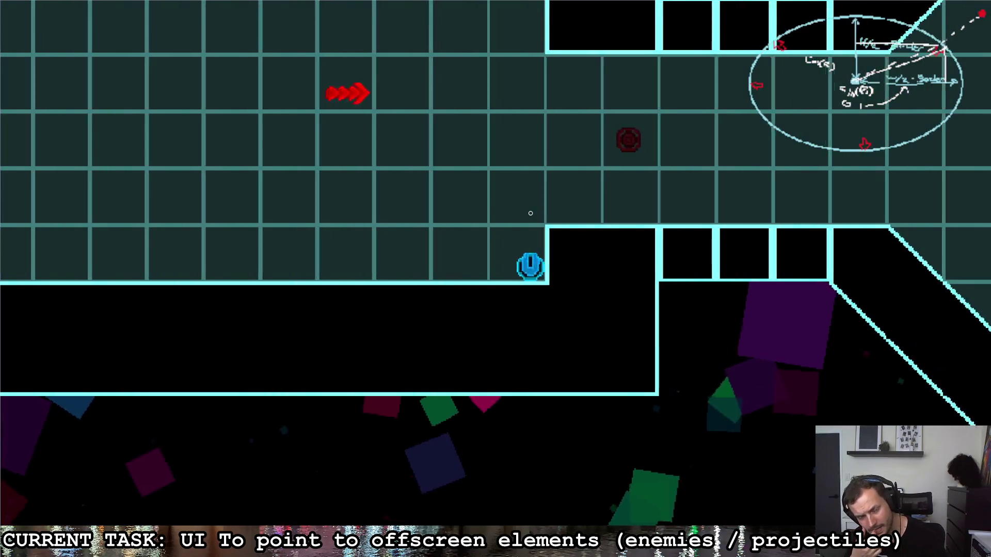
key("w")
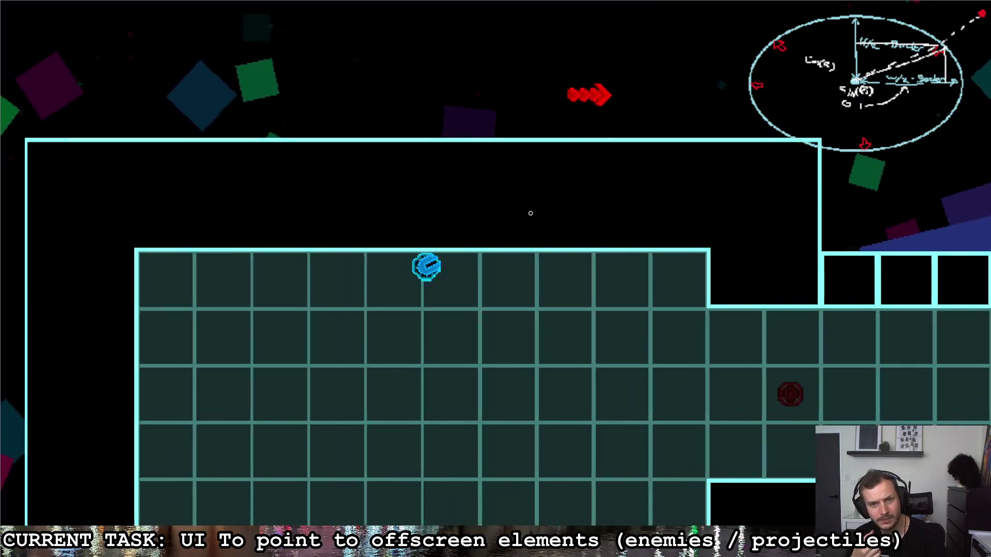
key("s")
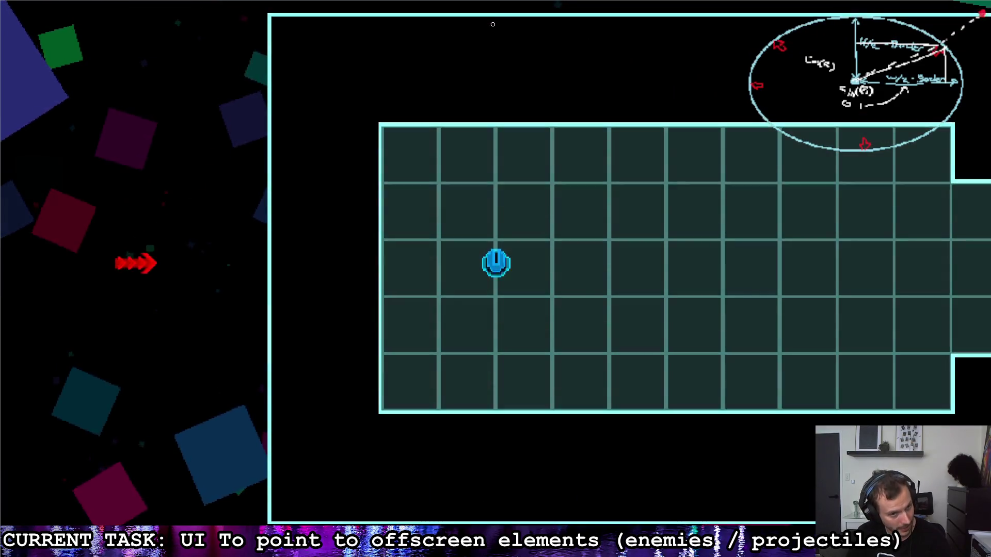
key("Escape")
key("alt+Tab")
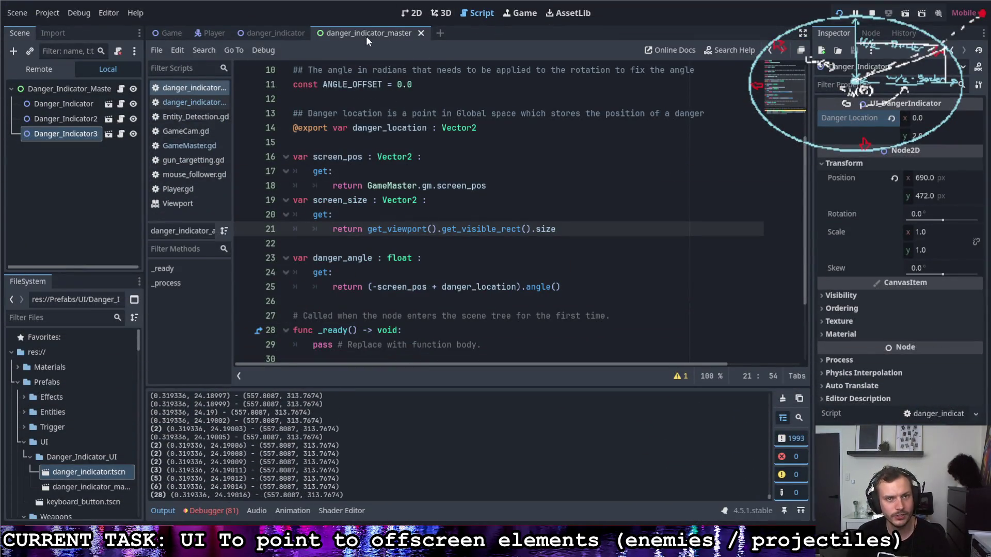
On line 34, change the x term to cos(danger_angle) and the y term to sin(danger_angle), then rerun.
key("F8")
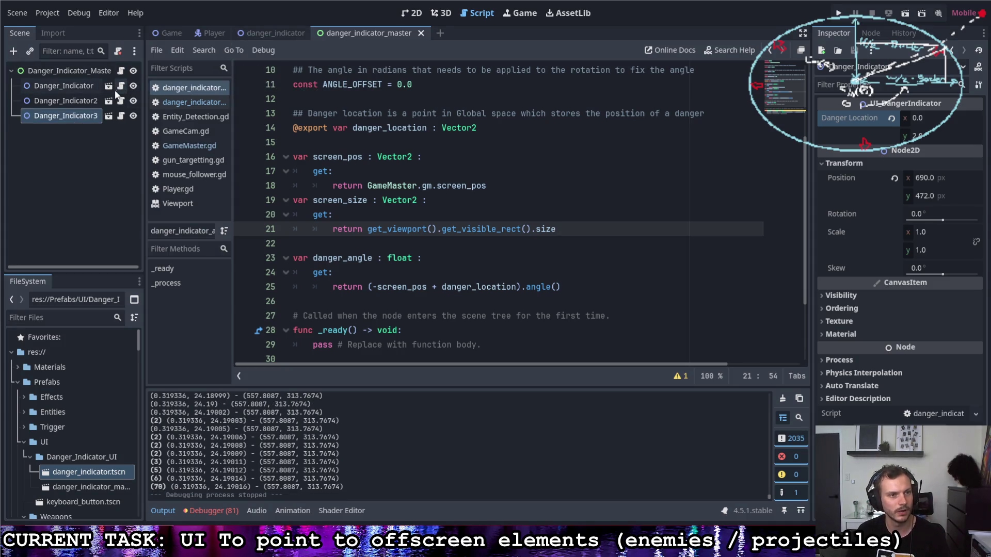
scroll(432, 278, "down", 3)
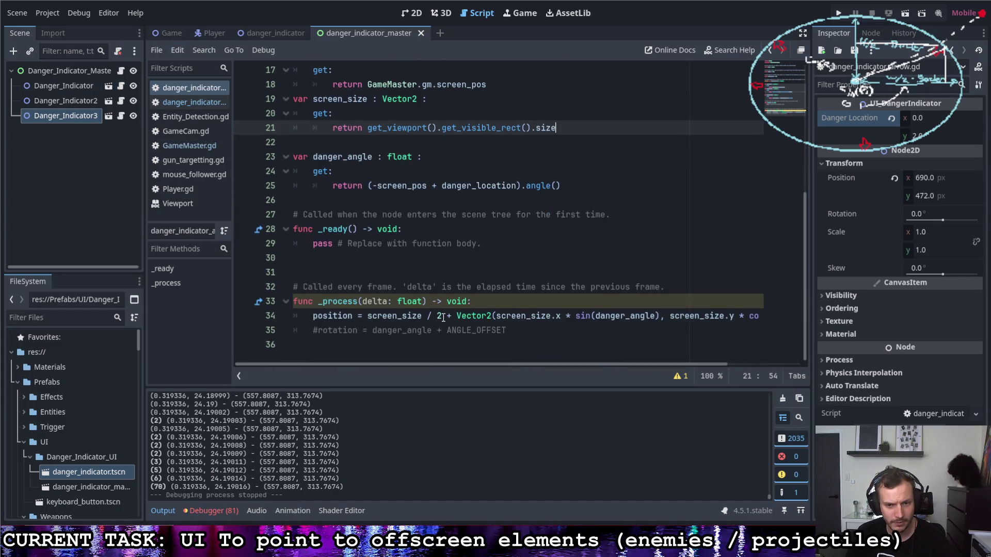
left_click_drag(590, 319, 575, 317)
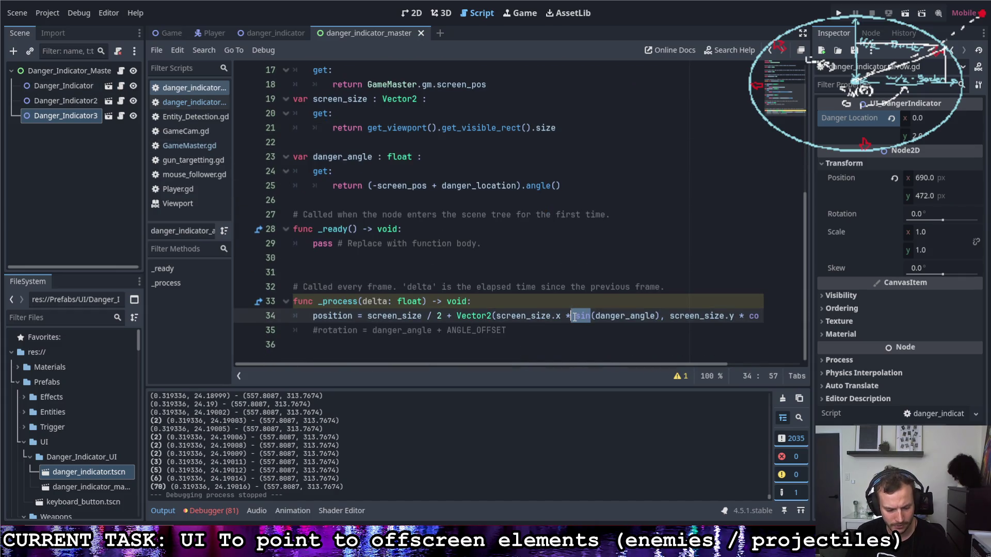
type("os")
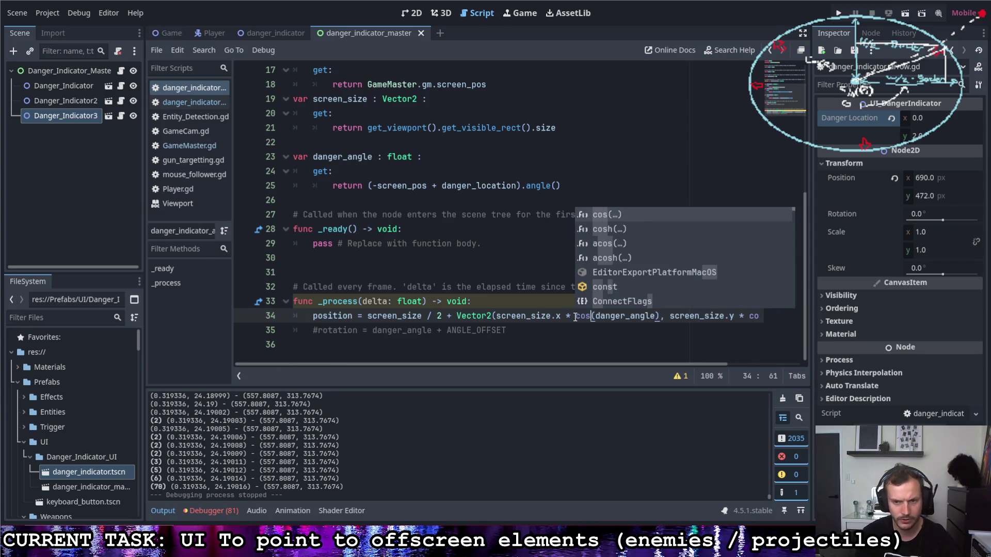
left_click_drag(593, 363, 684, 365)
left_click_drag(680, 319, 664, 318)
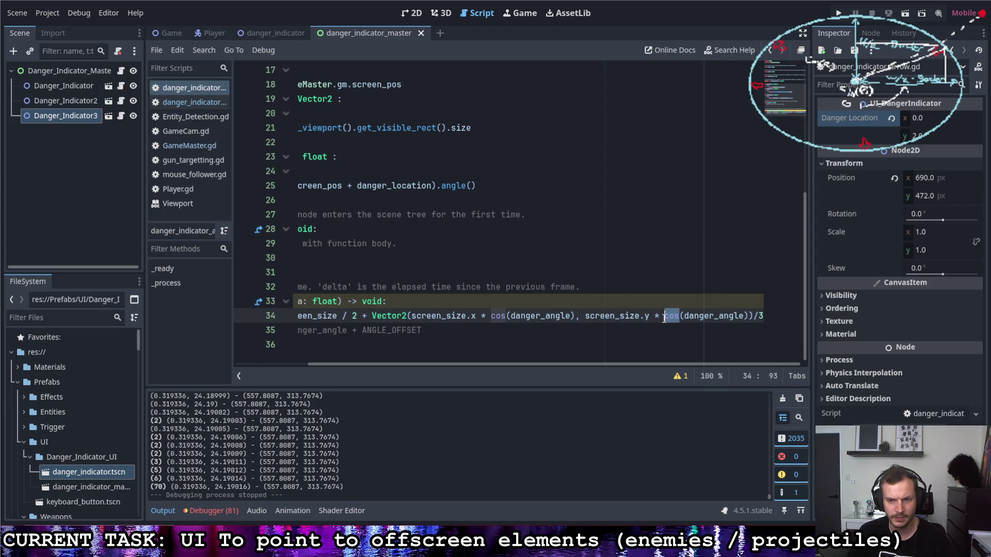
type("sin")
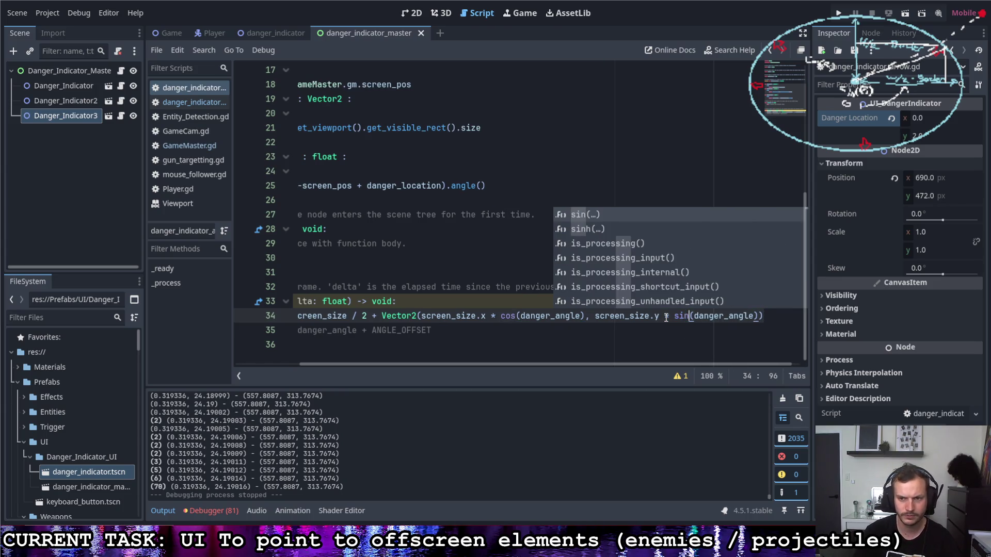
left_click(532, 234)
scroll(667, 364, "right", 1)
left_click(841, 18)
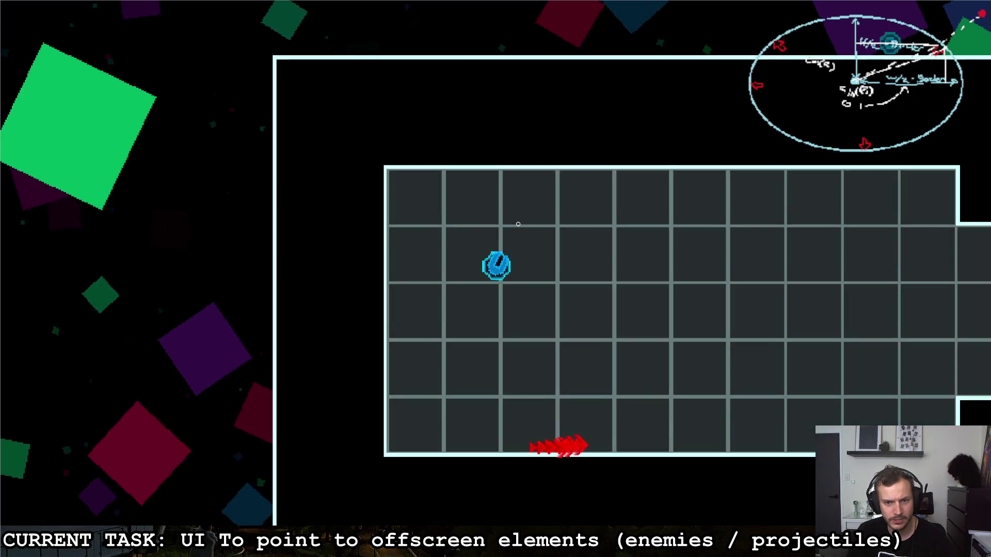
Move the player down and back up while the arrow shows along the bottom edge.
key("s")
key("w")
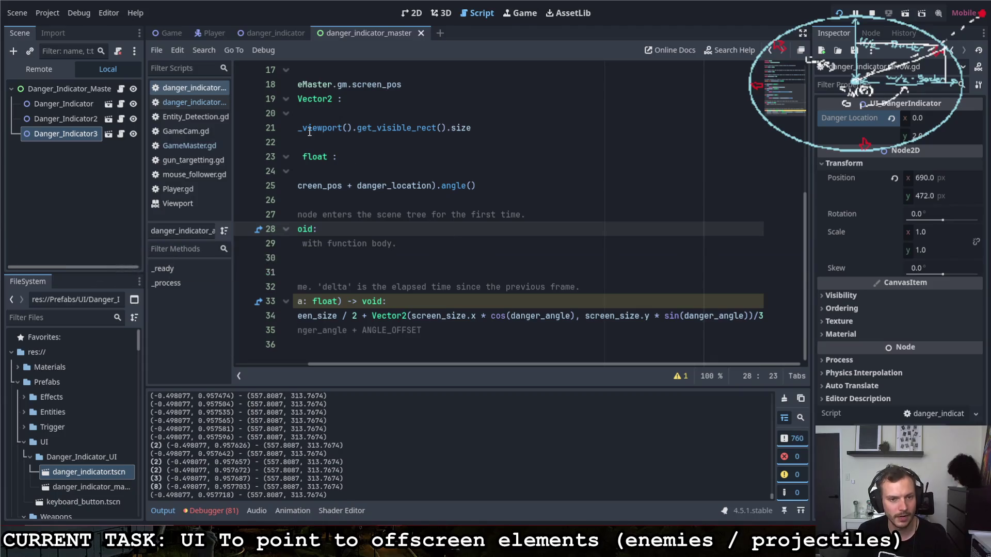
Set Danger Location x to 16, 48 and 80 on Danger_Indicator, Danger_Indicator2 and Danger_Indicator3, then run.
left_click(73, 108)
key("F8")
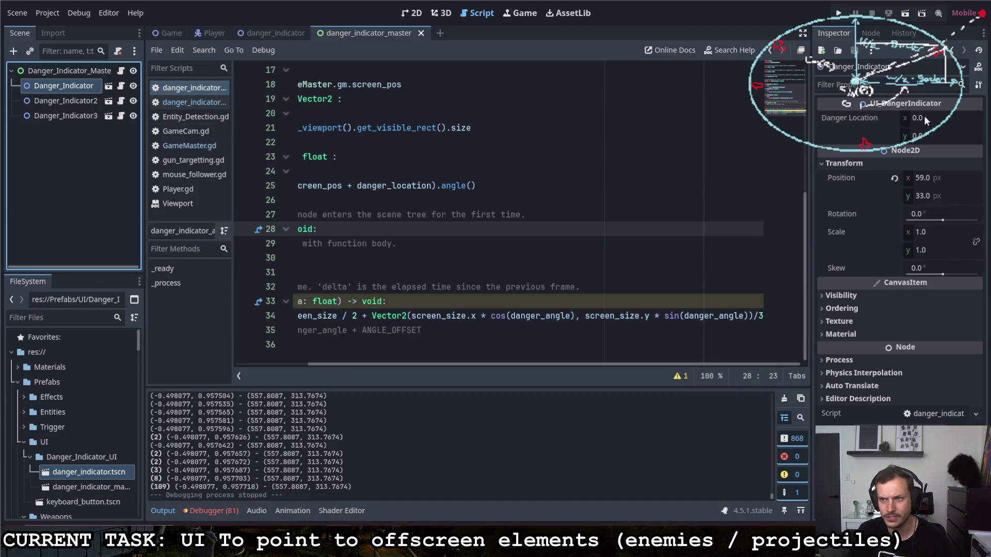
left_click(933, 117)
type("16")
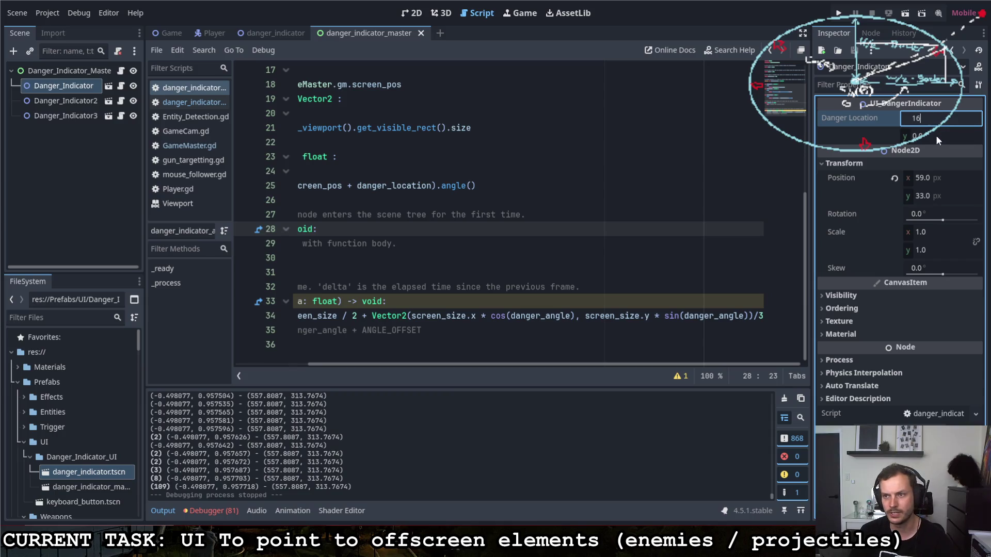
key("Return")
left_click(81, 101)
left_click(939, 119)
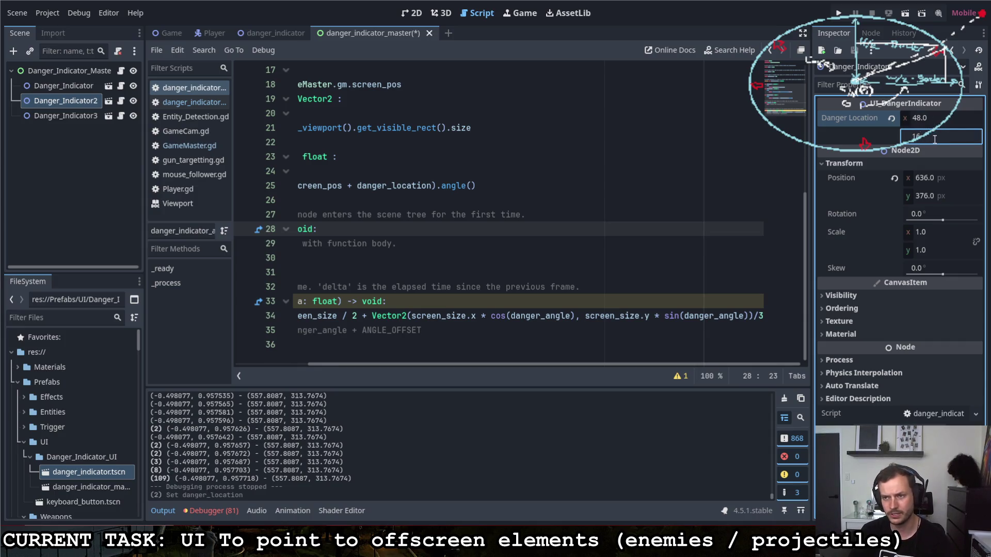
left_click(80, 116)
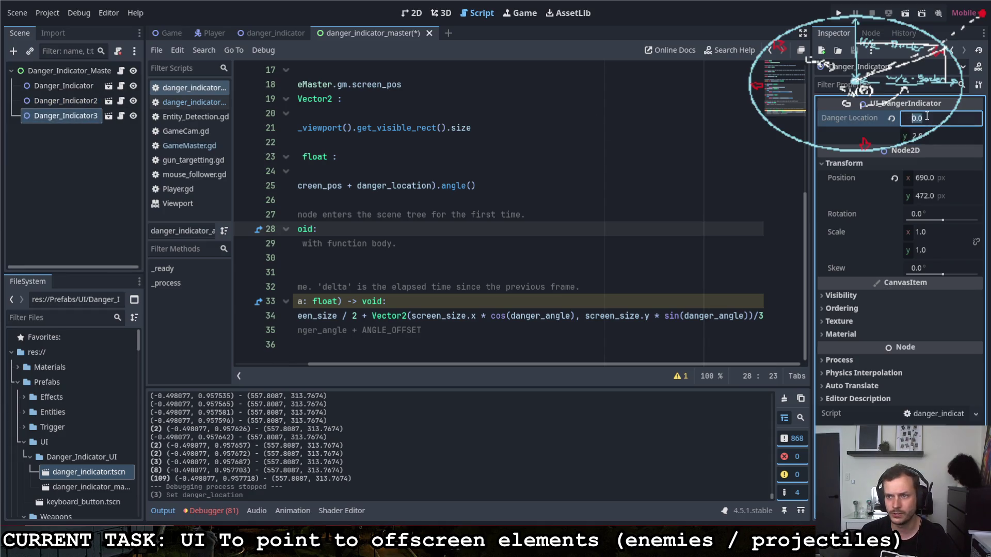
type("64")
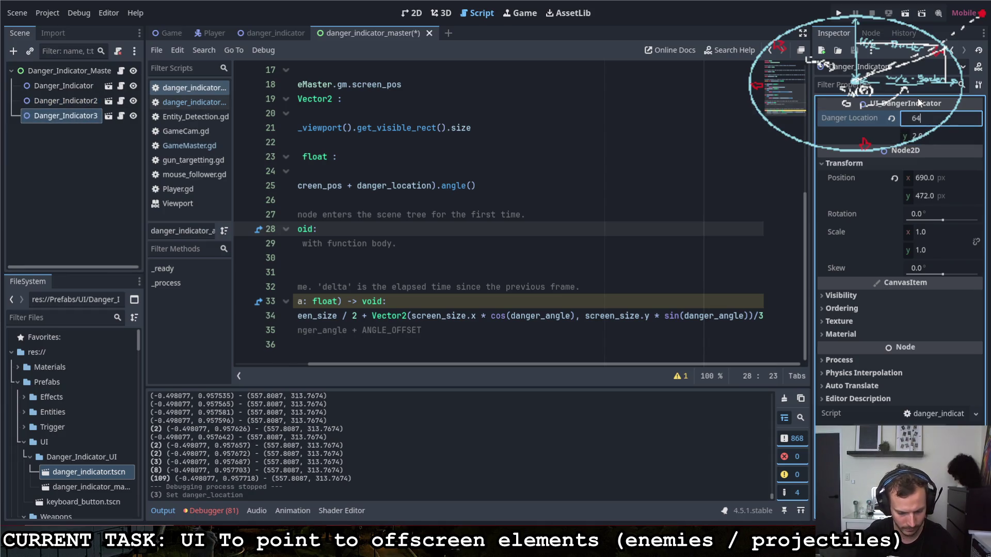
key("Tab")
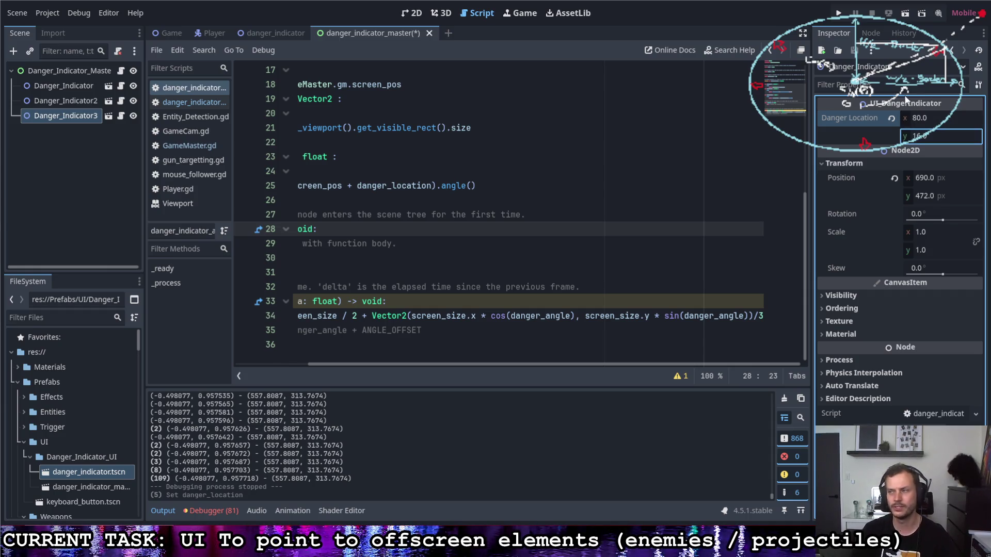
left_click(837, 14)
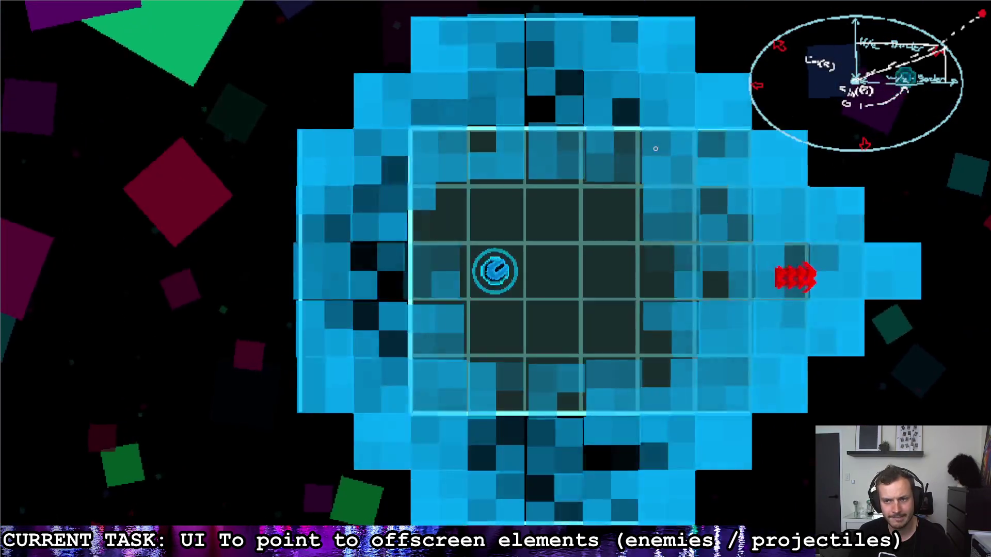
Move the player around the grid watching the edge arrows, then pause and quit the game.
key("w")
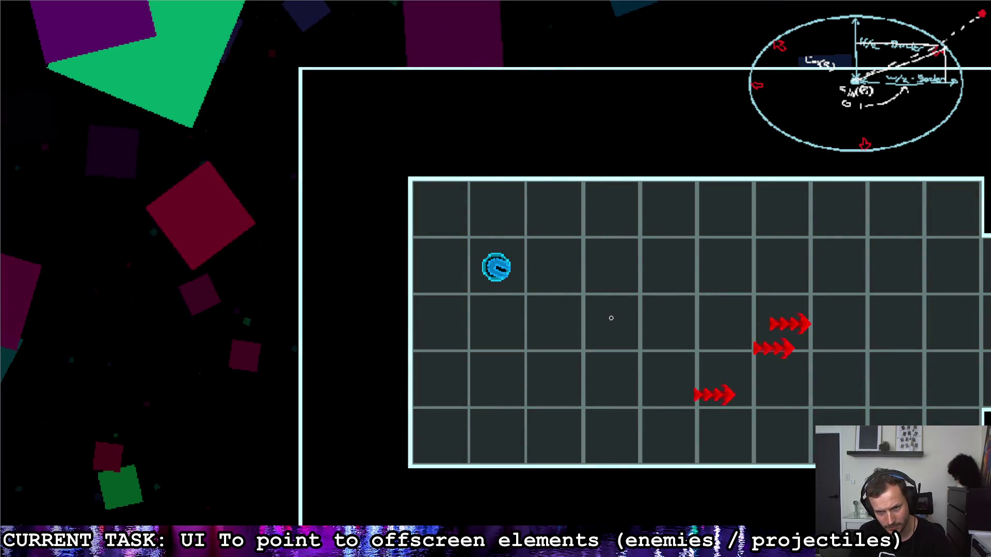
key("d")
key("d")
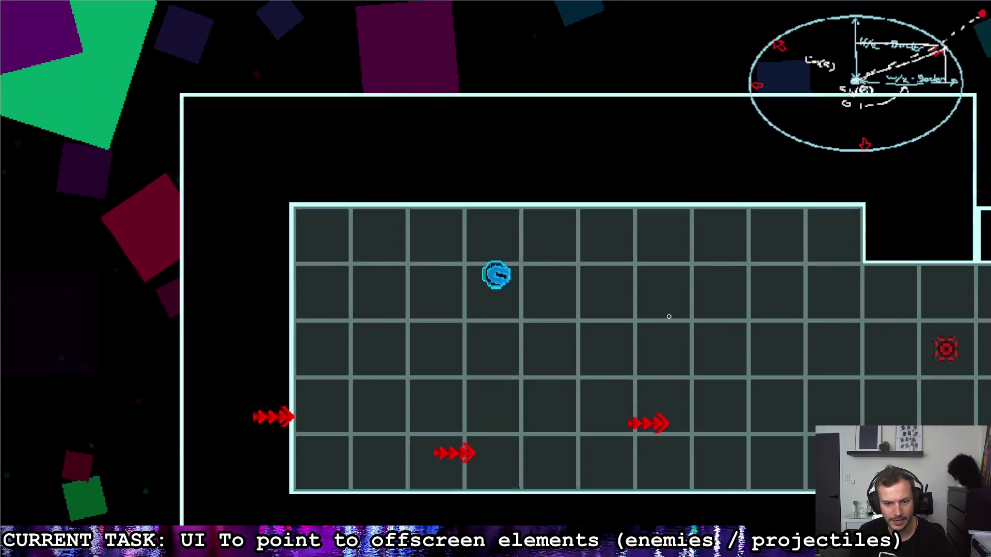
key("s")
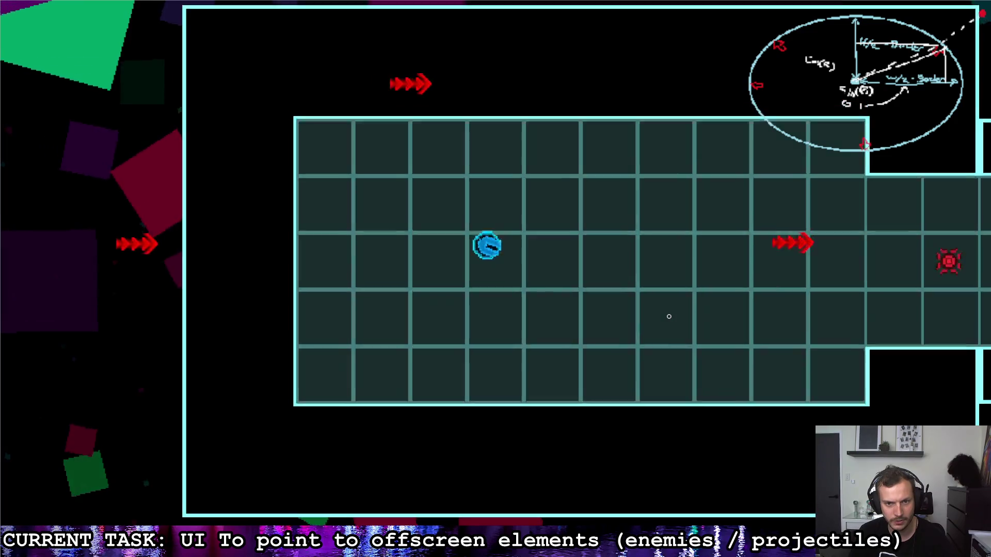
key("a")
key("a")
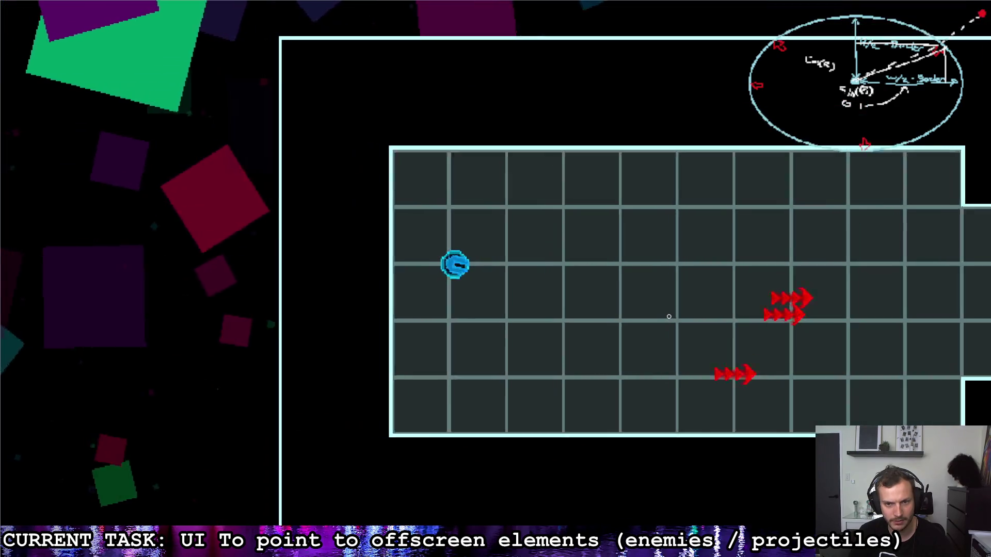
key("d")
key("d")
key("d")
key("d")
key("d")
key("d")
key("a")
key("a")
key("s")
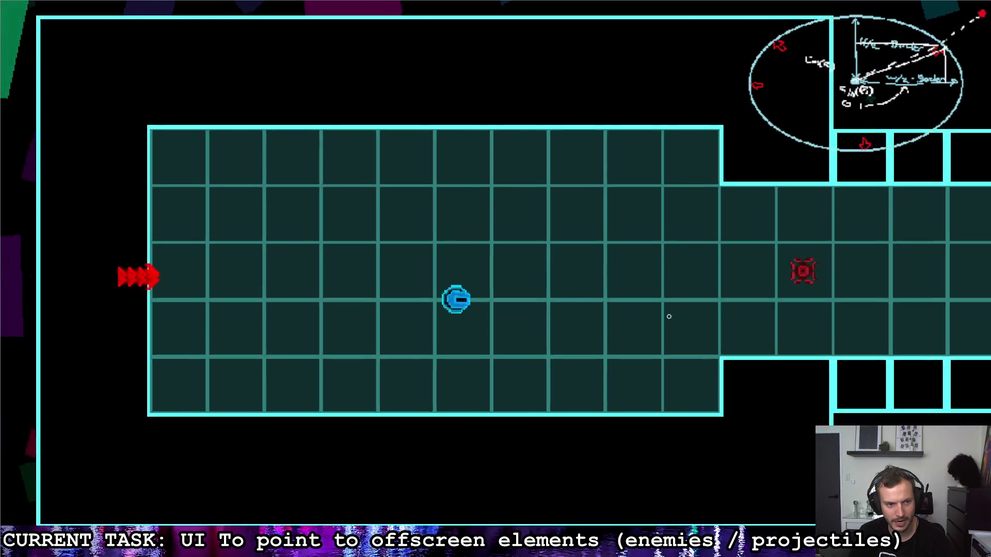
key("a")
key("a")
key("s")
key("a")
key("a")
key("w")
key("d")
key("w")
key("w")
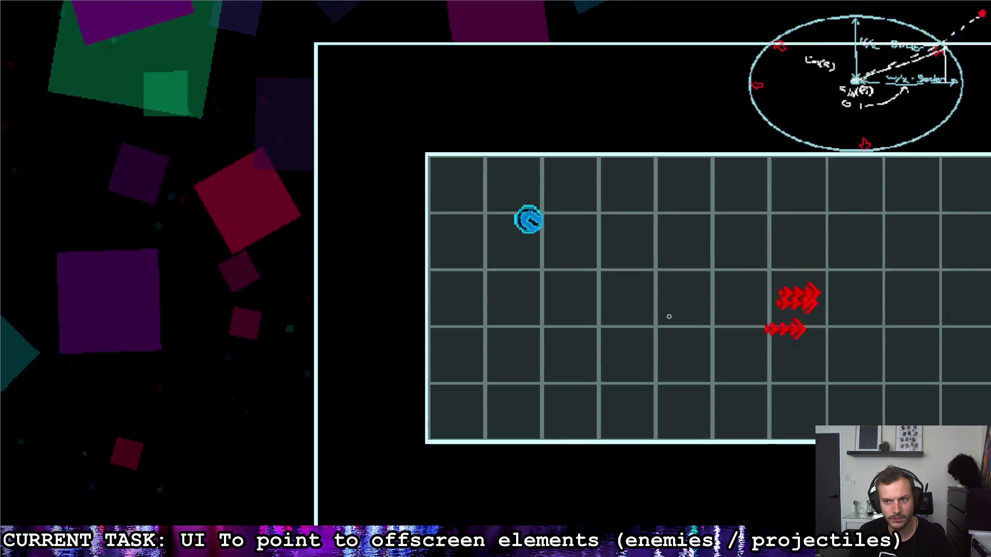
key("d")
key("d")
key("d")
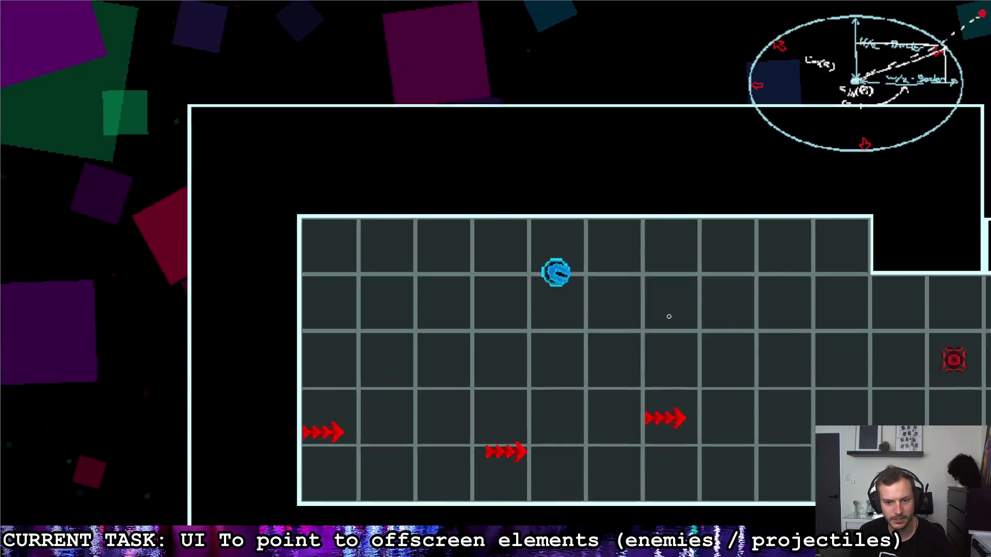
key("d")
key("d")
key("s")
key("s")
key("a")
key("a")
key("s")
key("a")
key("a")
key("a")
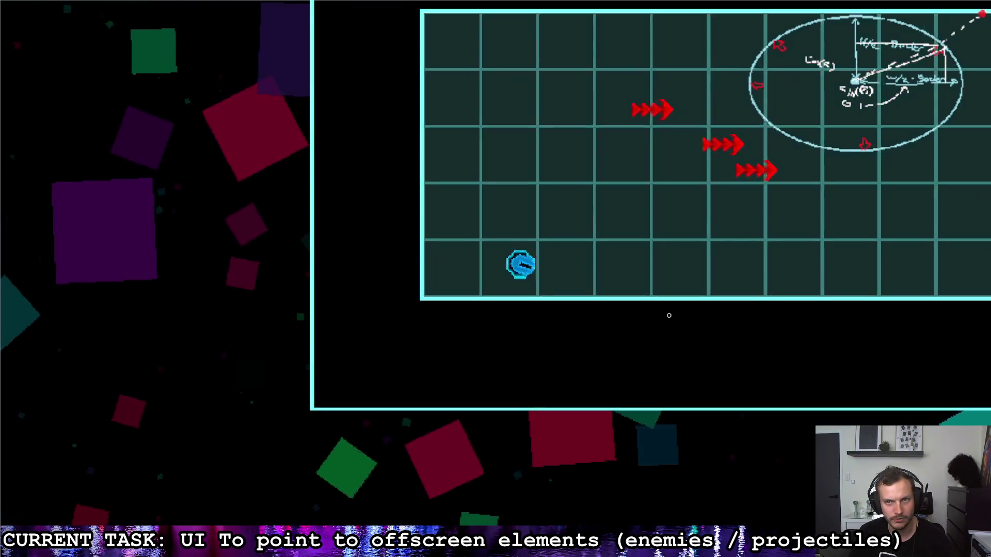
key("d")
key("d")
key("d")
key("a")
key("w")
key("w")
key("w")
key("w")
key("s")
key("Escape")
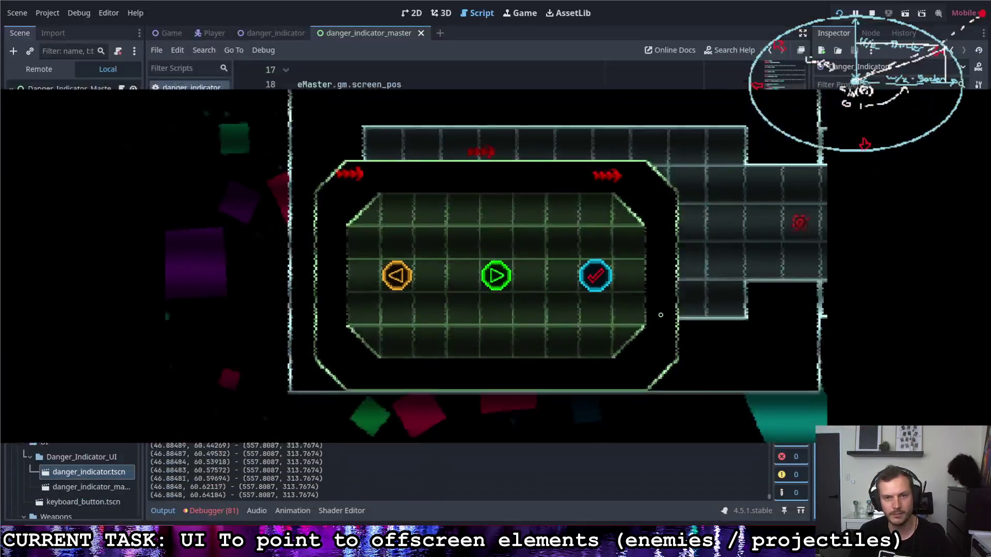
left_click(644, 266)
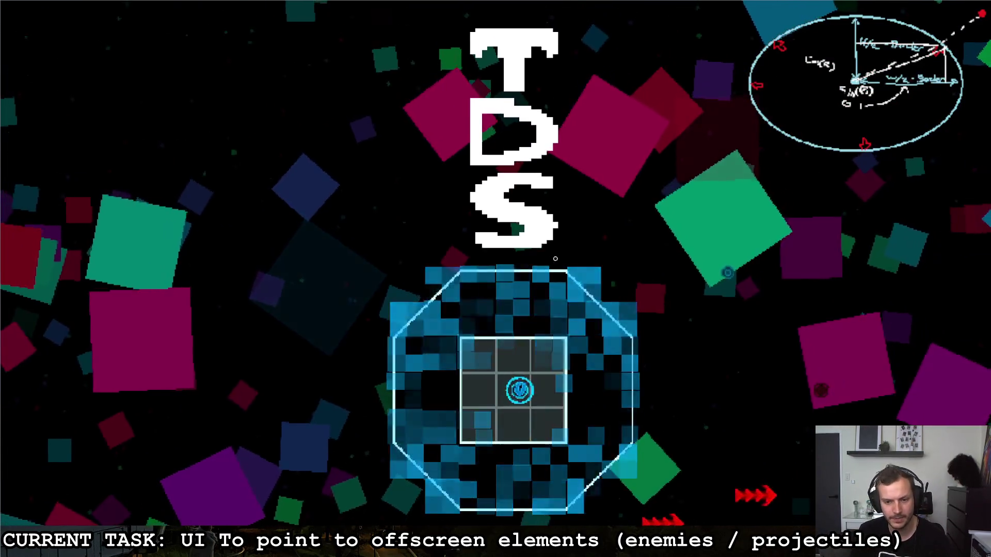
Steer the ship around the arena into the left room, then stop the game.
key("a")
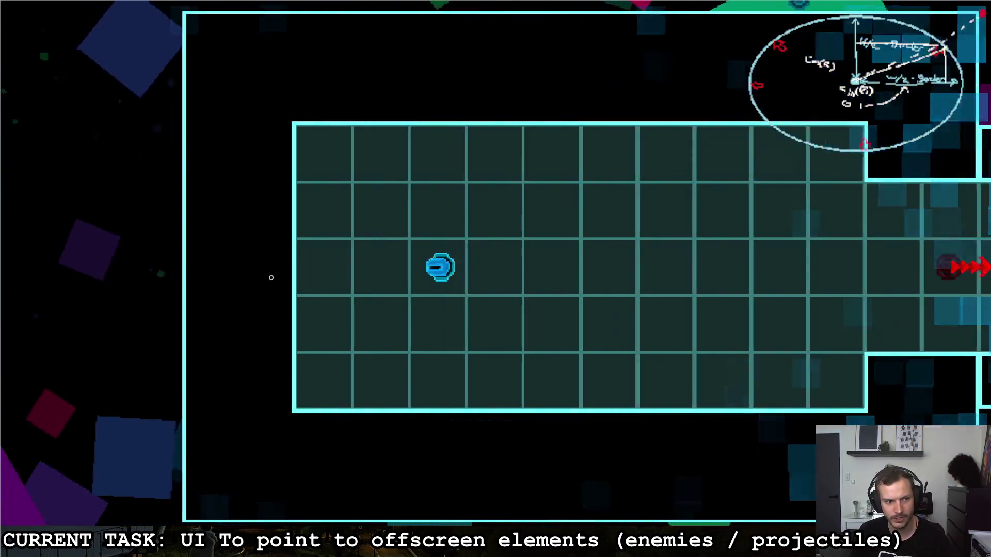
key("d")
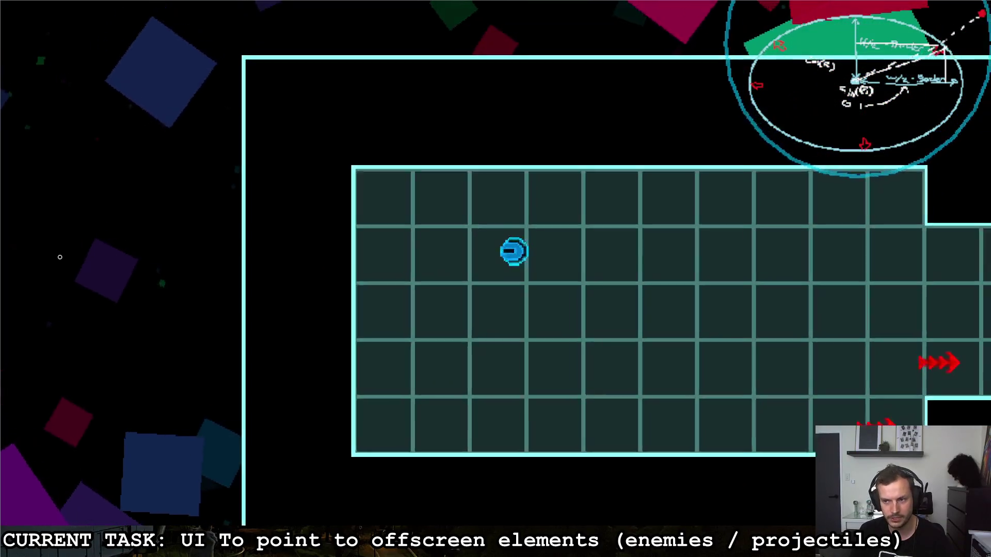
key("s")
key("a")
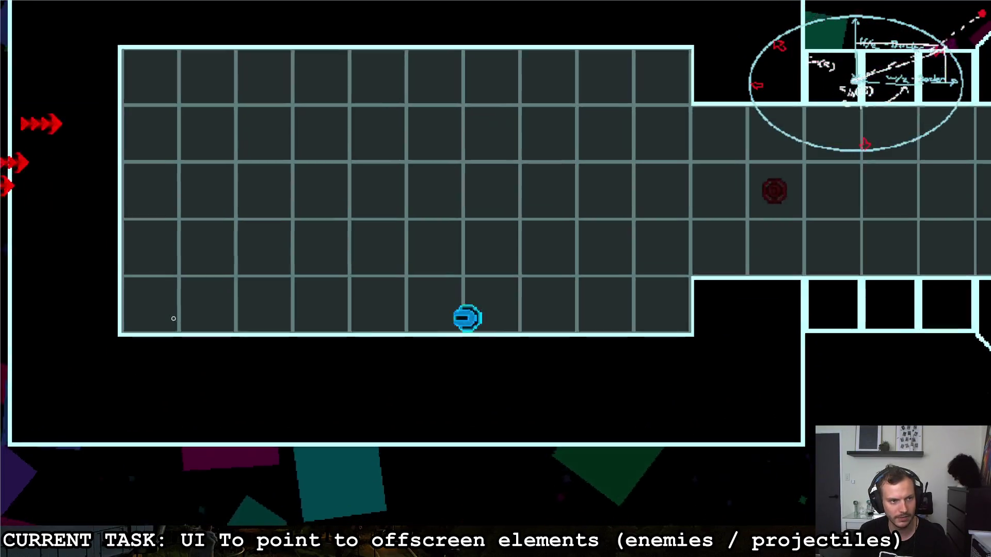
key("w")
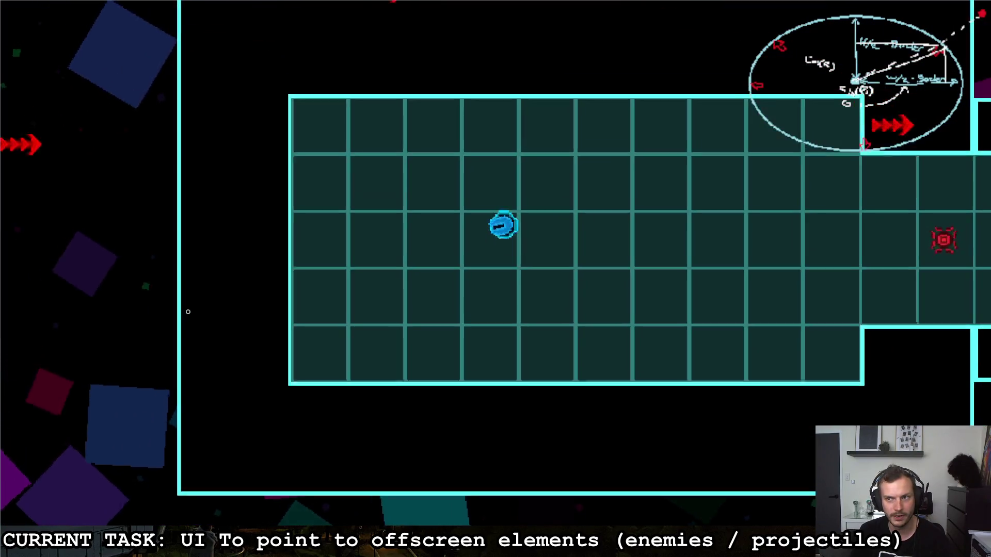
key("s")
key("s")
key("w")
key("a")
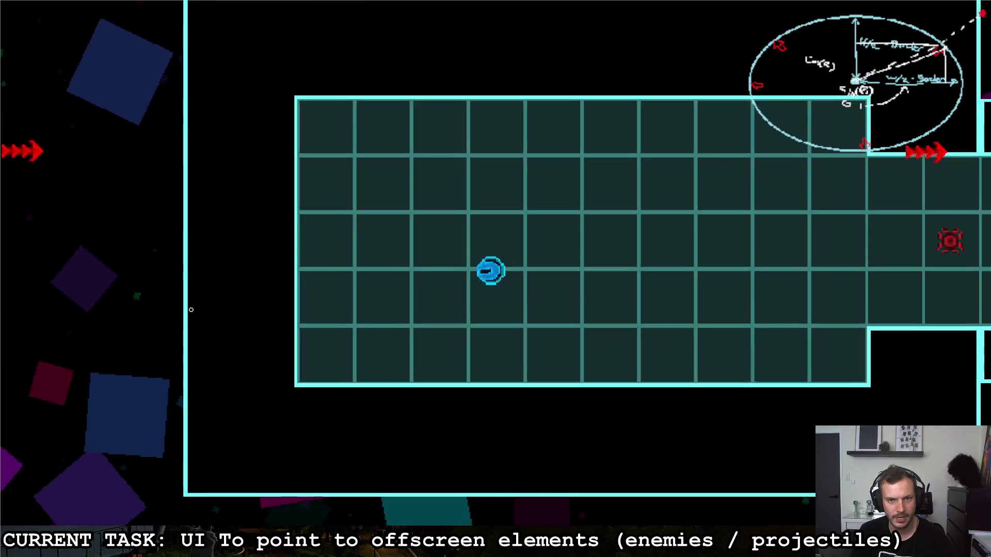
key("w")
key("a")
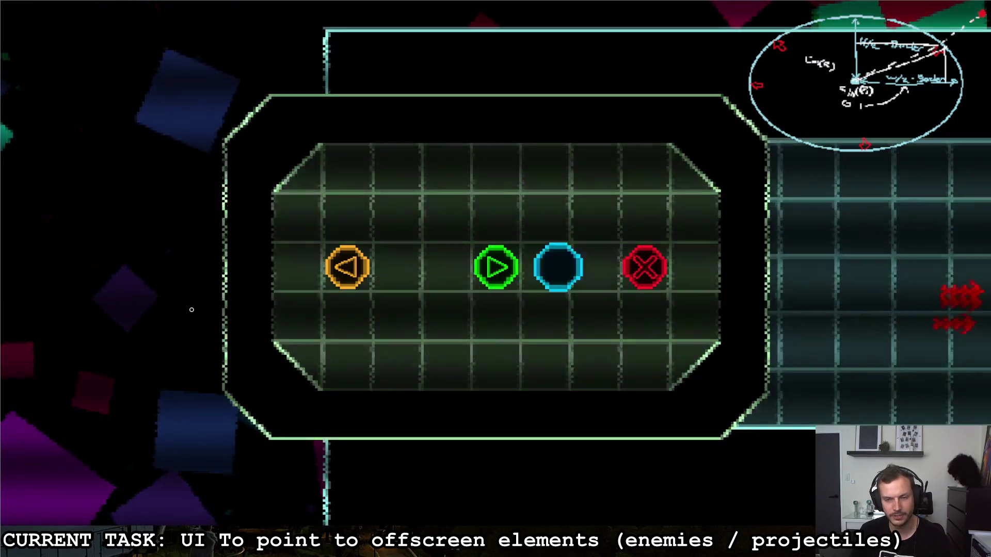
key("F8")
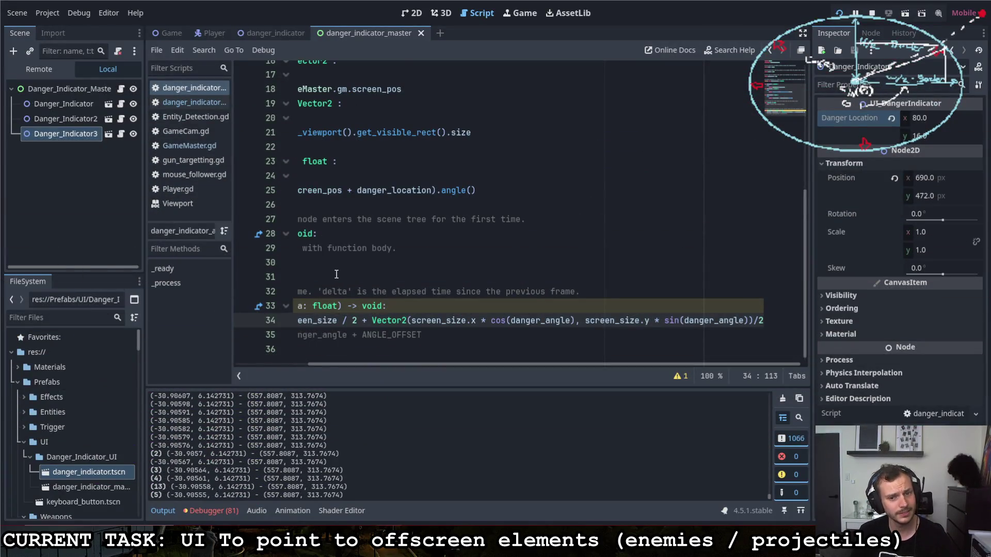
Uncomment line 35 'rotation = danger_angle + ANGLE_OFFSET' and run the game.
left_click_drag(380, 360, 281, 351)
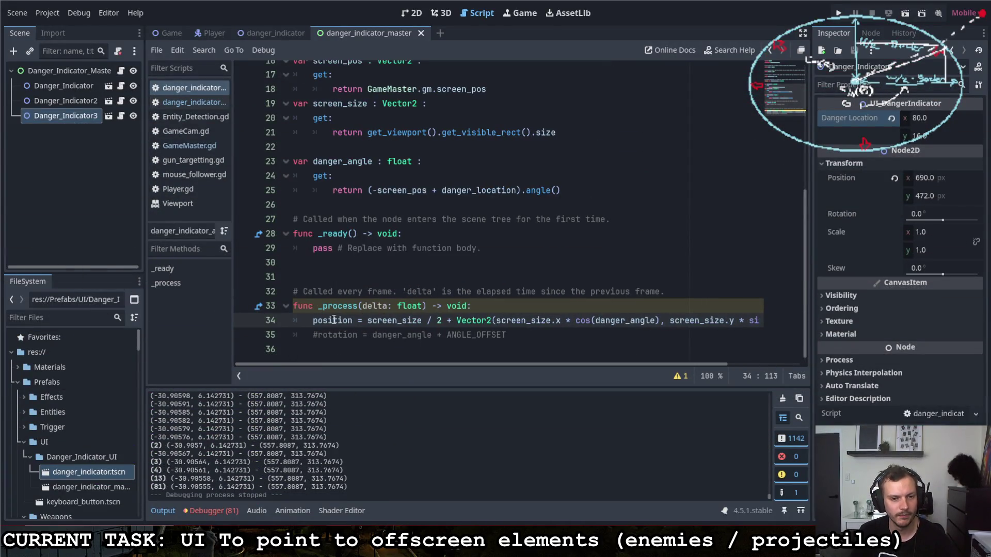
left_click(316, 334)
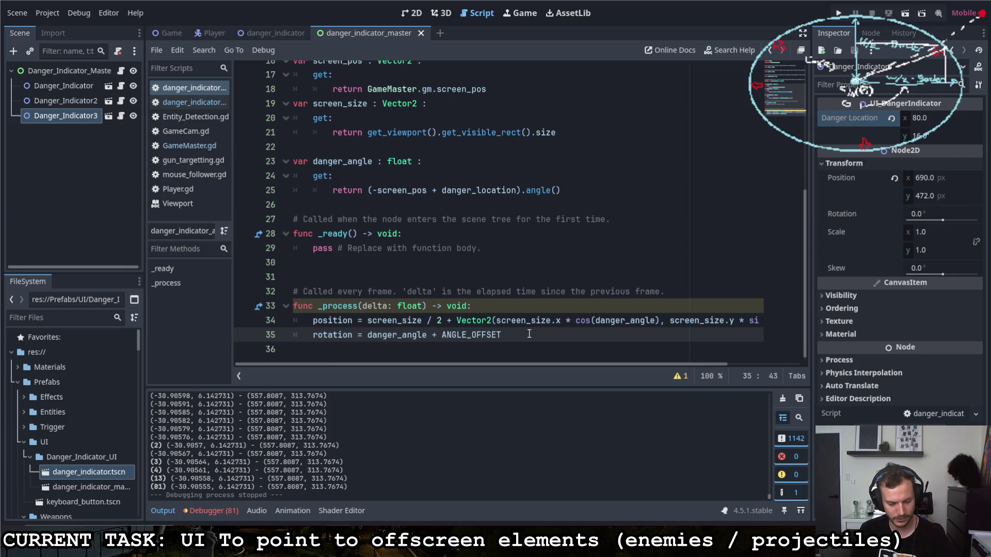
left_click(839, 16)
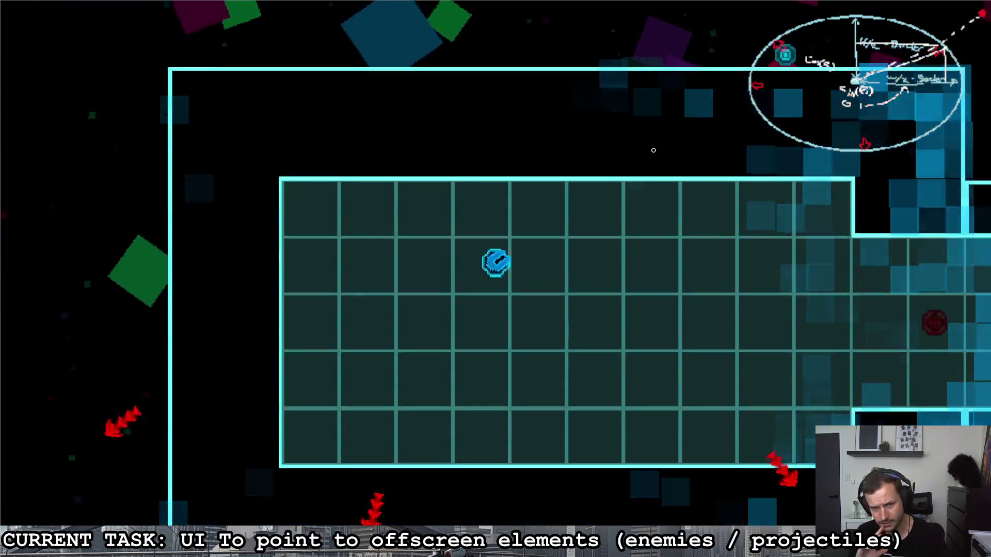
Steer the ship across every row of the grid room, watching the red arrows rotate toward enemies.
key("w")
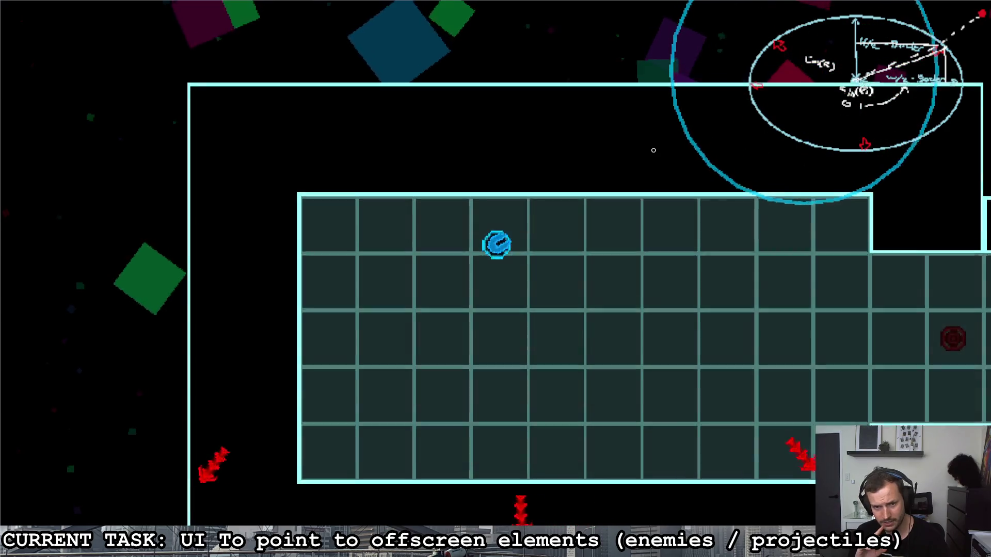
key("d")
key("s")
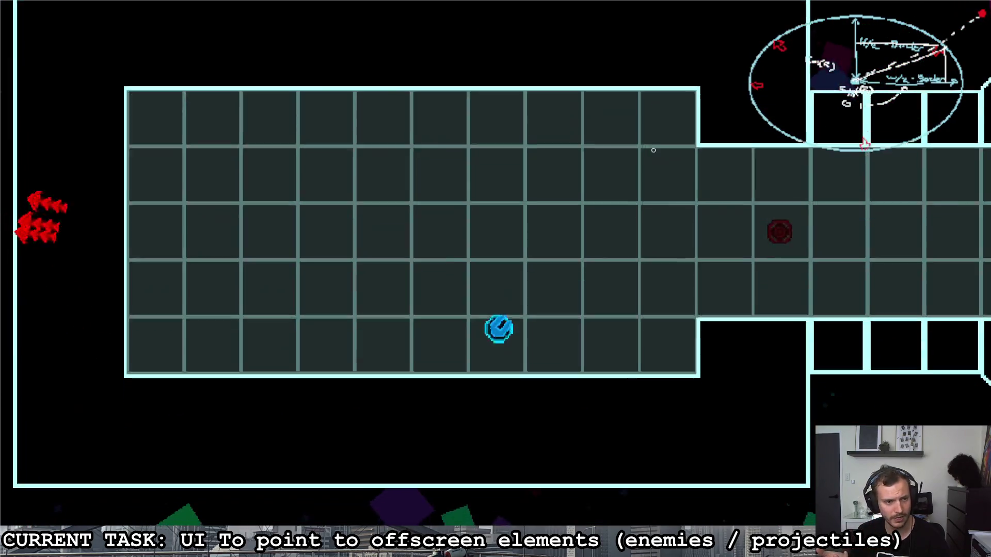
key("a")
key("d")
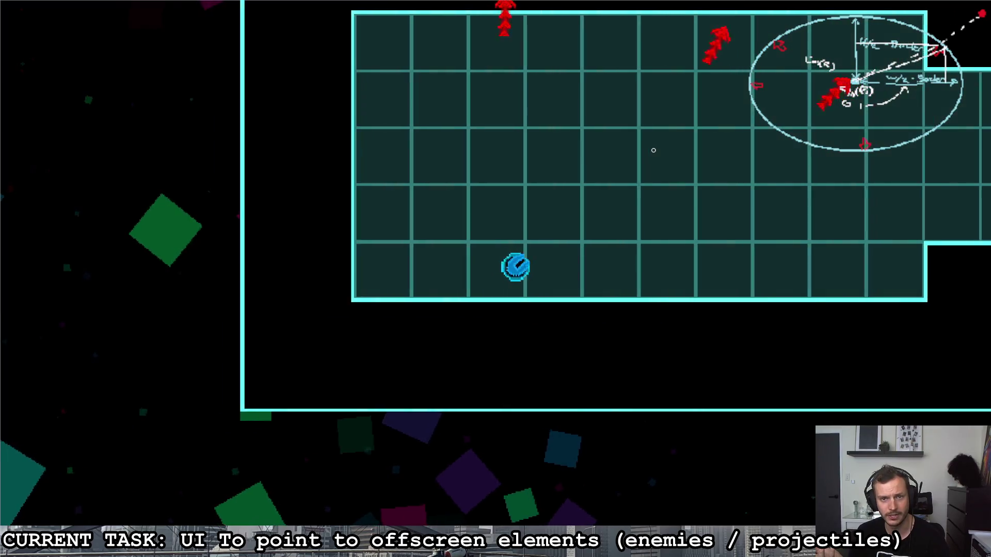
key("a")
key("w")
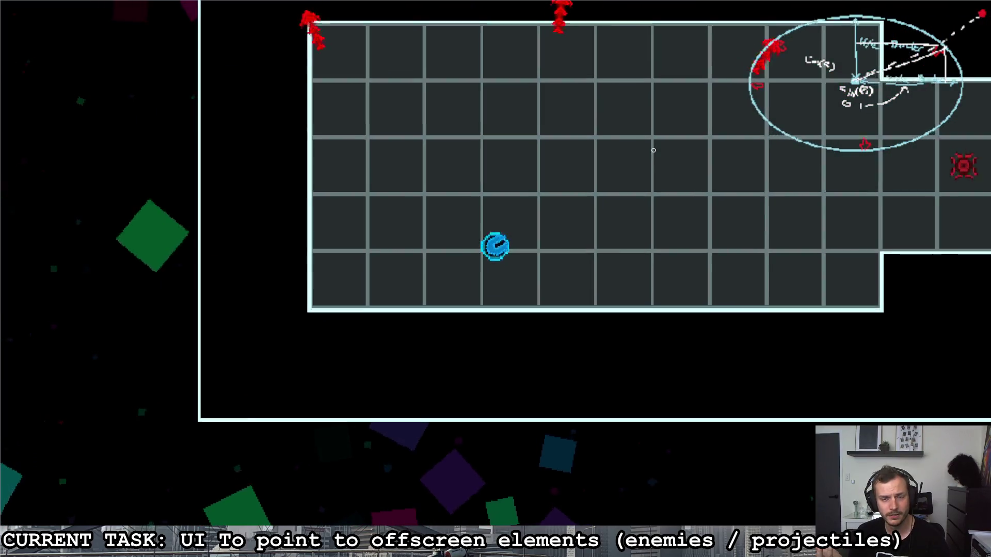
key("a")
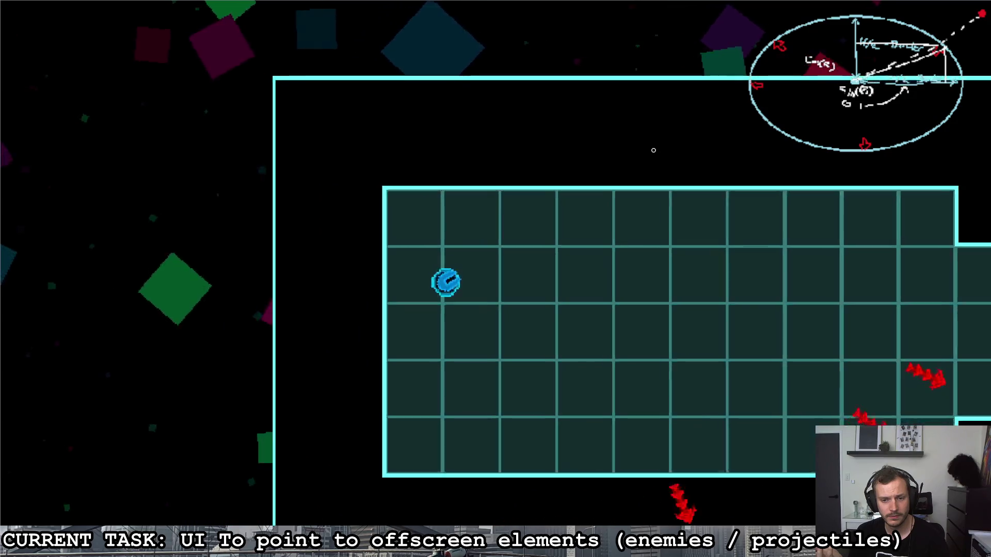
key("s")
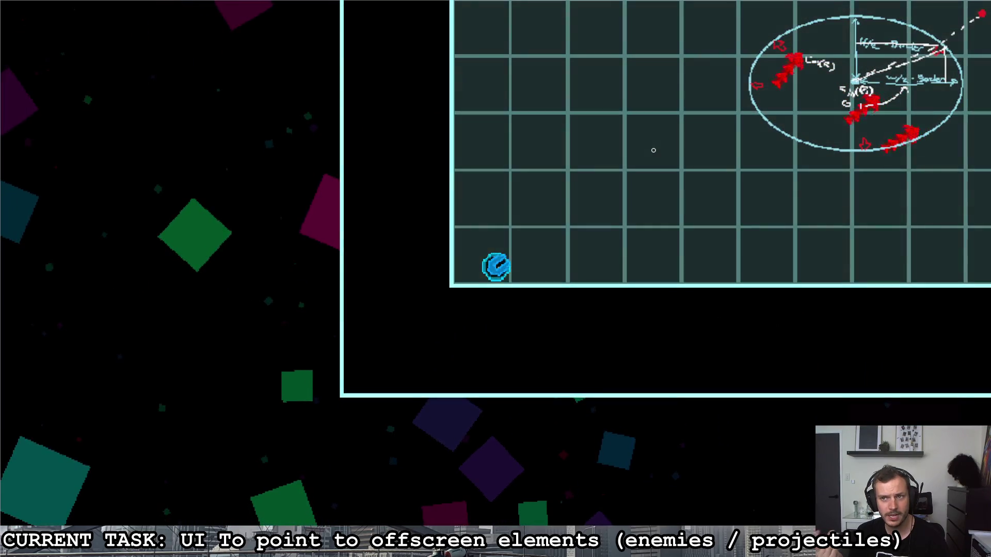
key("w")
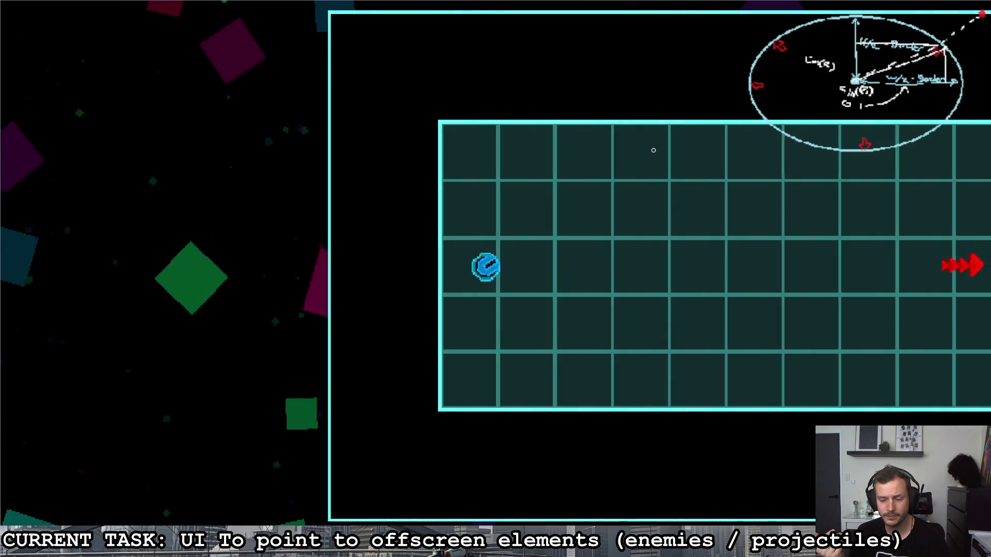
key("d")
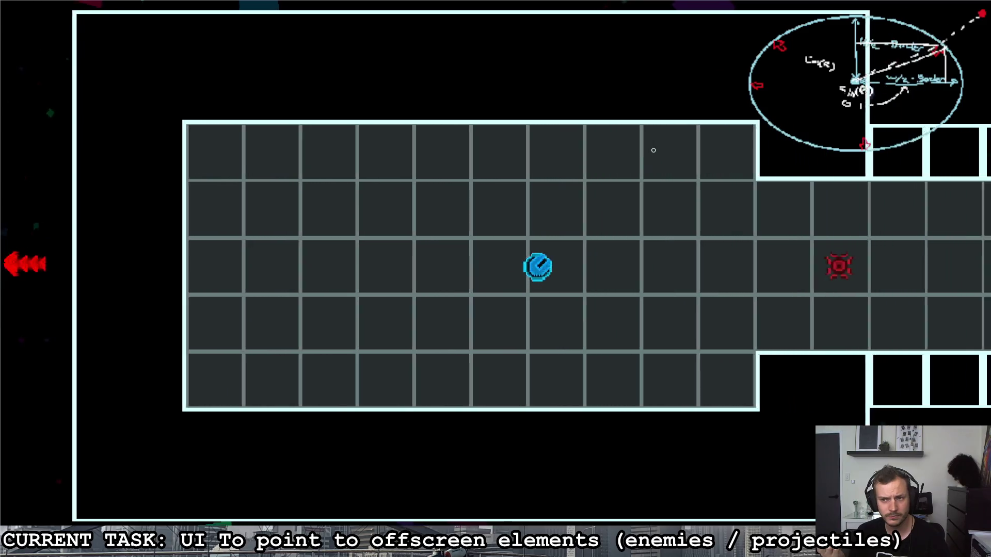
key("a")
key("s")
key("w")
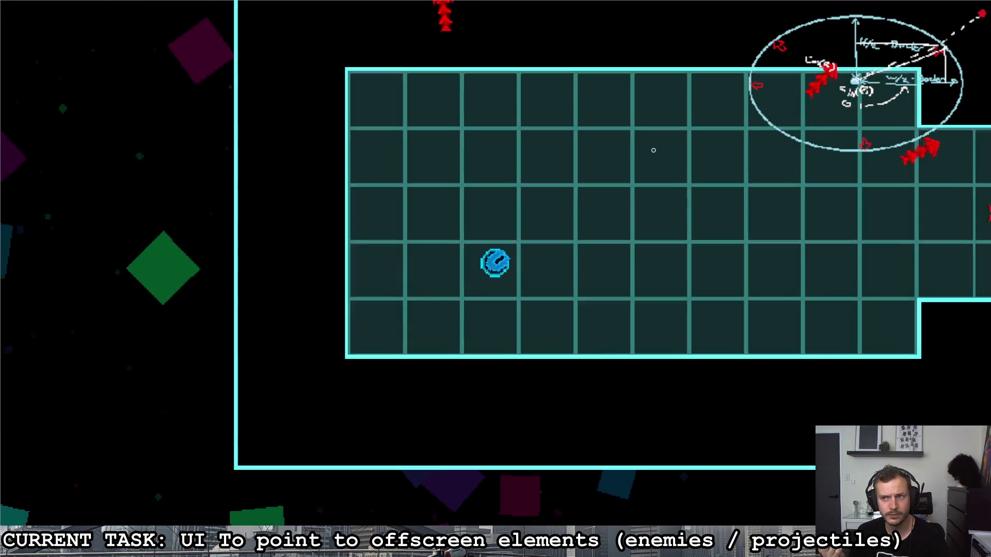
key("s")
key("s")
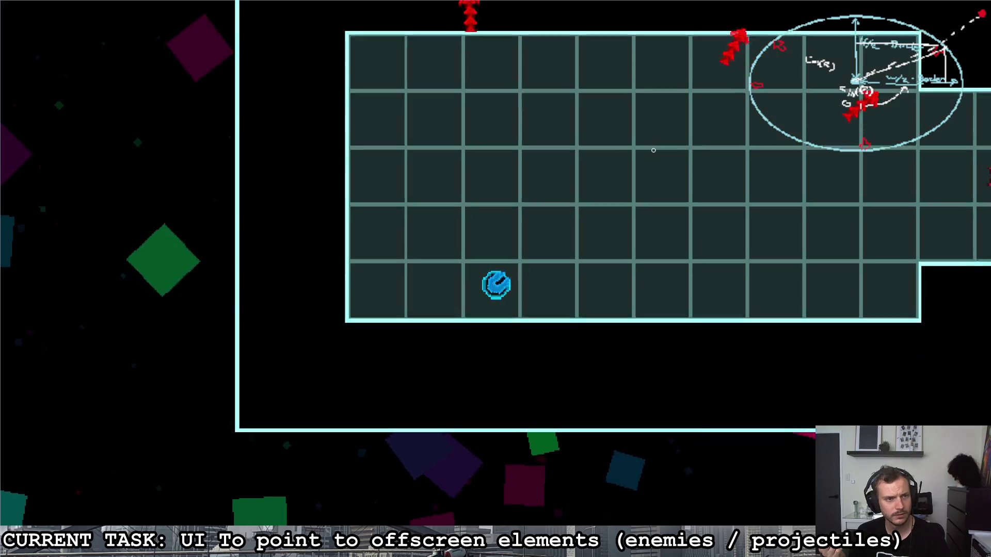
key("d")
key("w")
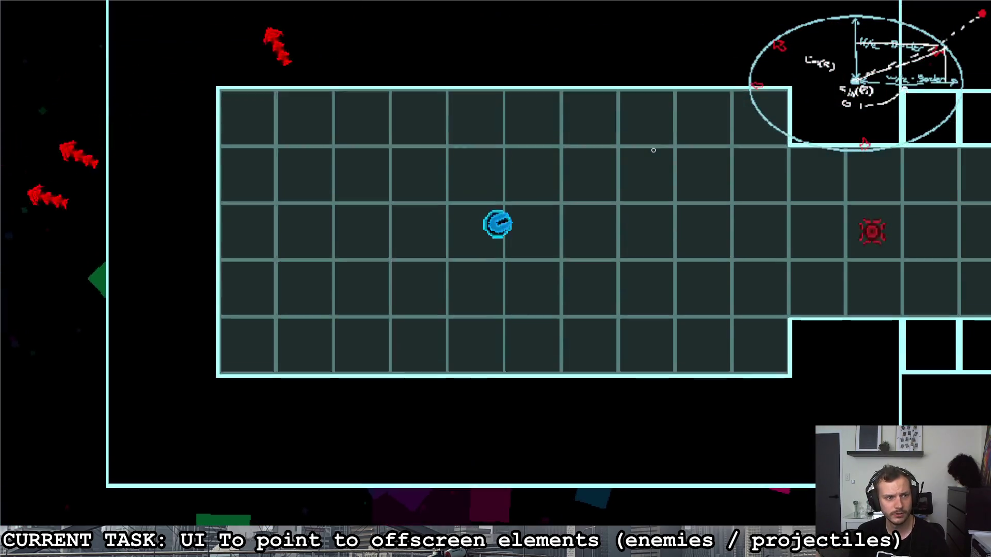
key("a")
key("s")
key("d")
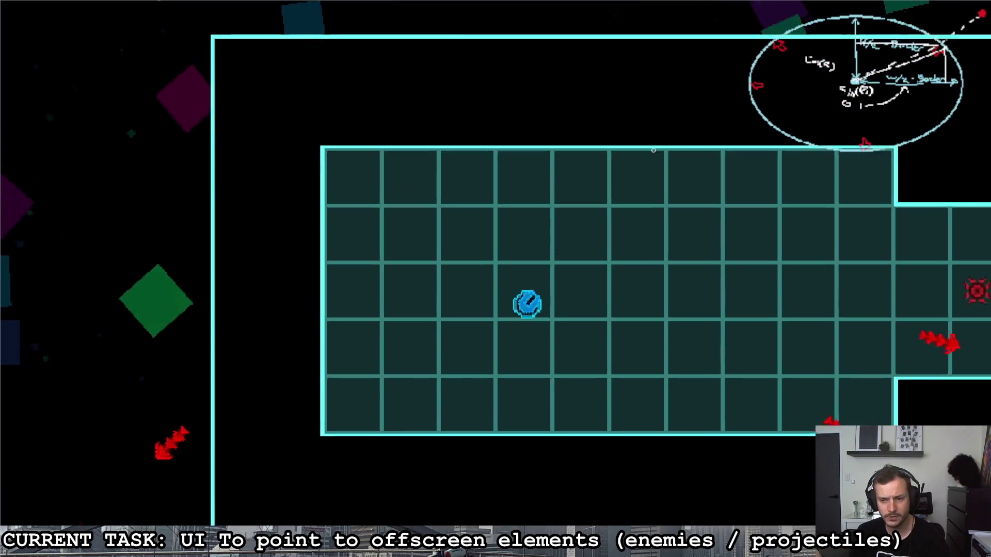
key("w")
key("a")
key("d")
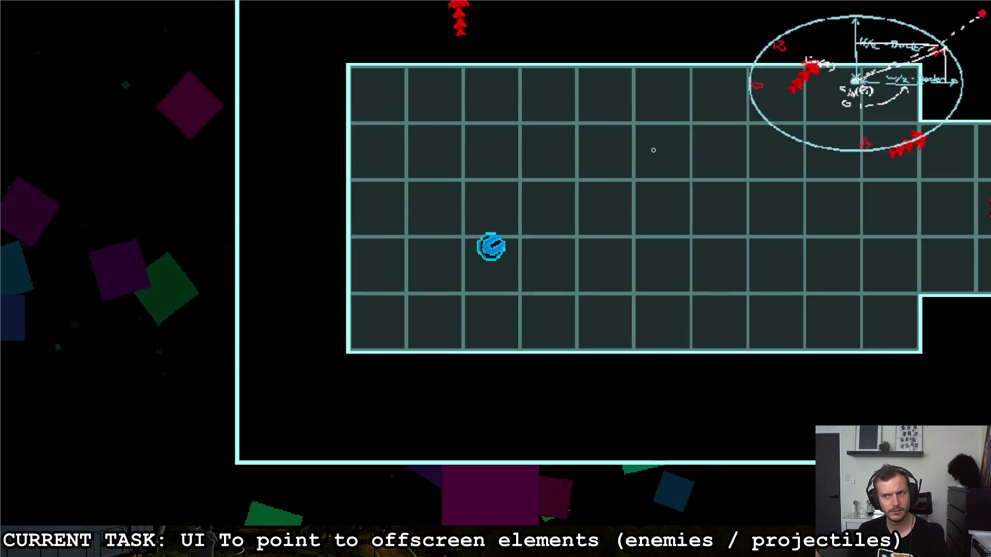
key("s")
key("d")
key("a")
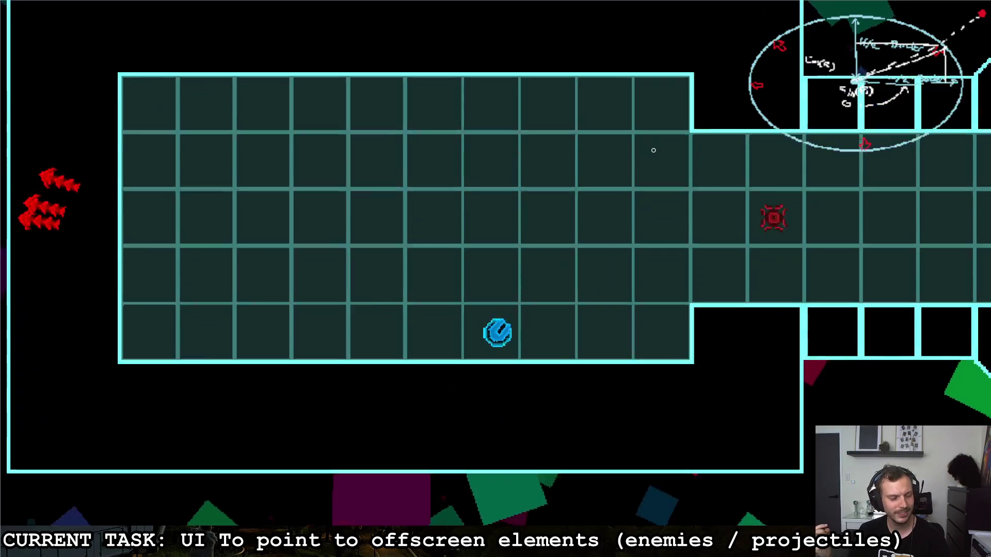
Move the ship left, up and right while firing a shot, then pause the game.
key("a")
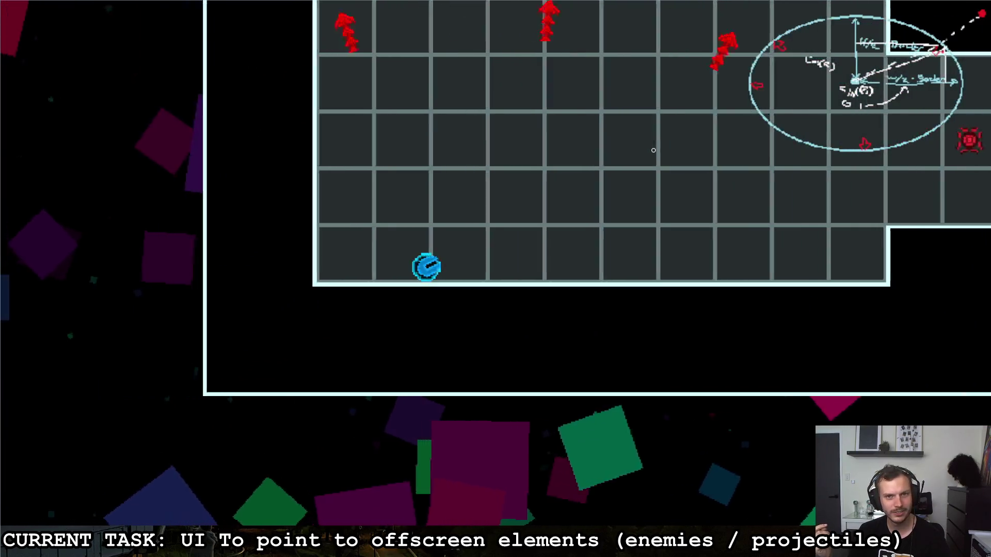
key("w")
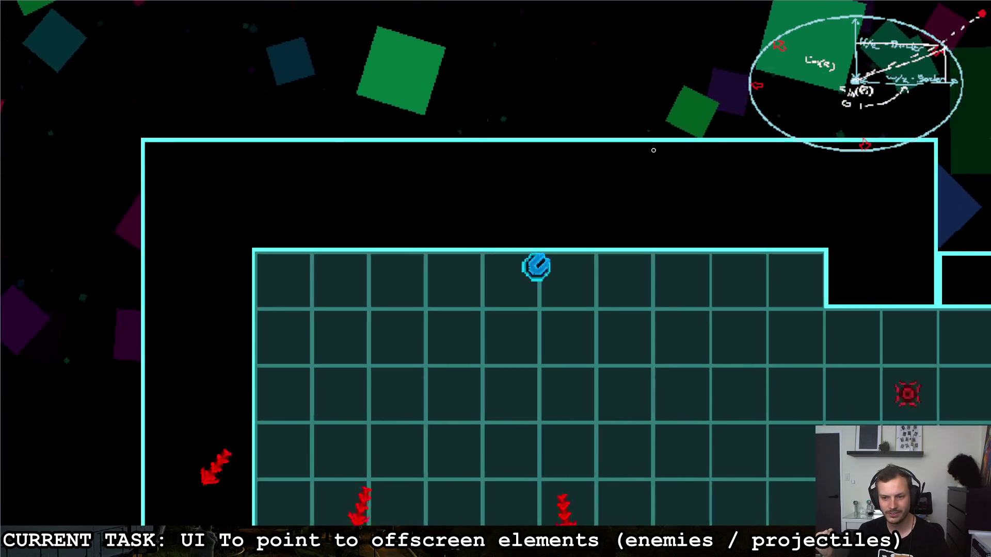
key("a")
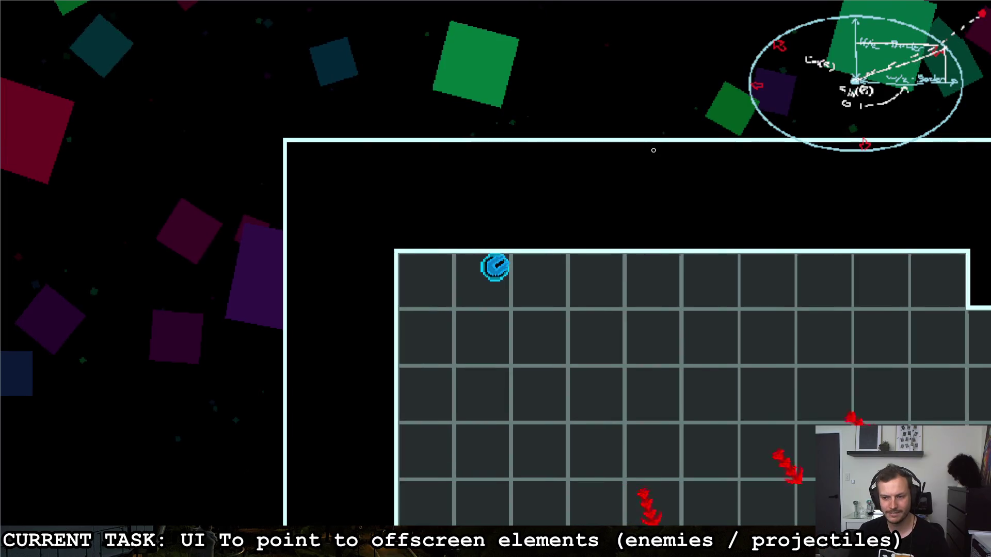
key("d")
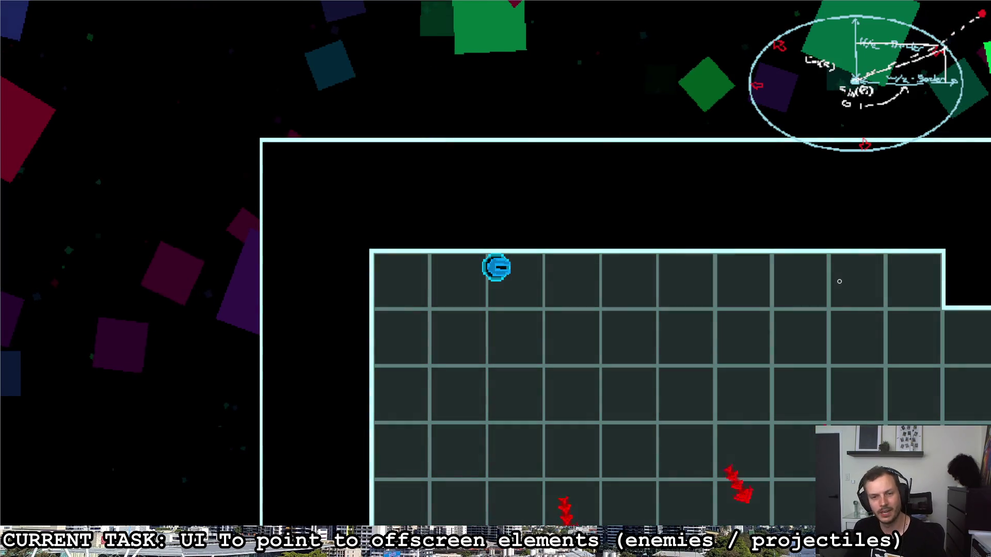
key("d")
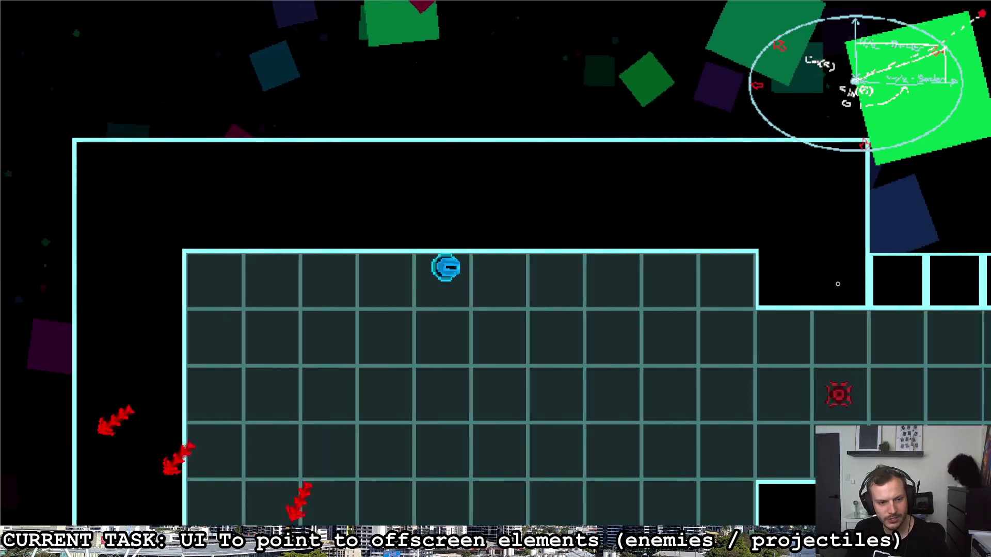
key("a")
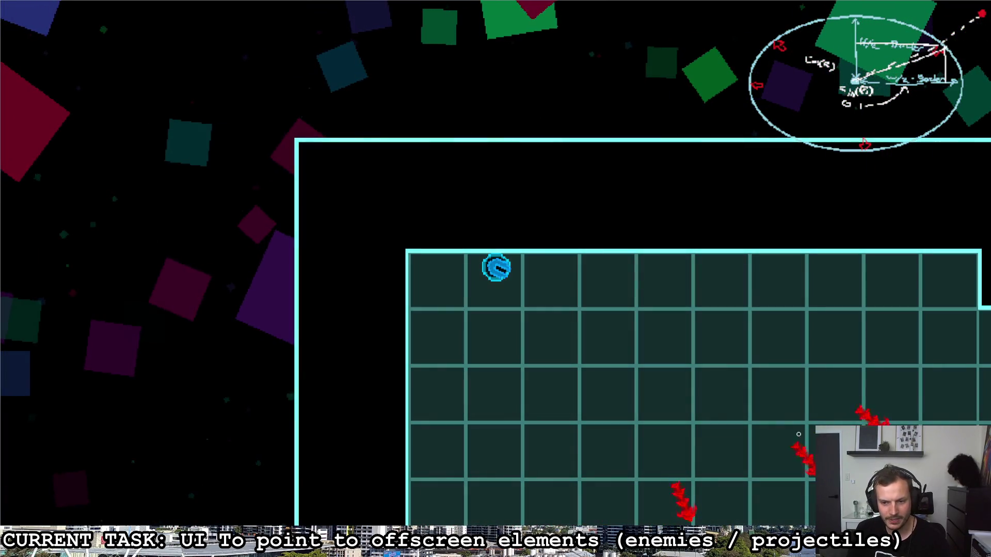
key("d")
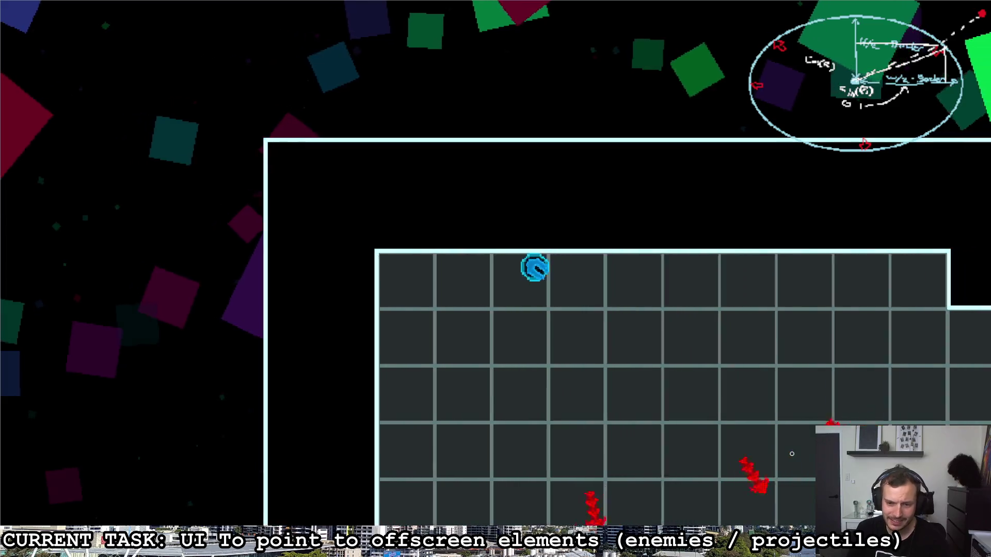
key("d")
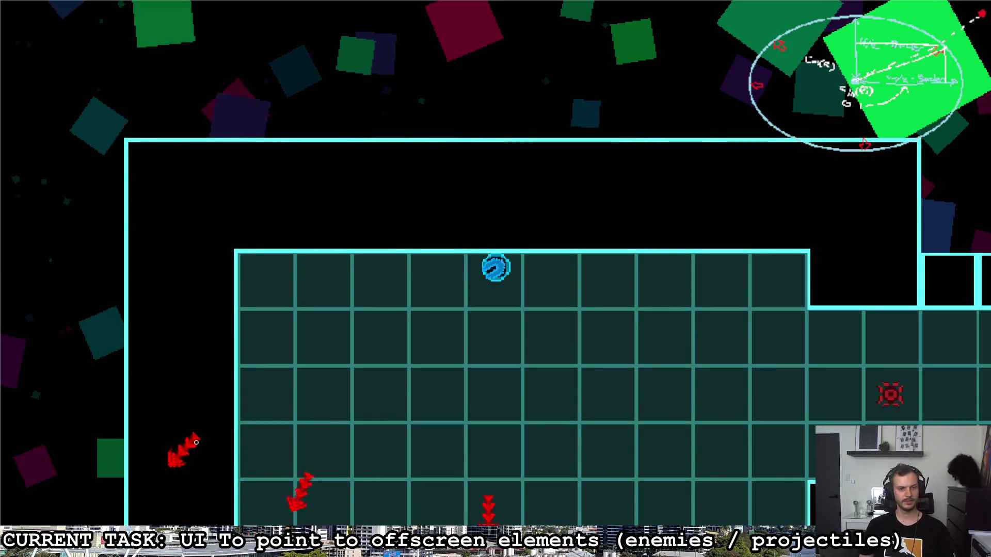
key("Escape")
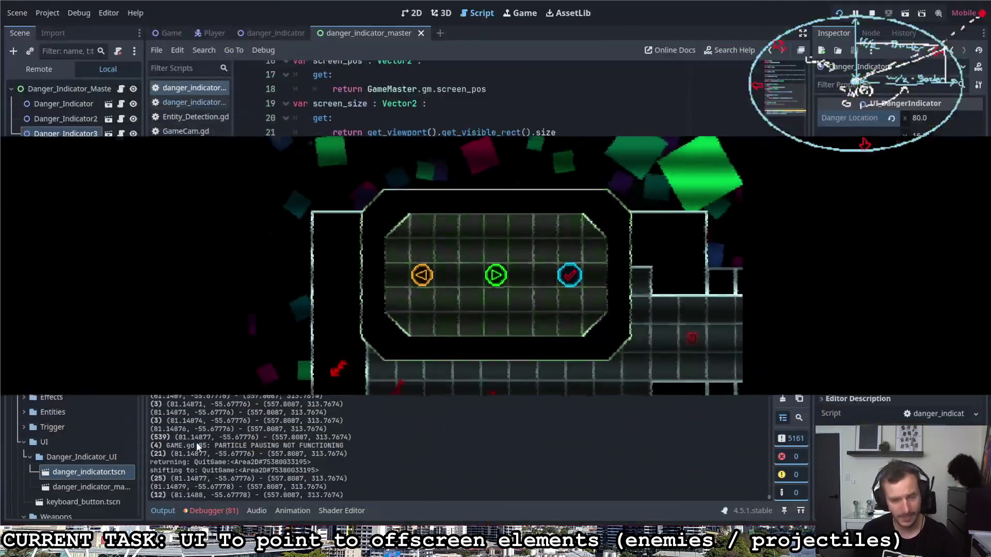
Return from the running game to the danger_indicator_master script and scroll to its top.
left_click(196, 441)
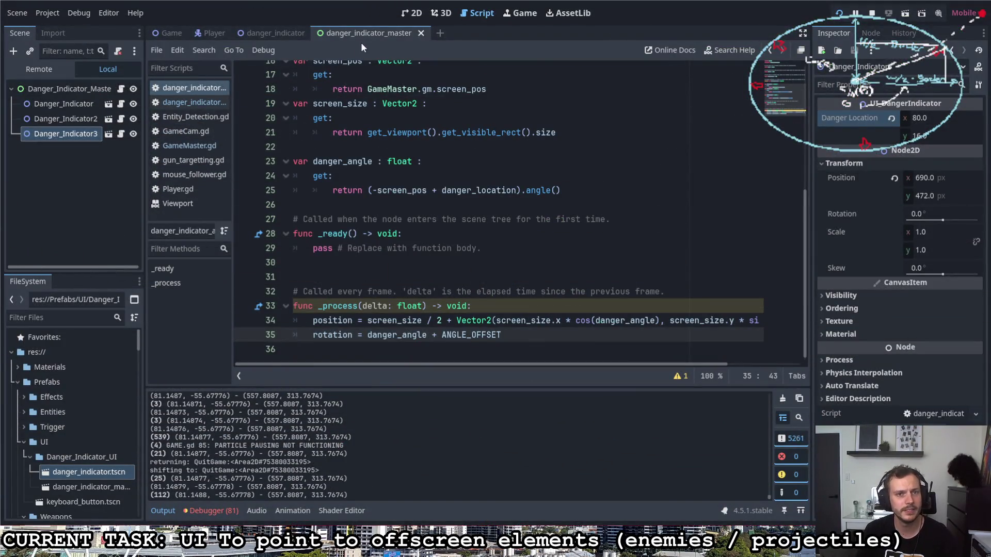
left_click(483, 273)
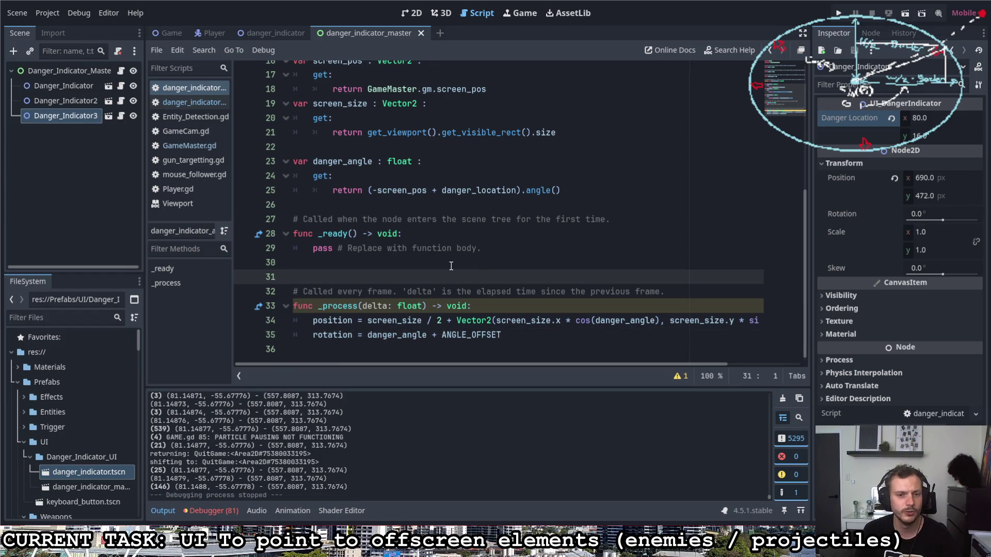
scroll(431, 245, "up", 5)
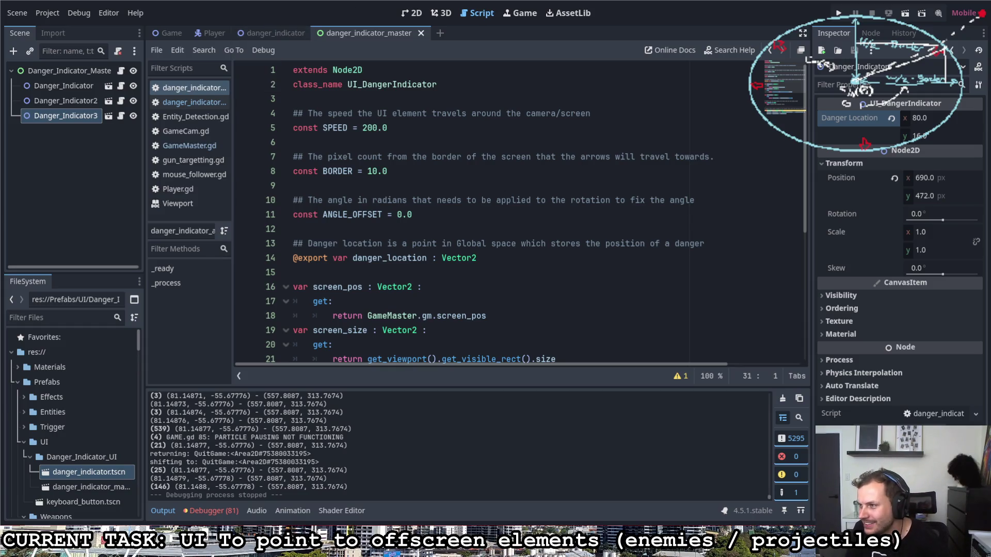
Clear the old on-screen sketch and go to the ANGLE_OFFSET constant on line 11.
left_click_drag(703, 4, 989, 169)
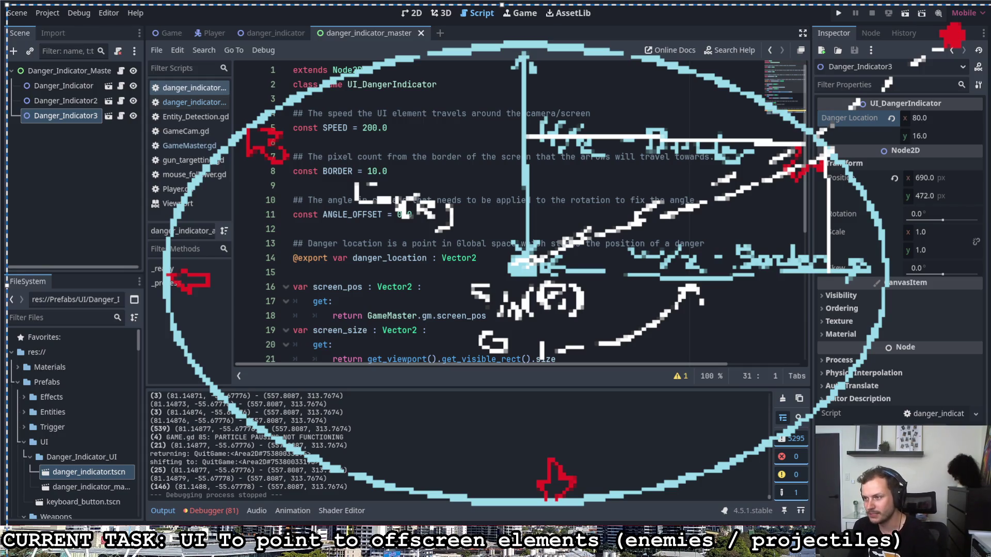
key("Escape")
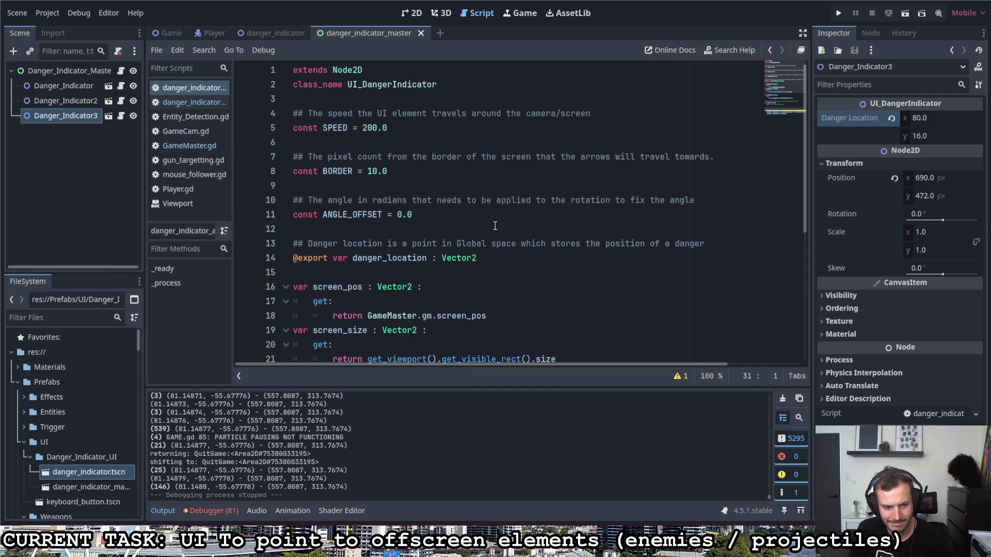
left_click(402, 215)
Delete the ANGLE_OFFSET comment and constant lines from the top of the script.
scroll(402, 247, "down", 5)
scroll(403, 251, "up", 2)
scroll(402, 251, "up", 3)
left_click_drag(412, 214, 239, 206)
key("BackSpace")
key("BackSpace")
key("BackSpace")
Remove ' + ANGLE_OFFSET' so rotation is set directly to danger_angle.
scroll(363, 247, "down", 5)
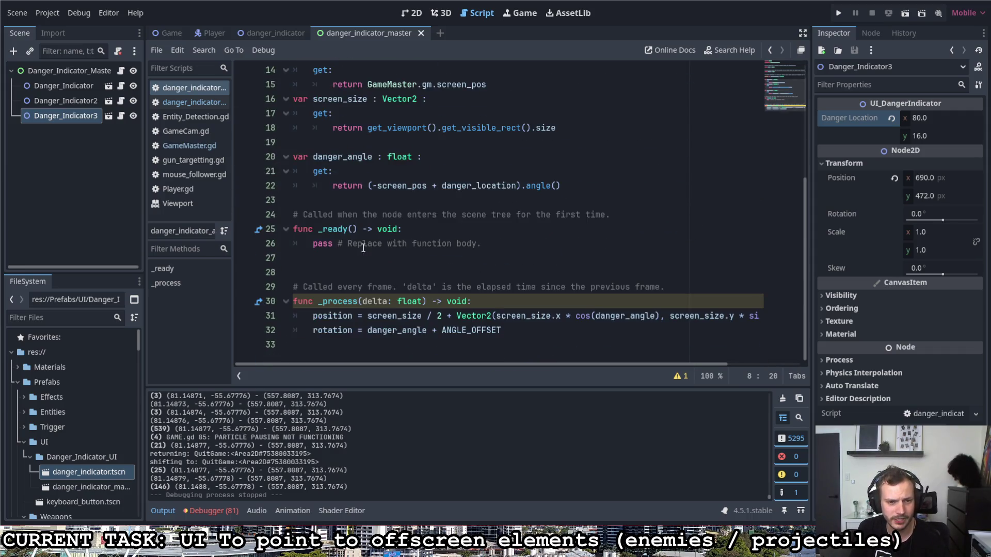
left_click_drag(427, 330, 502, 331)
key("BackSpace")
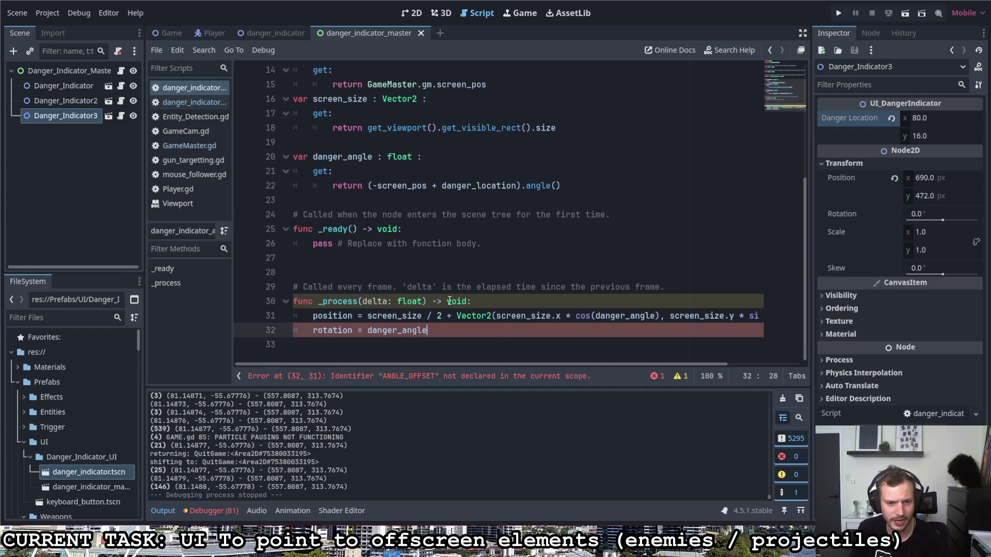
left_click(455, 287)
left_click(464, 278)
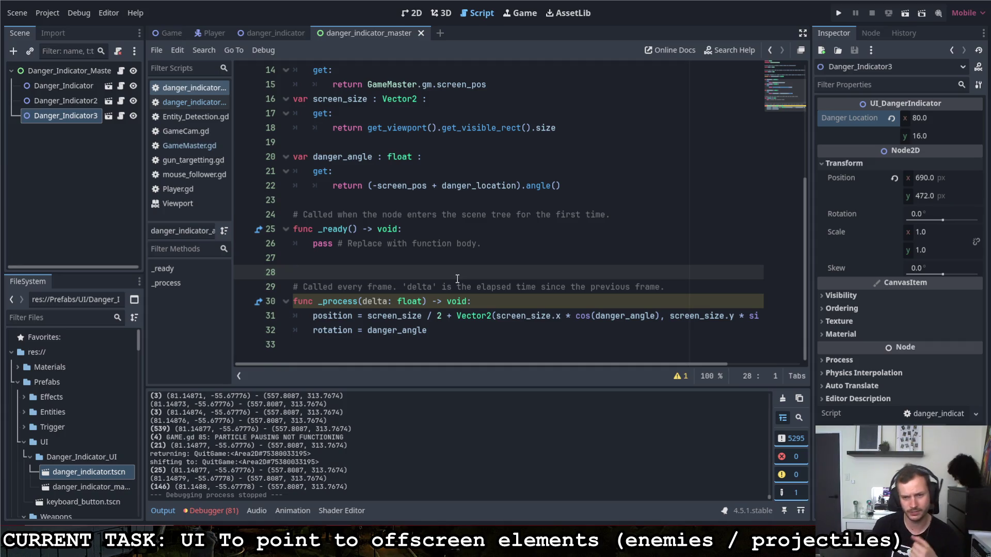
Highlight cos and sin in the position formula on line 31.
mouse_move(573, 367)
left_mouse_down()
mouse_move(607, 355)
mouse_move(649, 361)
left_mouse_up()
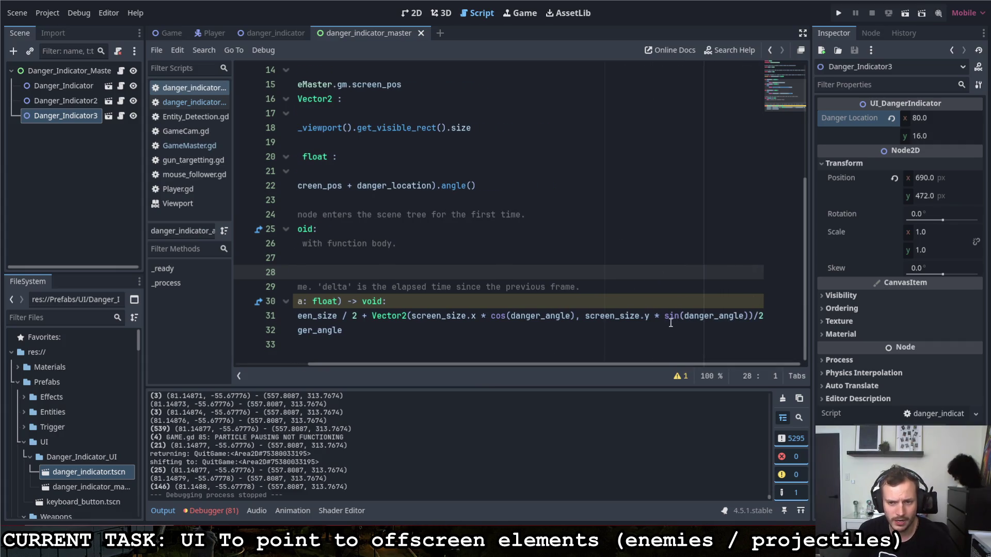
double_click(503, 316)
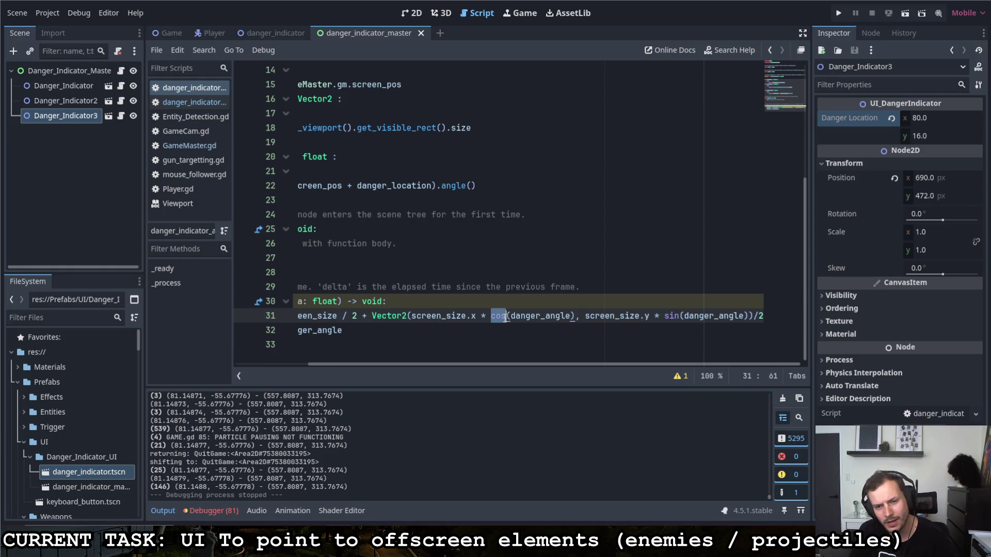
double_click(671, 316)
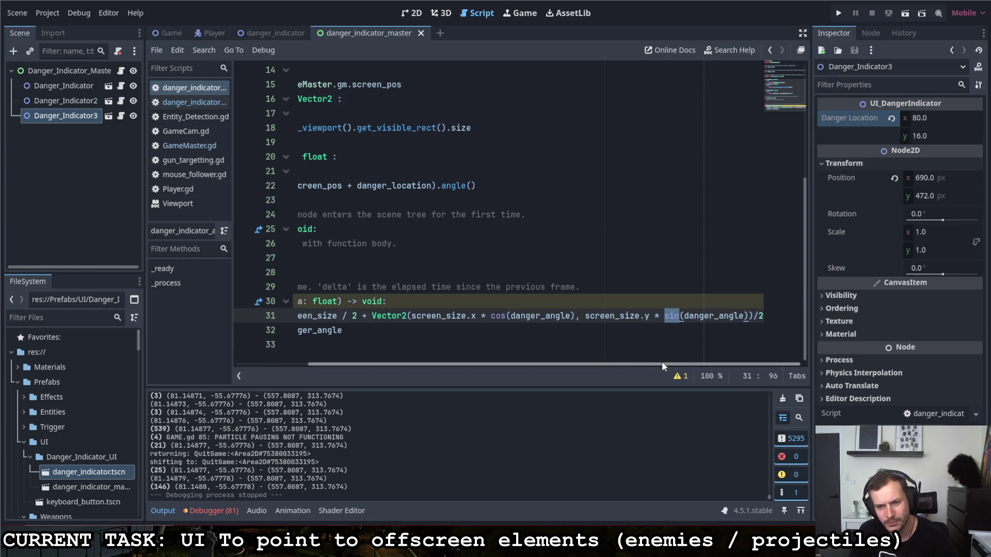
double_click(499, 317)
double_click(668, 316)
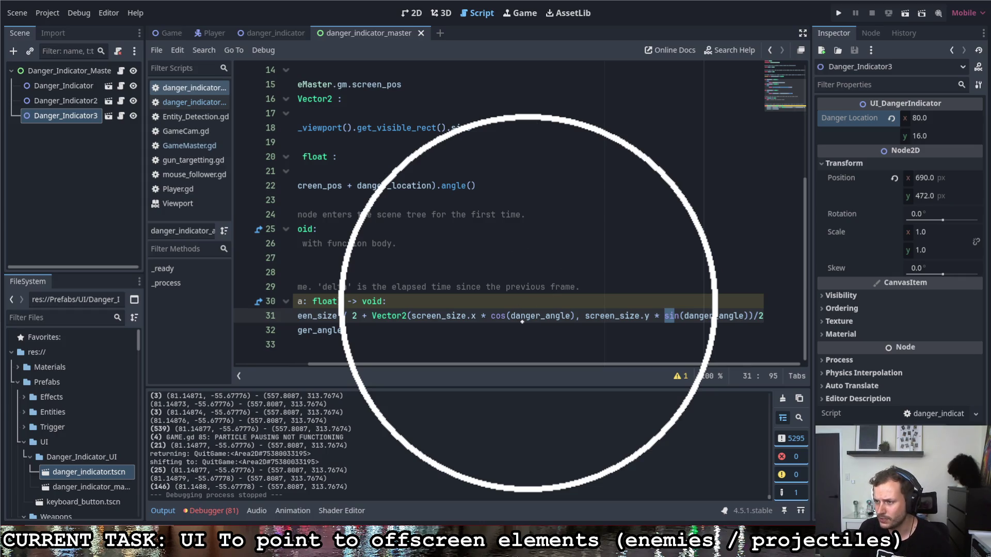
mouse_move(524, 317)
left_mouse_down()
mouse_move(520, 129)
mouse_move(535, 132)
left_mouse_up()
left_click_drag(524, 69, 546, 77)
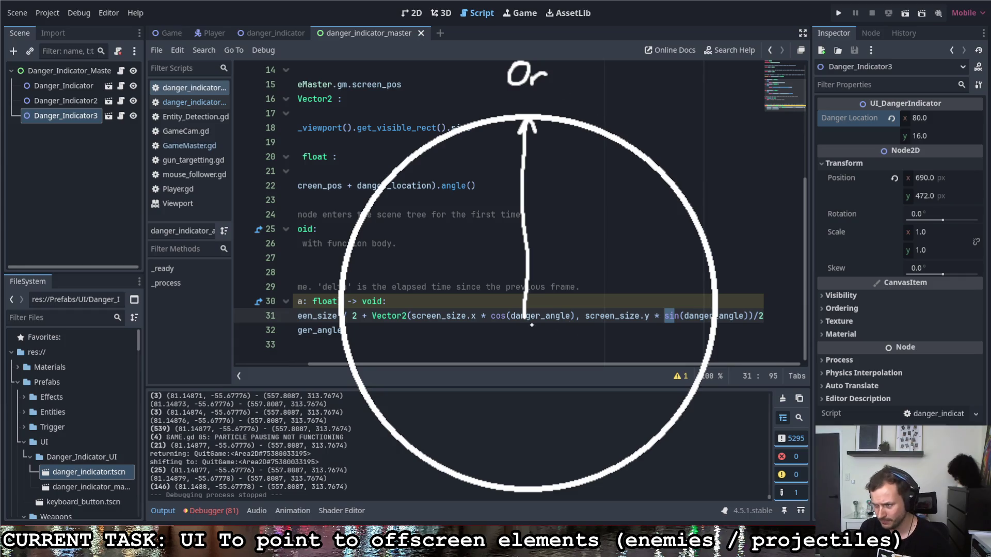
mouse_move(524, 317)
left_mouse_down()
mouse_move(710, 318)
mouse_move(696, 330)
mouse_move(747, 294)
left_mouse_up()
left_click_drag(735, 298, 772, 294)
left_click_drag(757, 298, 769, 319)
left_click_drag(798, 287, 770, 325)
mouse_move(783, 305)
left_mouse_down()
mouse_move(811, 325)
mouse_move(849, 305)
left_mouse_up()
mouse_move(774, 338)
left_mouse_down()
mouse_move(762, 345)
mouse_move(774, 367)
mouse_move(794, 343)
mouse_move(821, 351)
left_mouse_up()
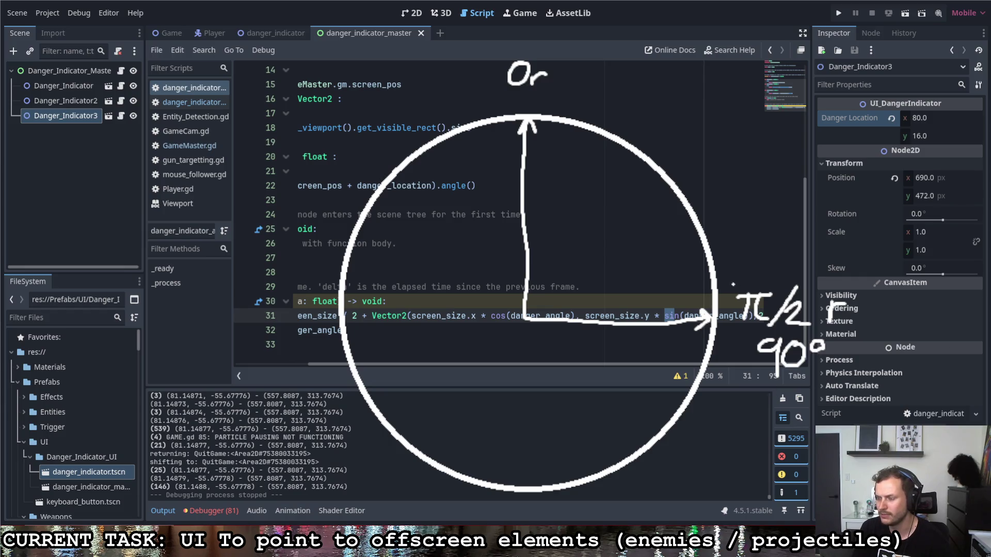
left_click_drag(527, 334, 699, 337)
left_click_drag(506, 308, 510, 135)
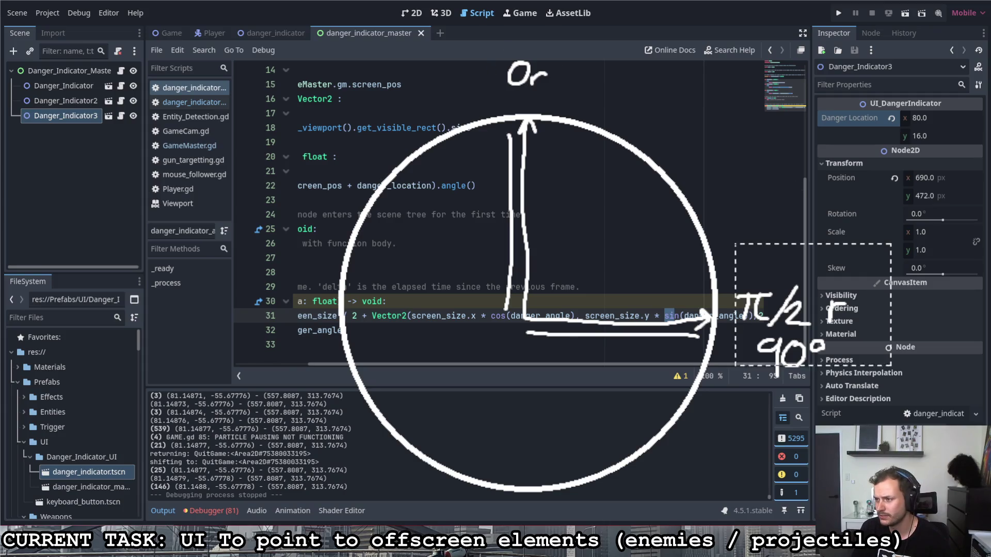
mouse_move(784, 304)
left_mouse_down()
mouse_move(529, 467)
mouse_move(529, 555)
mouse_move(528, 510)
left_mouse_up()
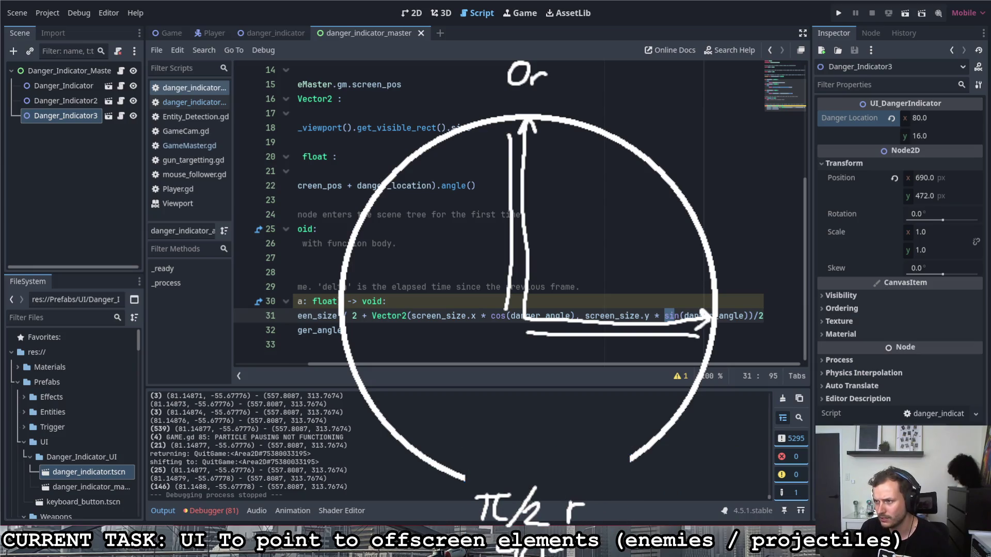
mouse_move(528, 75)
left_mouse_down()
mouse_move(811, 170)
mouse_move(759, 315)
left_mouse_up()
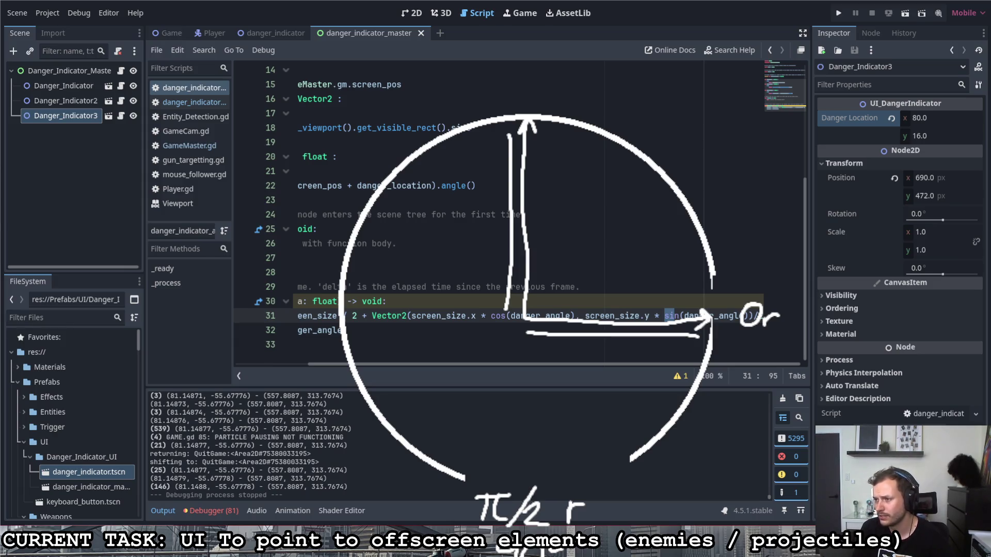
key("ctrl+z")
key("ctrl+z")
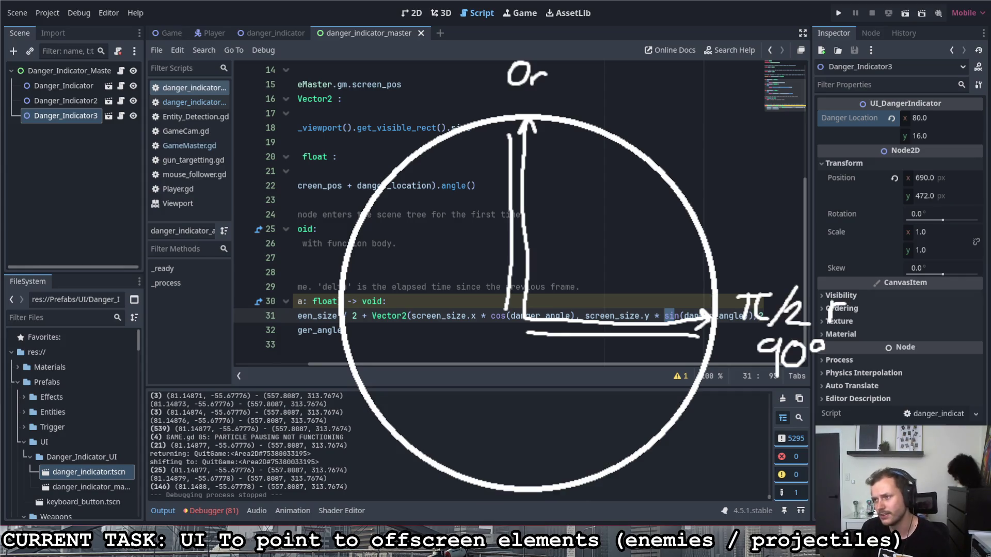
key("ctrl+z")
key("ctrl+z")
key("ctrl+z")
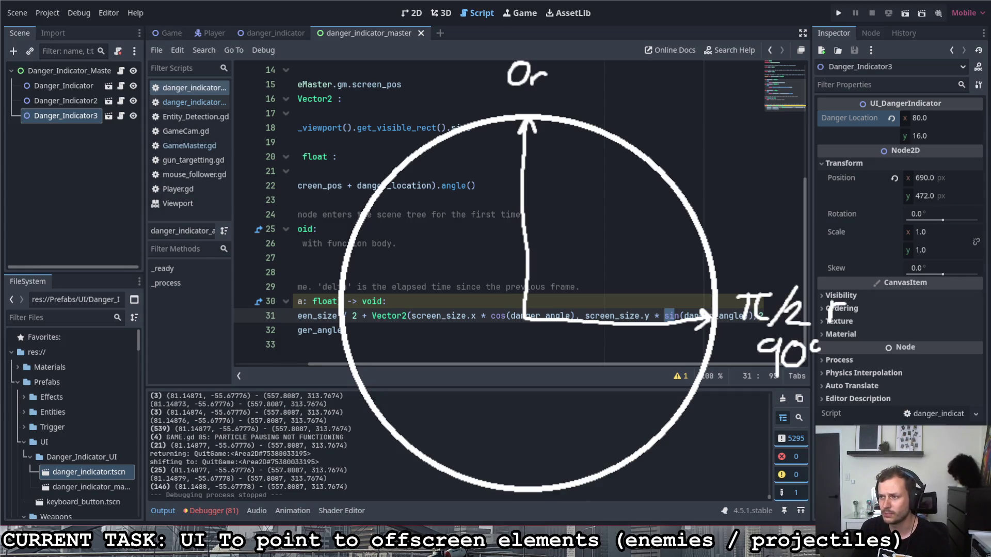
key("ctrl+z")
key("ctrl+z")
key("ctrl+z")
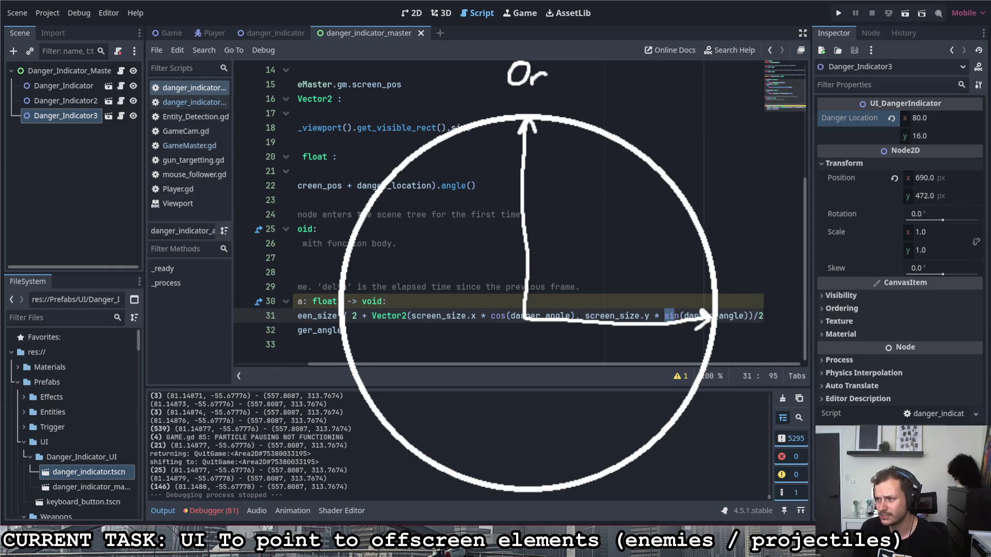
mouse_move(282, 32)
left_mouse_down()
mouse_move(789, 516)
mouse_move(837, 516)
left_mouse_up()
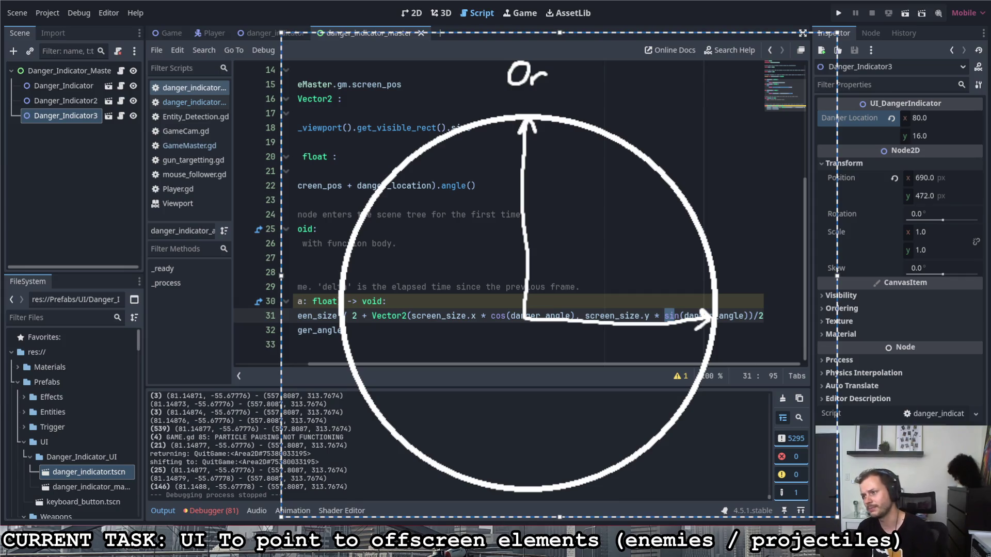
key("Delete")
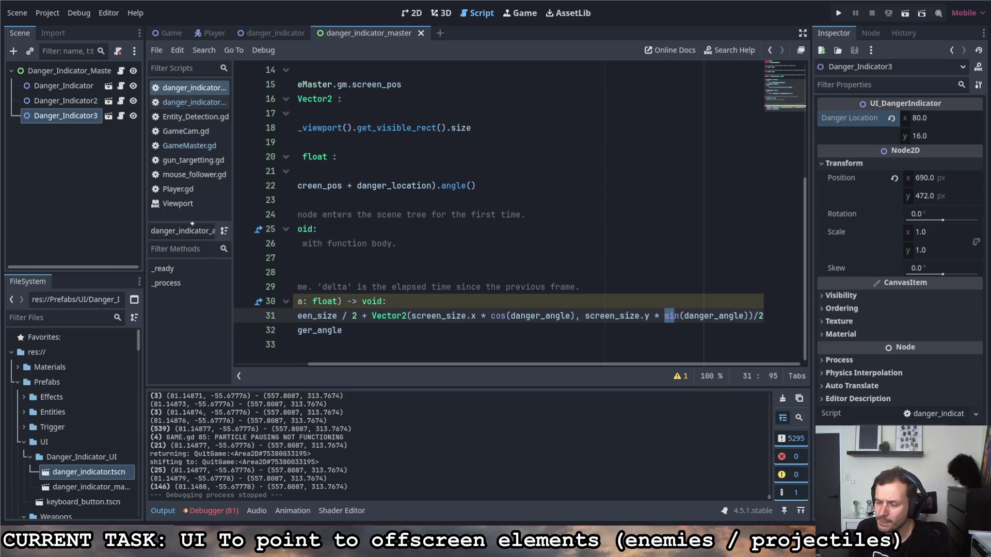
mouse_move(148, 162)
left_mouse_down()
mouse_move(146, 181)
mouse_move(122, 200)
mouse_move(170, 205)
left_mouse_up()
left_click(172, 167)
mouse_move(178, 212)
left_mouse_down()
mouse_move(182, 195)
mouse_move(202, 212)
left_mouse_up()
left_click_drag(288, 52, 293, 208)
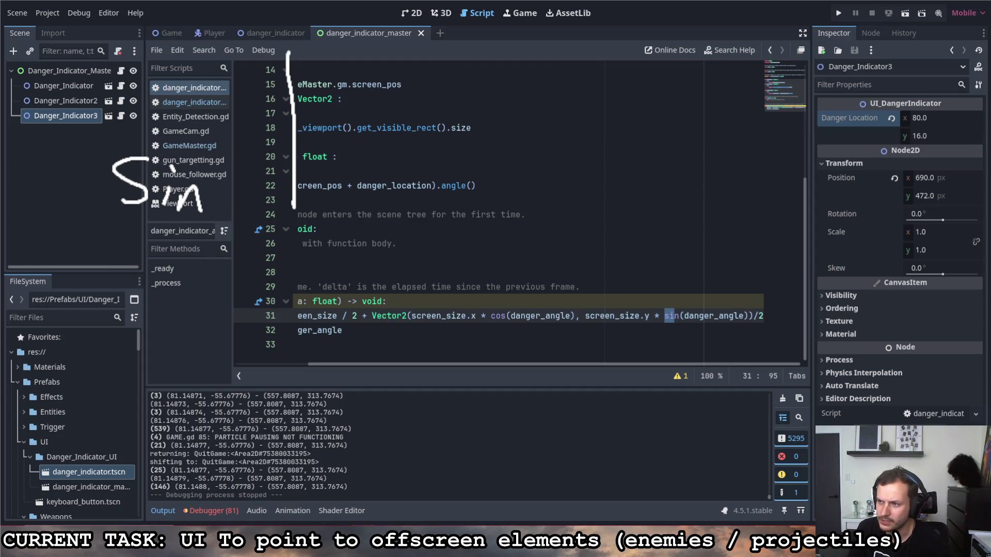
left_click_drag(295, 130, 697, 129)
mouse_move(296, 132)
left_mouse_down()
mouse_move(387, 76)
mouse_move(462, 154)
mouse_move(638, 98)
mouse_move(732, 164)
left_mouse_up()
mouse_move(264, 123)
left_mouse_down()
mouse_move(315, 149)
mouse_move(304, 158)
left_mouse_up()
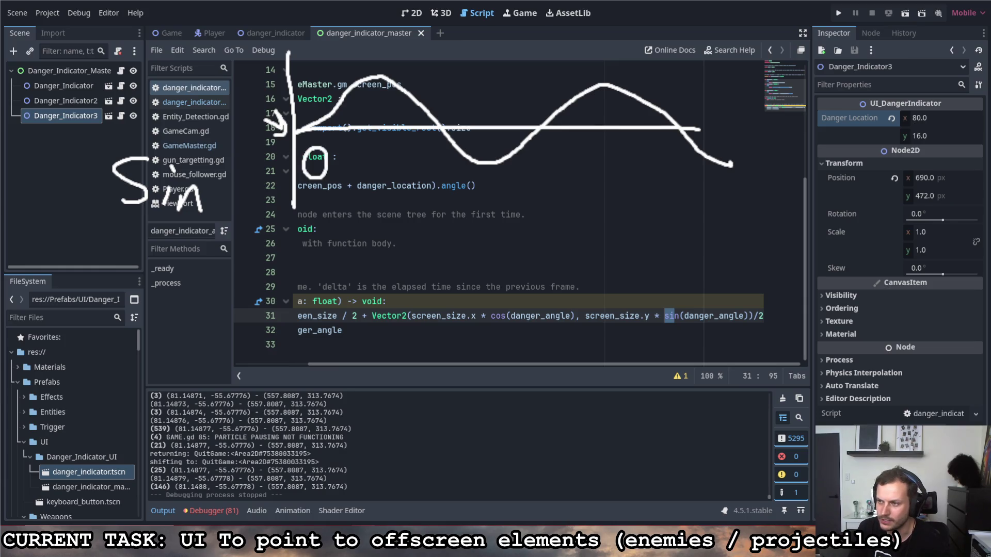
key("ctrl+z")
key("ctrl+z")
key("ctrl+z")
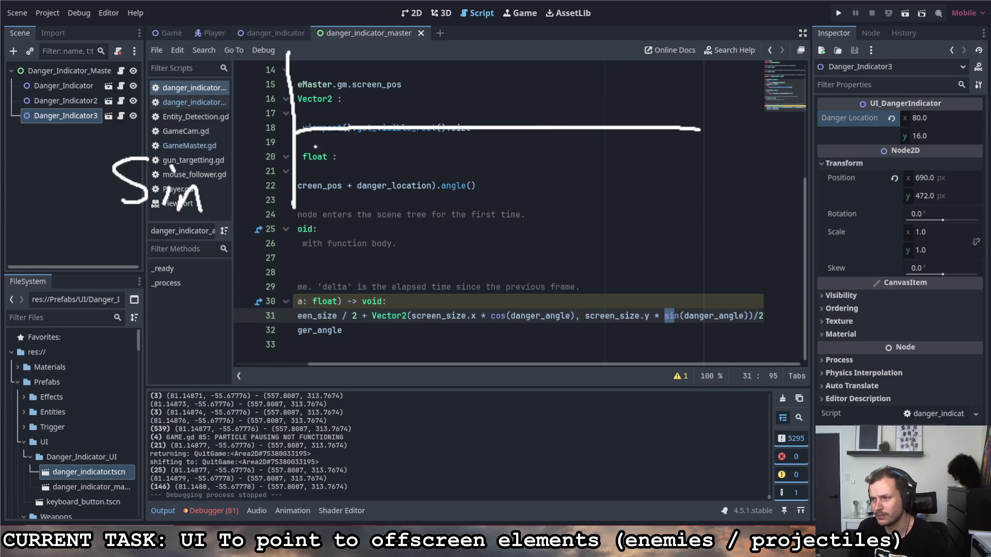
mouse_move(296, 130)
left_mouse_down()
mouse_move(361, 92)
mouse_move(407, 132)
mouse_move(456, 150)
left_mouse_up()
key("ctrl+z")
mouse_move(295, 131)
left_mouse_down()
mouse_move(338, 76)
mouse_move(365, 97)
mouse_move(400, 151)
mouse_move(438, 168)
mouse_move(483, 137)
mouse_move(530, 80)
mouse_move(564, 92)
mouse_move(596, 154)
mouse_move(639, 170)
mouse_move(702, 120)
left_mouse_up()
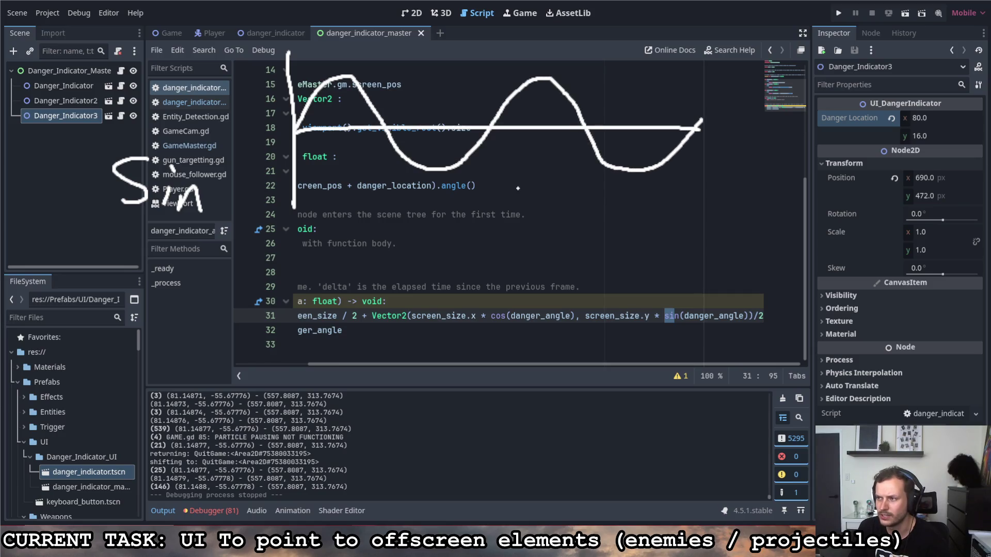
left_click_drag(494, 97, 494, 140)
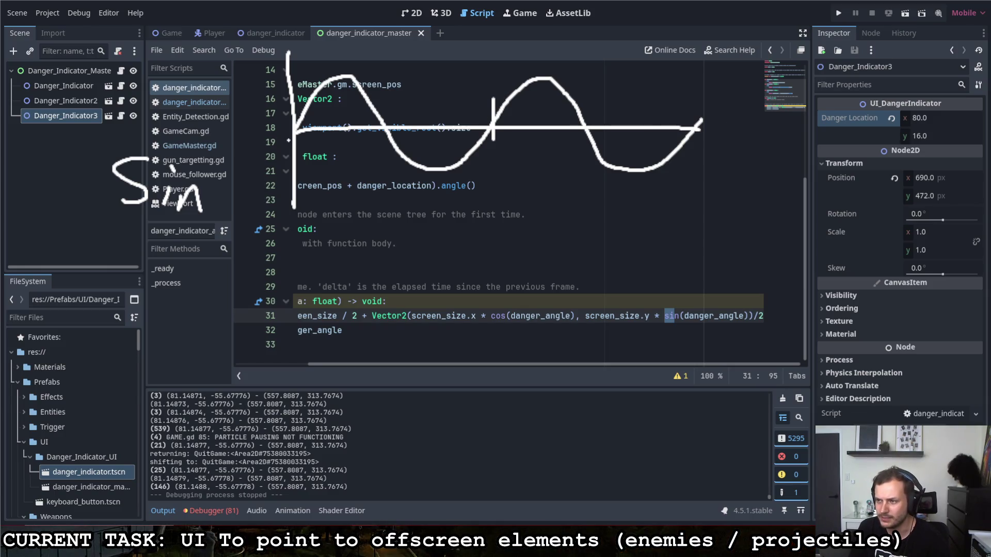
left_click_drag(275, 130, 278, 136)
mouse_move(126, 356)
left_mouse_down()
mouse_move(127, 395)
mouse_move(154, 375)
mouse_move(179, 395)
left_mouse_up()
left_click_drag(289, 333, 285, 467)
mouse_move(291, 345)
left_mouse_down()
mouse_move(359, 380)
mouse_move(401, 448)
mouse_move(463, 454)
mouse_move(517, 388)
mouse_move(584, 367)
mouse_move(637, 438)
mouse_move(712, 438)
mouse_move(749, 393)
left_mouse_up()
left_click_drag(289, 407, 732, 410)
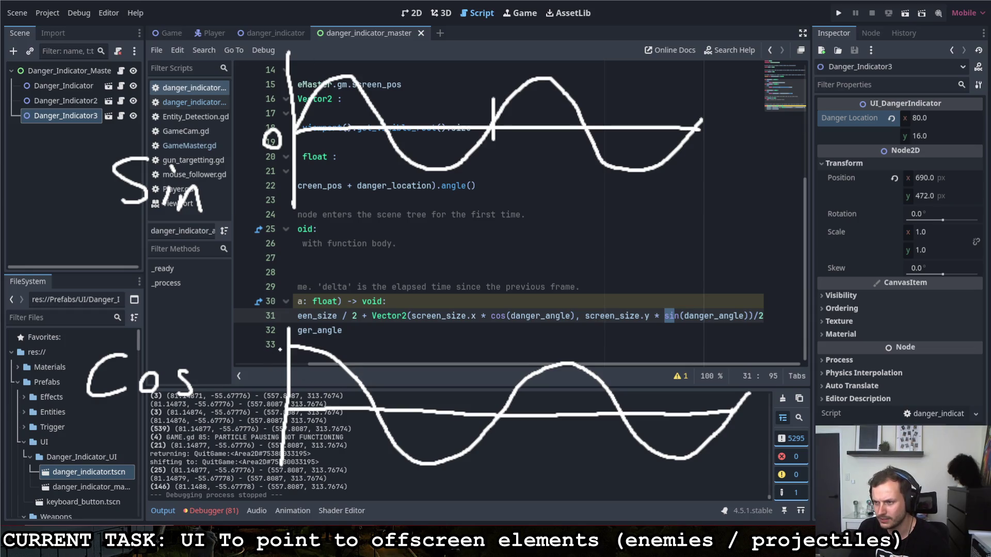
Label the cosine graph with 1, 0, 2π and 4π, and the sine graph with 2π.
left_click_drag(263, 340, 274, 357)
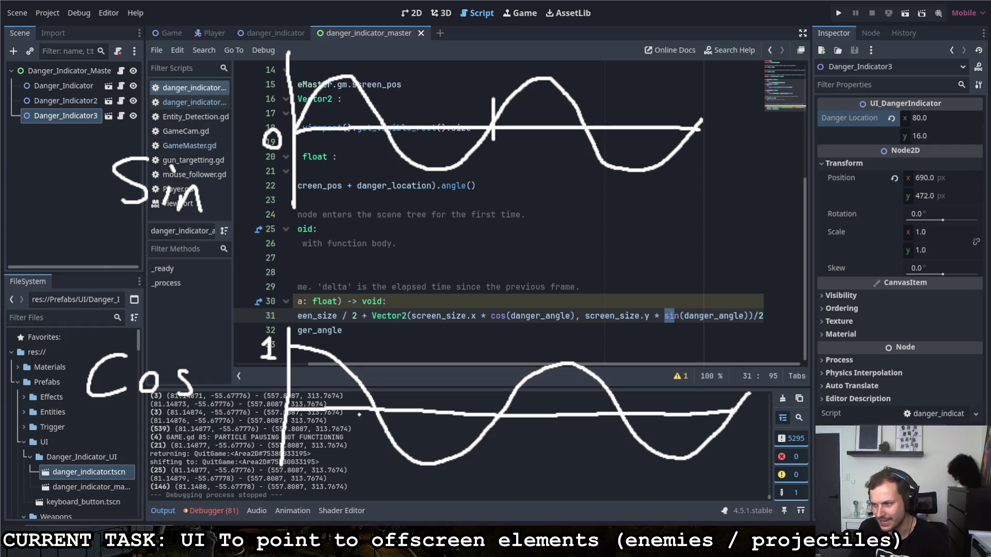
left_click_drag(287, 483, 285, 485)
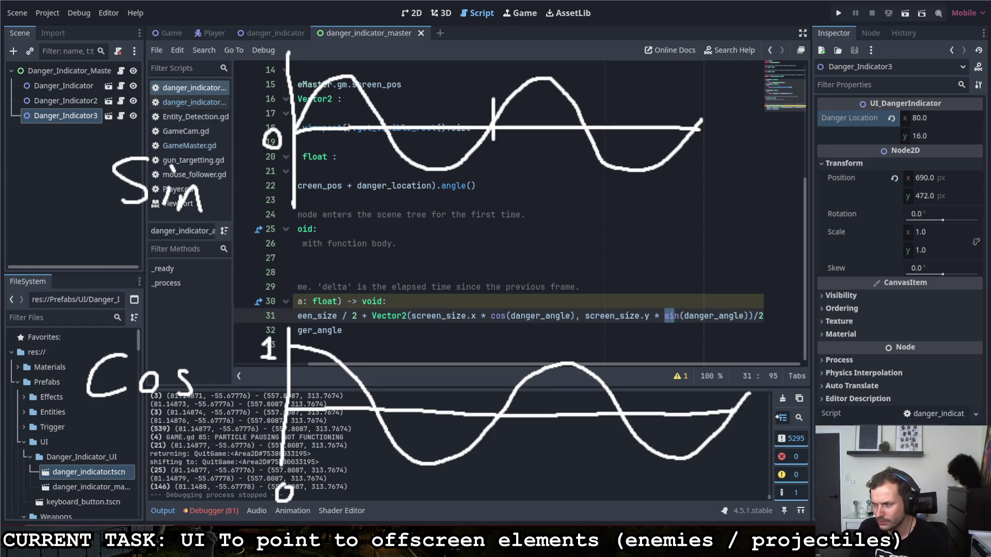
mouse_move(731, 457)
left_mouse_down()
mouse_move(735, 485)
mouse_move(759, 461)
left_mouse_up()
left_click_drag(756, 466, 759, 475)
mouse_move(499, 407)
left_mouse_down()
mouse_move(499, 478)
mouse_move(518, 462)
left_mouse_up()
mouse_move(501, 464)
left_mouse_down()
mouse_move(500, 478)
mouse_move(516, 478)
left_mouse_up()
mouse_move(476, 158)
left_mouse_down()
mouse_move(490, 176)
mouse_move(517, 164)
left_mouse_up()
left_click_drag(510, 164, 511, 173)
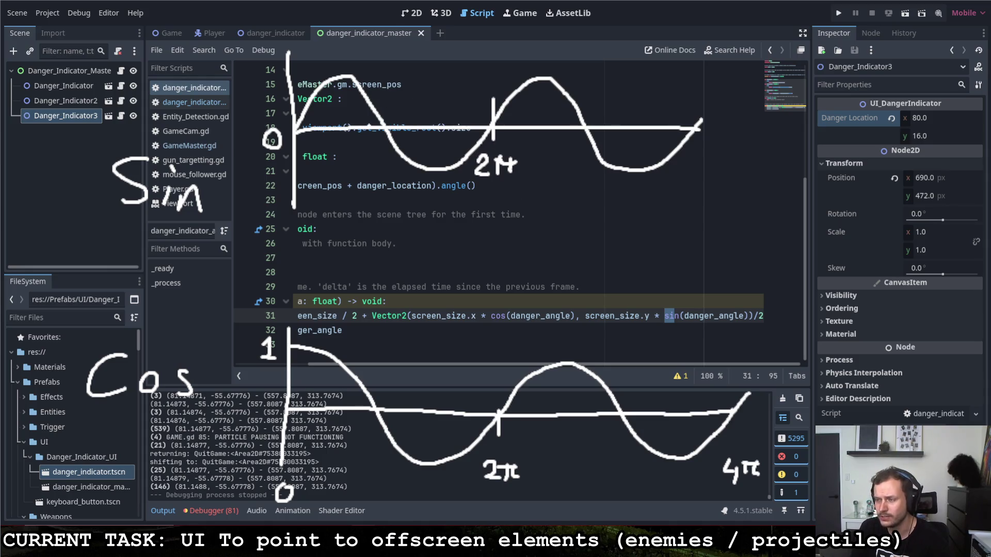
Mark the sine curve's first axis crossing and the cosine trough, both labelled π.
left_click_drag(398, 103, 388, 125)
left_click_drag(406, 77, 403, 92)
mouse_move(390, 79)
left_mouse_down()
mouse_move(421, 77)
mouse_move(419, 91)
left_mouse_up()
left_click_drag(428, 465, 429, 480)
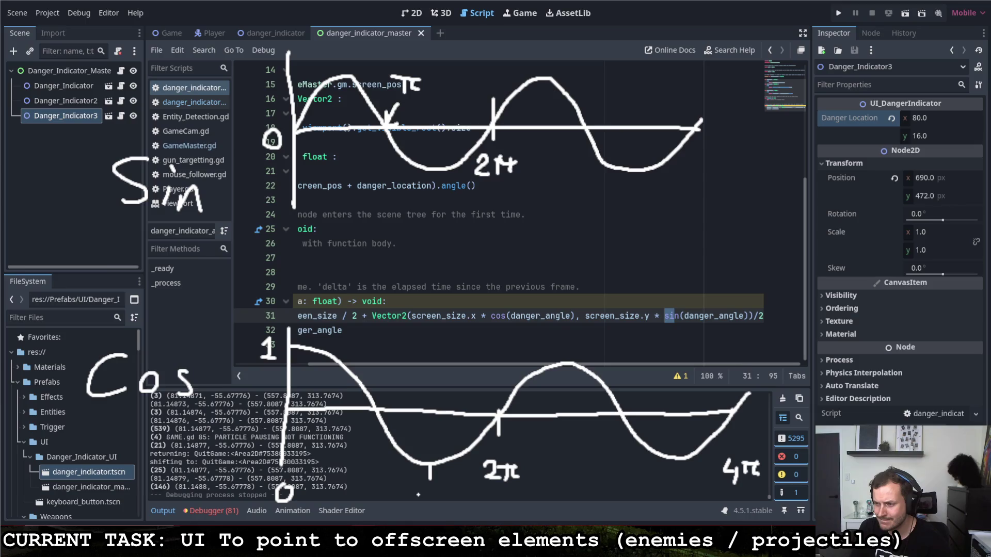
left_click_drag(421, 503, 418, 489)
mouse_move(416, 490)
left_mouse_down()
mouse_move(441, 489)
mouse_move(438, 503)
left_mouse_up()
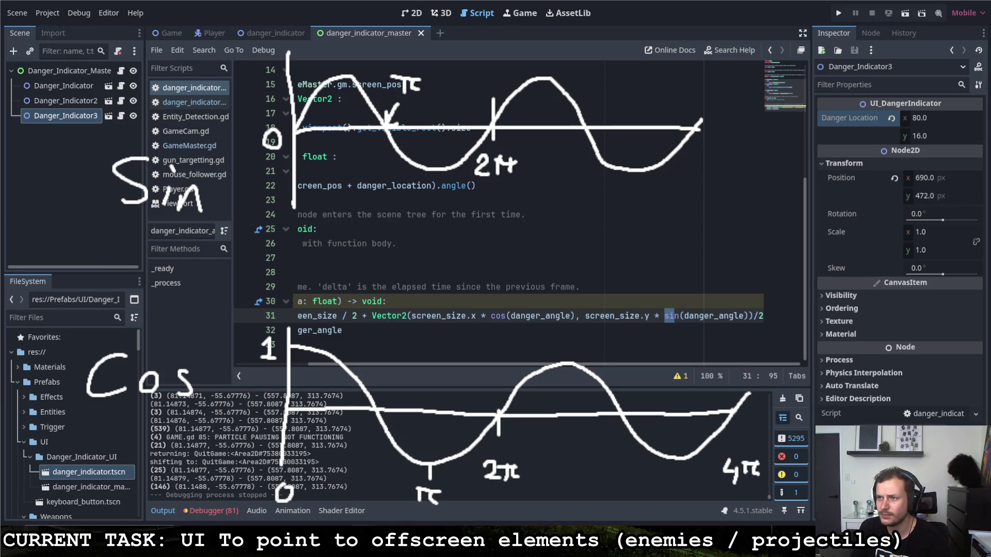
Move the cosine graph's 0 label up beside its axis.
mouse_move(299, 478)
left_mouse_down()
mouse_move(298, 497)
mouse_move(295, 478)
mouse_move(283, 495)
left_mouse_up()
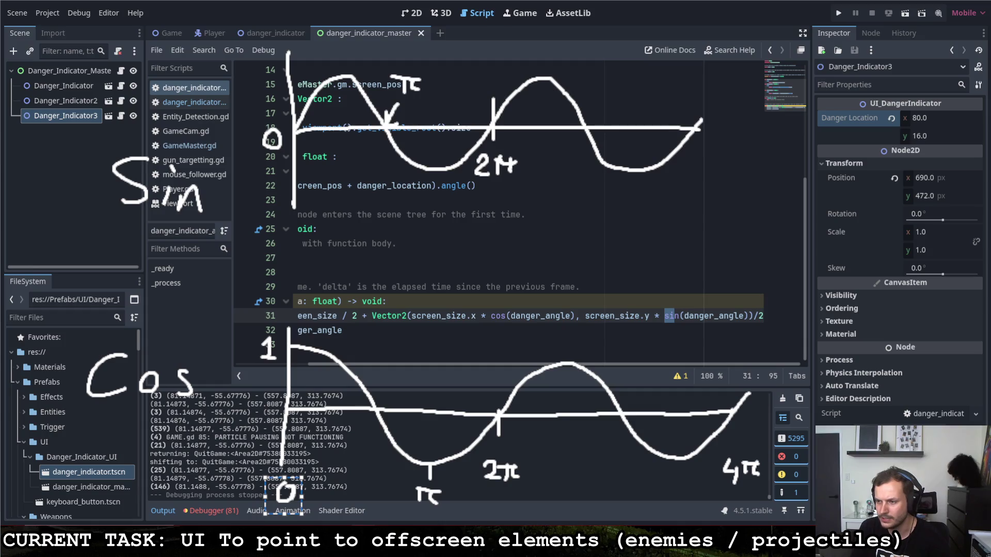
mouse_move(282, 495)
left_mouse_down()
mouse_move(245, 442)
mouse_move(259, 410)
left_mouse_up()
key("Escape")
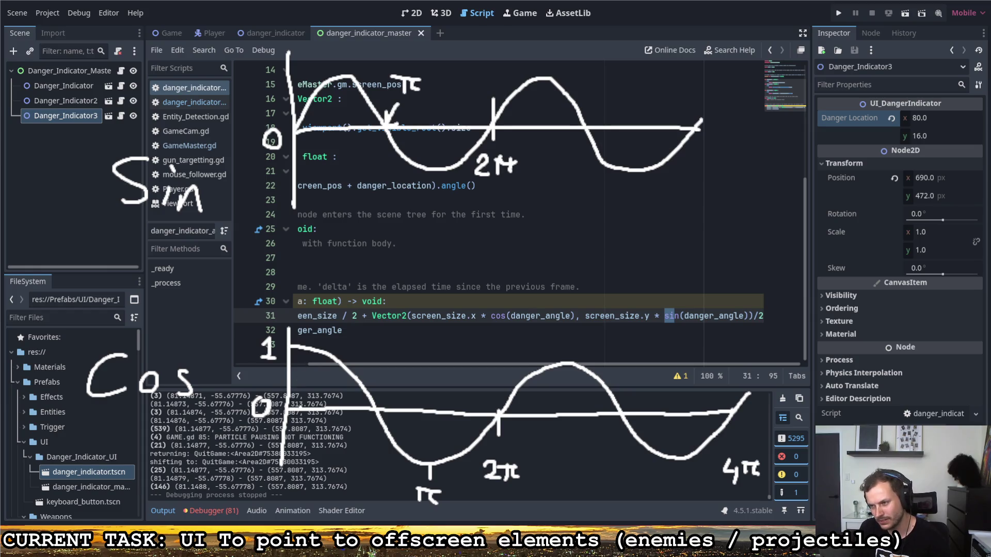
Draw minimum and peak level lines on the sketches and write 0 and 1 beside the sine graph.
left_click_drag(262, 406, 284, 492)
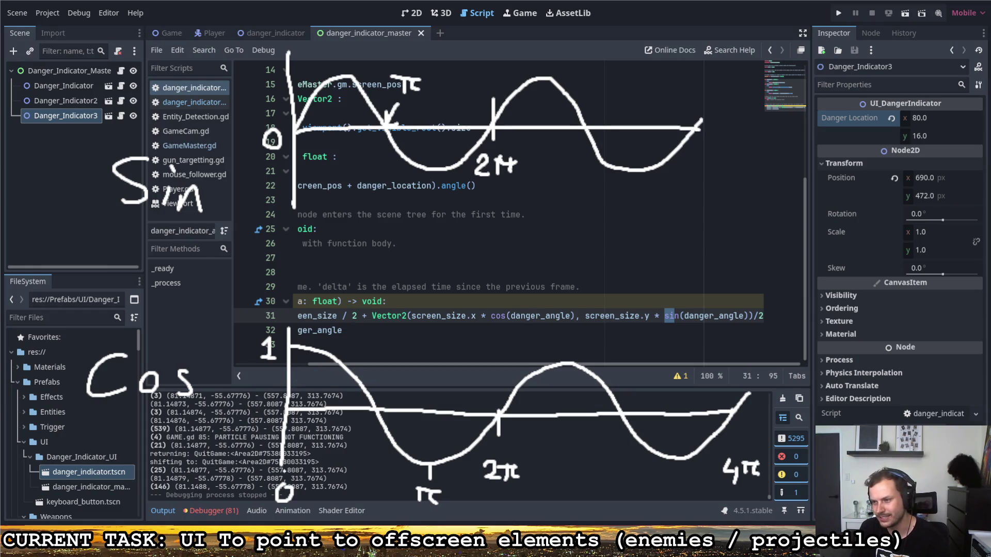
mouse_move(278, 464)
left_mouse_down()
mouse_move(506, 469)
mouse_move(778, 456)
left_mouse_up()
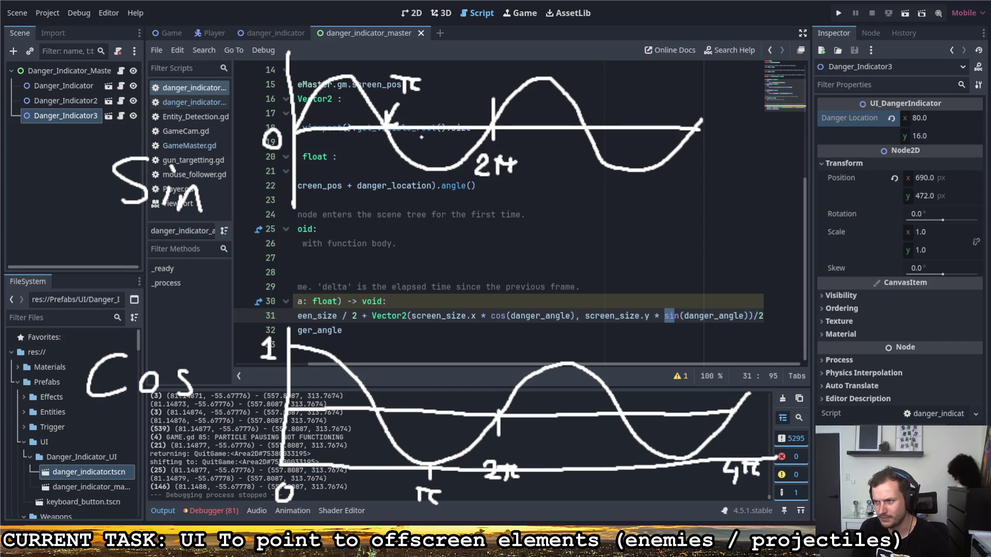
left_click_drag(294, 172, 749, 169)
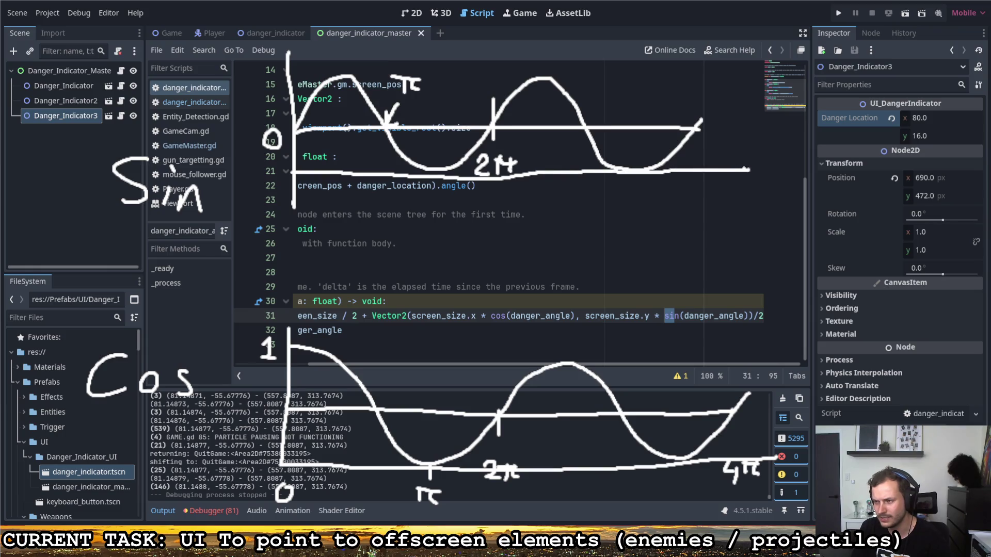
mouse_move(278, 172)
left_mouse_down()
mouse_move(256, 189)
mouse_move(277, 171)
left_mouse_up()
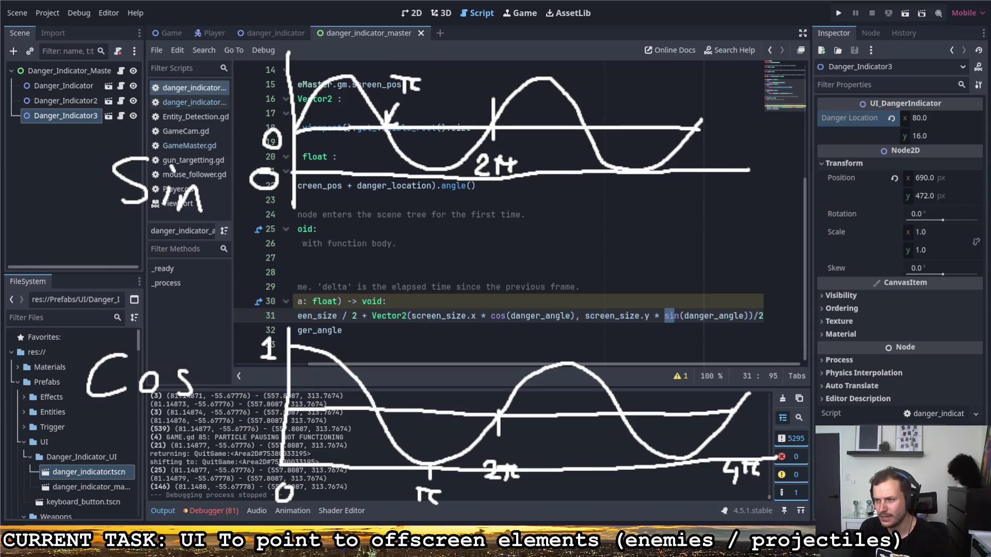
left_click_drag(241, 124, 240, 143)
left_click_drag(244, 131, 269, 140)
mouse_move(246, 62)
left_mouse_down()
mouse_move(246, 81)
mouse_move(271, 69)
mouse_move(377, 72)
left_mouse_up()
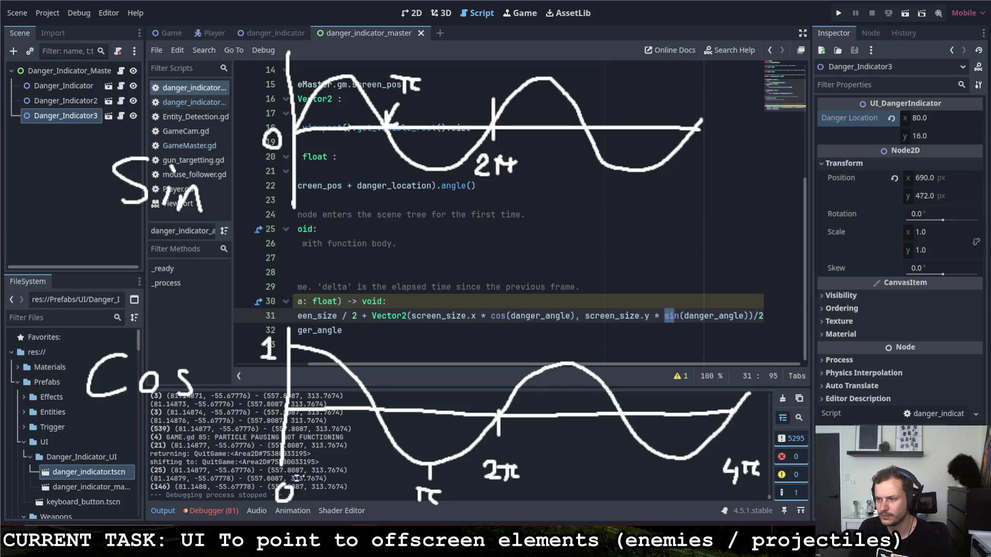
Label the sine peak 1, and the sine and cosine minimums -1.
left_click_drag(285, 491, 255, 411)
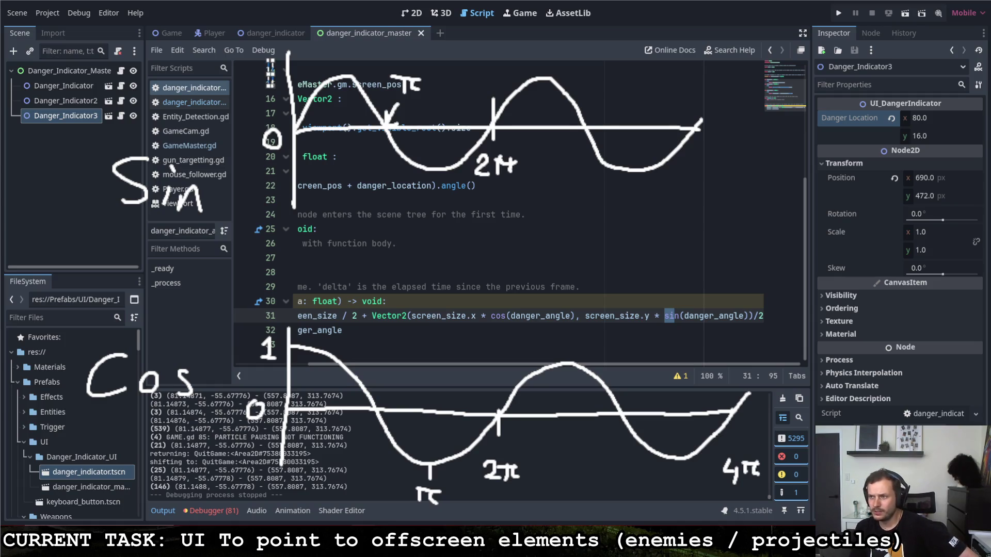
left_click_drag(265, 74, 267, 91)
left_click_drag(247, 175, 266, 175)
mouse_move(269, 170)
left_mouse_down()
mouse_move(277, 169)
mouse_move(274, 187)
left_mouse_up()
key("ctrl+z")
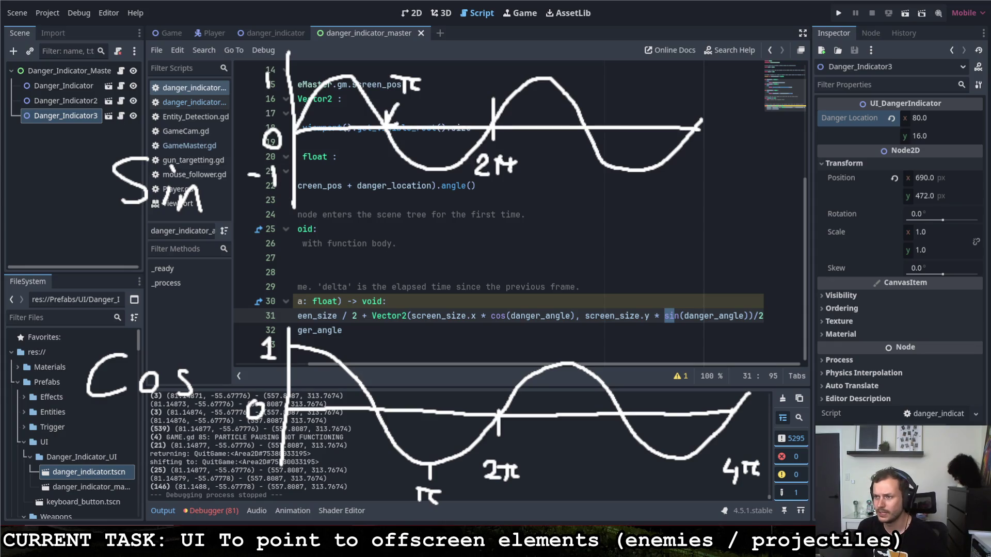
left_click_drag(222, 452, 238, 452)
left_click_drag(260, 444, 259, 470)
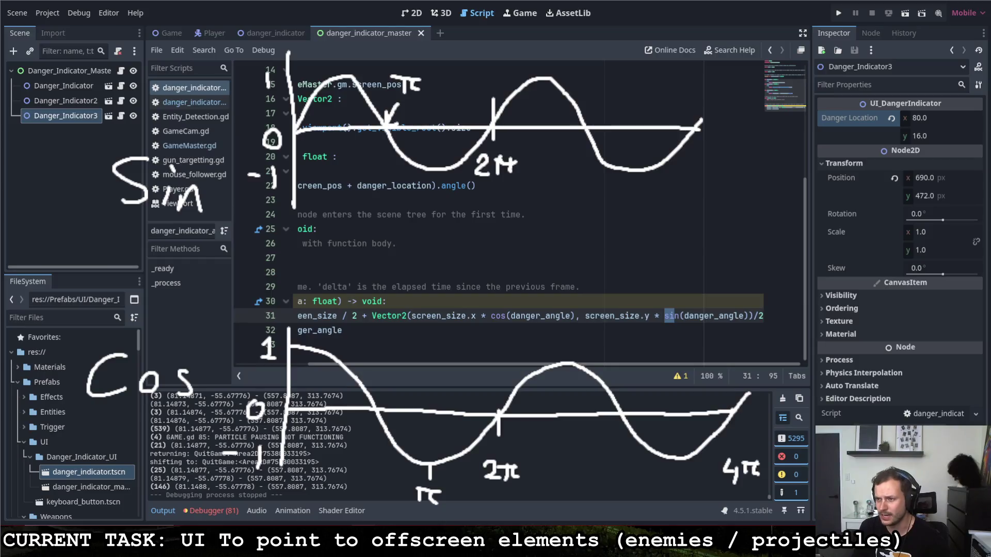
Mark the sine start at 0, cosine start at 1, and the cosine zero crossing as π/2 (90°).
mouse_move(286, 125)
left_mouse_down()
mouse_move(311, 146)
mouse_move(287, 143)
left_mouse_up()
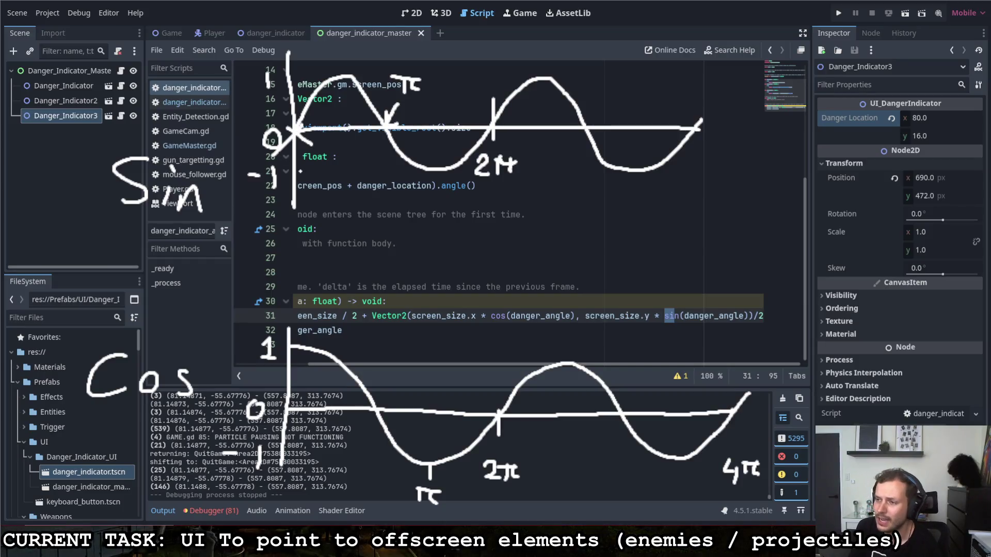
left_click_drag(295, 335, 290, 352)
left_click_drag(281, 340, 306, 354)
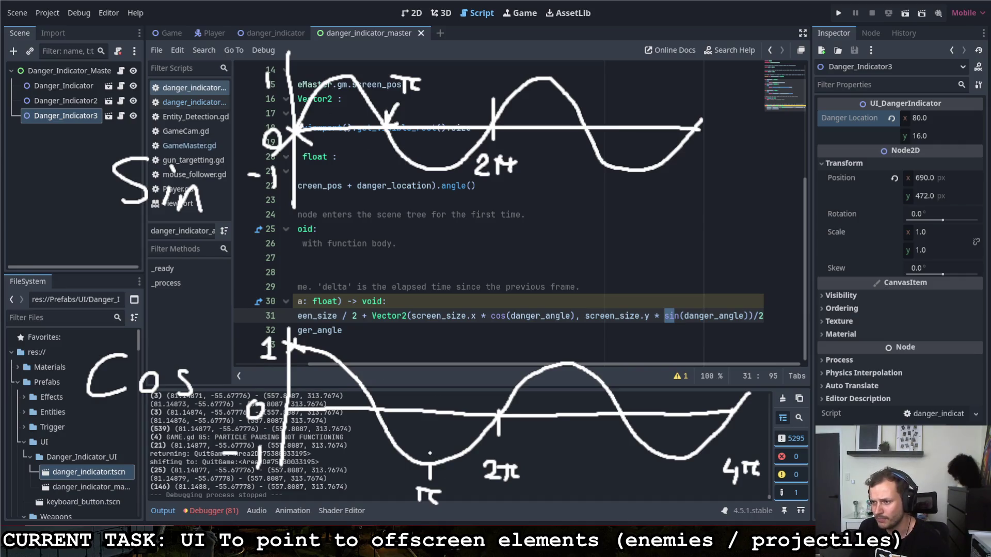
mouse_move(394, 380)
left_mouse_down()
mouse_move(387, 398)
mouse_move(380, 392)
left_mouse_up()
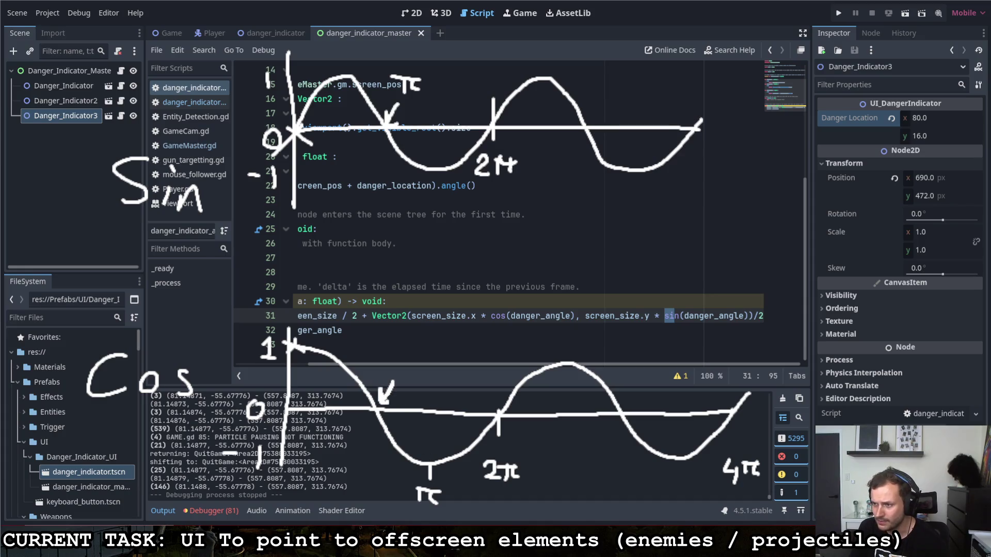
mouse_move(395, 344)
left_mouse_down()
mouse_move(394, 357)
mouse_move(412, 338)
mouse_move(407, 355)
mouse_move(438, 359)
left_mouse_up()
mouse_move(423, 292)
left_mouse_down()
mouse_move(422, 310)
mouse_move(447, 289)
left_mouse_up()
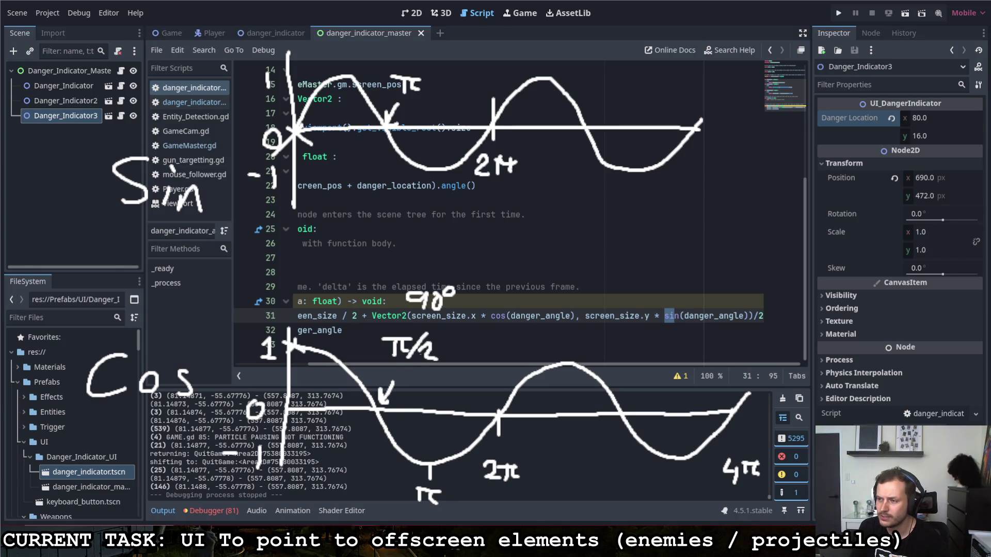
Sketch and undo a small circle, then clear all annotations and return to line 28.
mouse_move(167, 251)
left_mouse_down()
mouse_move(149, 294)
mouse_move(166, 253)
mouse_move(192, 279)
left_mouse_up()
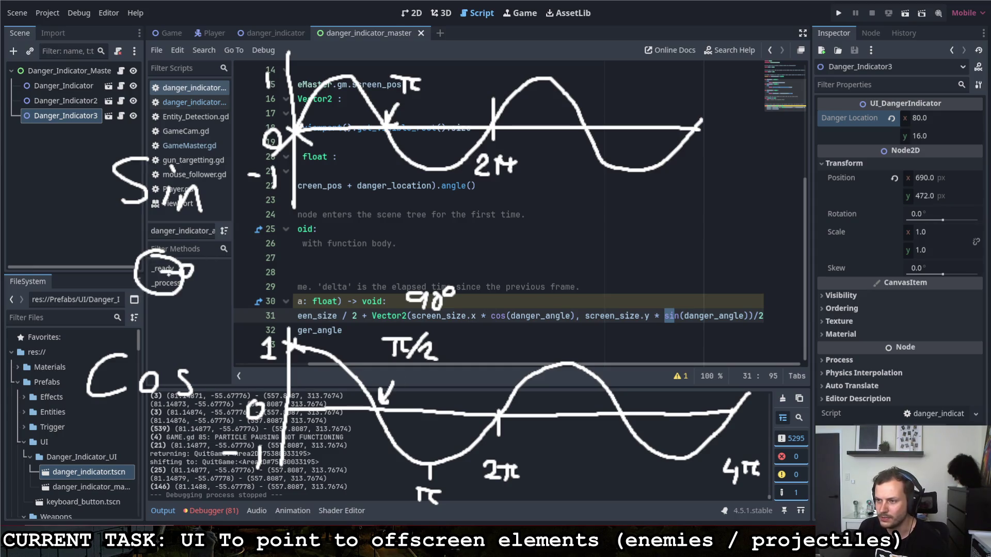
mouse_move(161, 271)
left_mouse_down()
mouse_move(155, 242)
mouse_move(178, 250)
mouse_move(157, 233)
mouse_move(171, 223)
left_mouse_up()
key("ctrl+z")
key("ctrl+z")
key("ctrl+z")
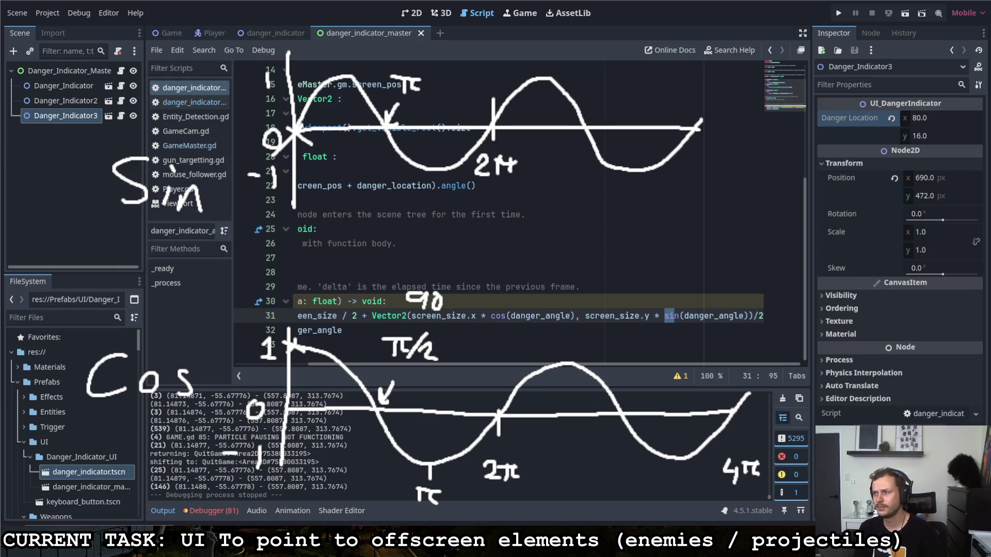
key("Escape")
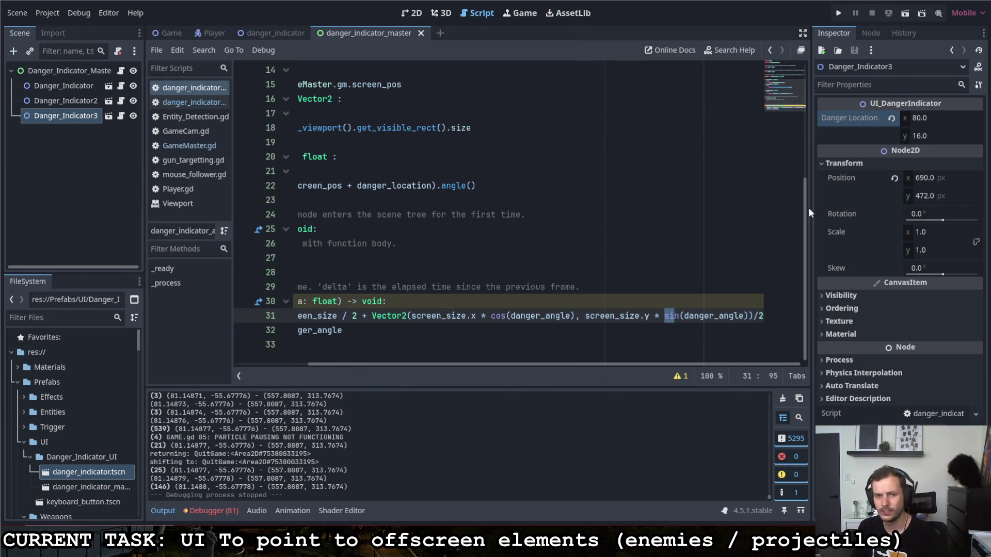
left_click(410, 272)
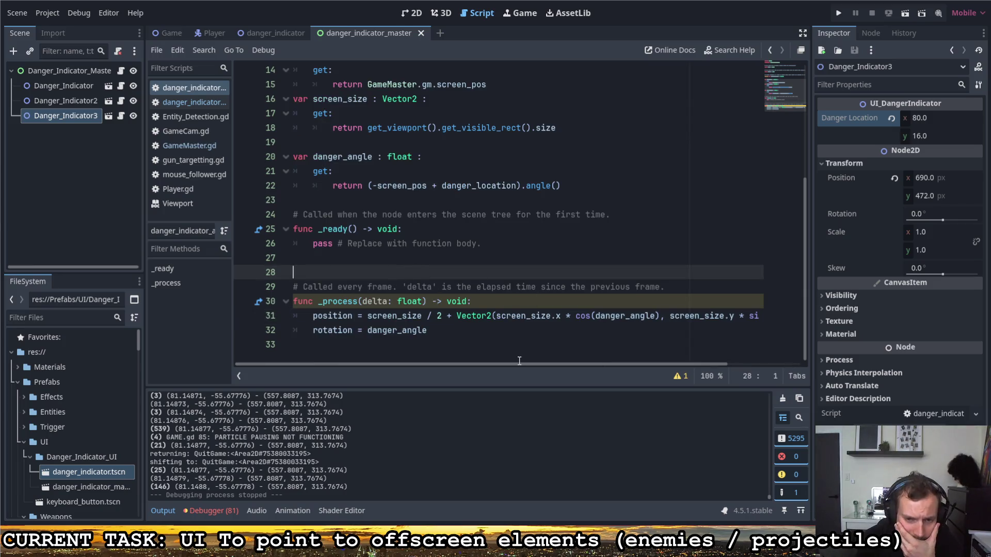
left_click_drag(523, 363, 597, 363)
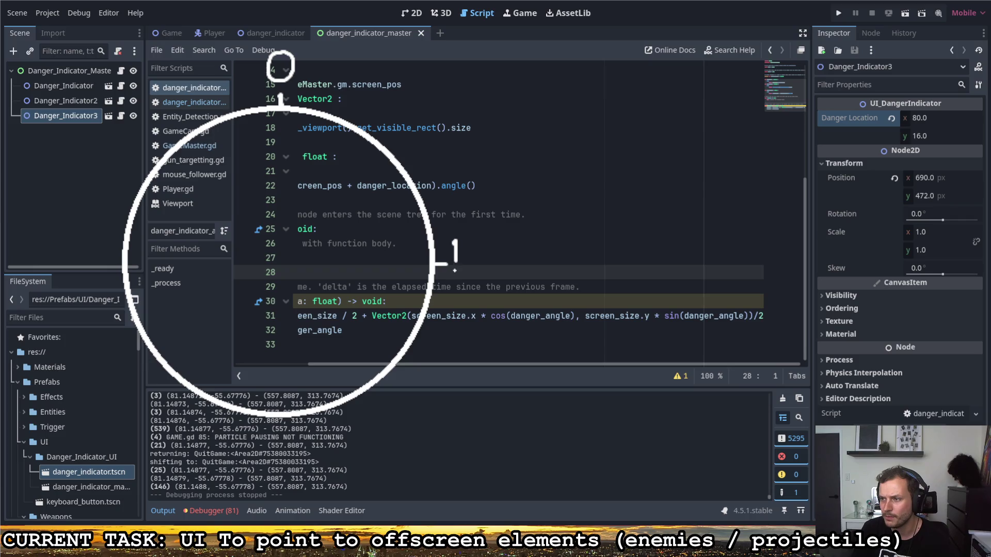
mouse_move(446, 241)
left_mouse_down()
mouse_move(478, 240)
mouse_move(458, 262)
left_mouse_up()
left_click_drag(470, 242, 482, 258)
mouse_move(452, 275)
left_mouse_down()
mouse_move(525, 254)
mouse_move(519, 291)
left_mouse_up()
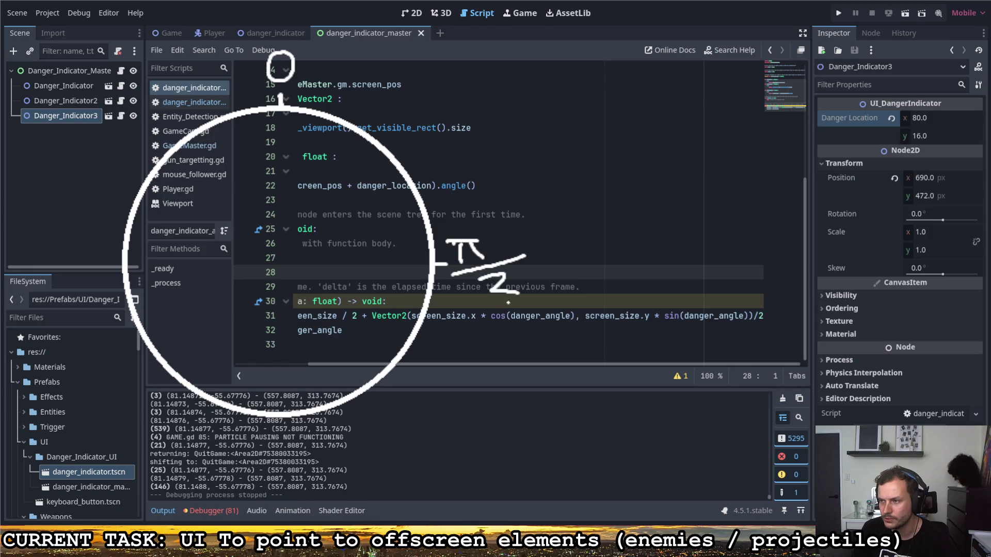
mouse_move(259, 431)
left_mouse_down()
mouse_move(253, 459)
mouse_move(285, 431)
left_mouse_up()
left_click_drag(279, 435, 284, 454)
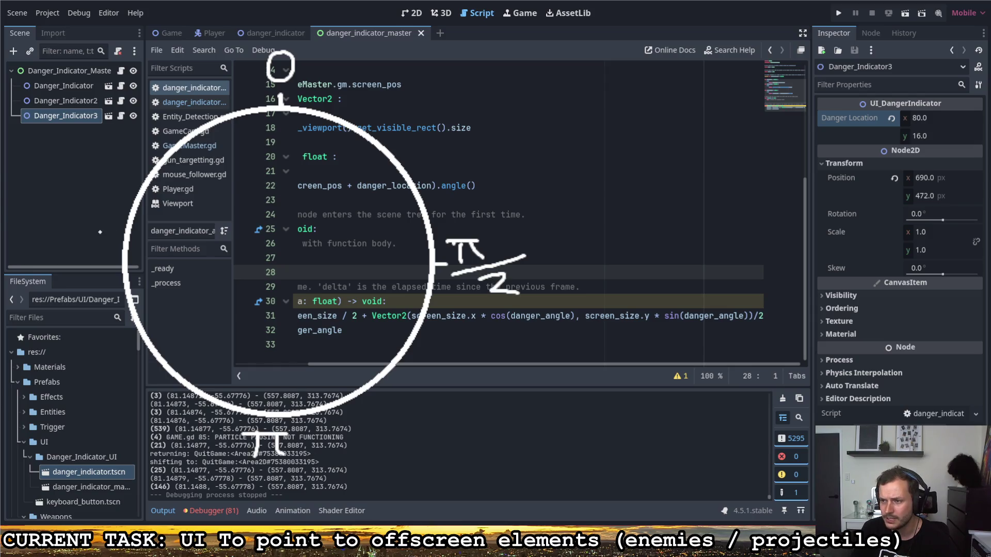
left_click_drag(51, 237, 68, 254)
left_click_drag(80, 254, 78, 225)
mouse_move(67, 232)
left_mouse_down()
mouse_move(85, 229)
mouse_move(97, 251)
left_mouse_up()
key("ctrl+z")
key("ctrl+z")
key("ctrl+z")
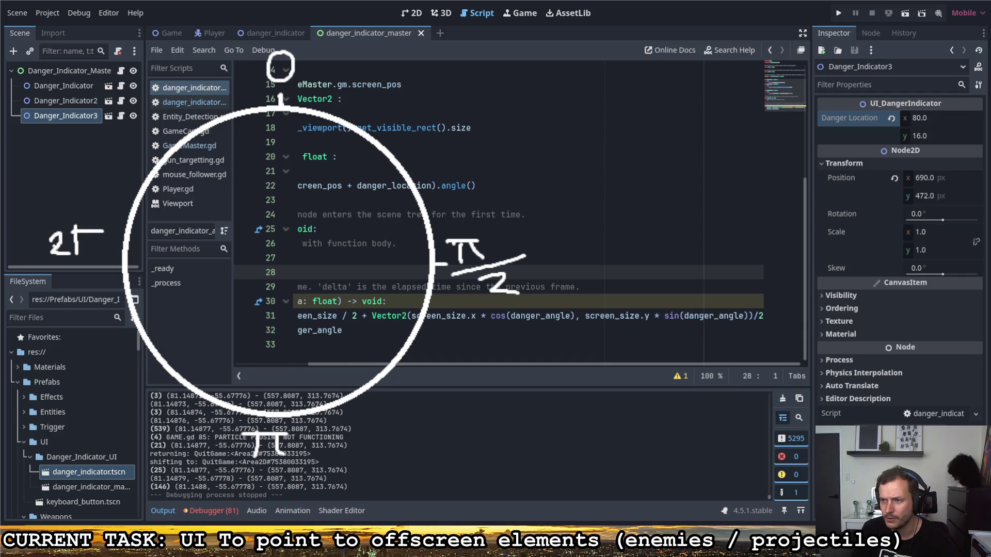
mouse_move(44, 222)
left_mouse_down()
mouse_move(46, 240)
mouse_move(64, 241)
mouse_move(84, 221)
left_mouse_up()
mouse_move(78, 227)
left_mouse_down()
mouse_move(83, 242)
mouse_move(110, 252)
mouse_move(98, 281)
left_mouse_up()
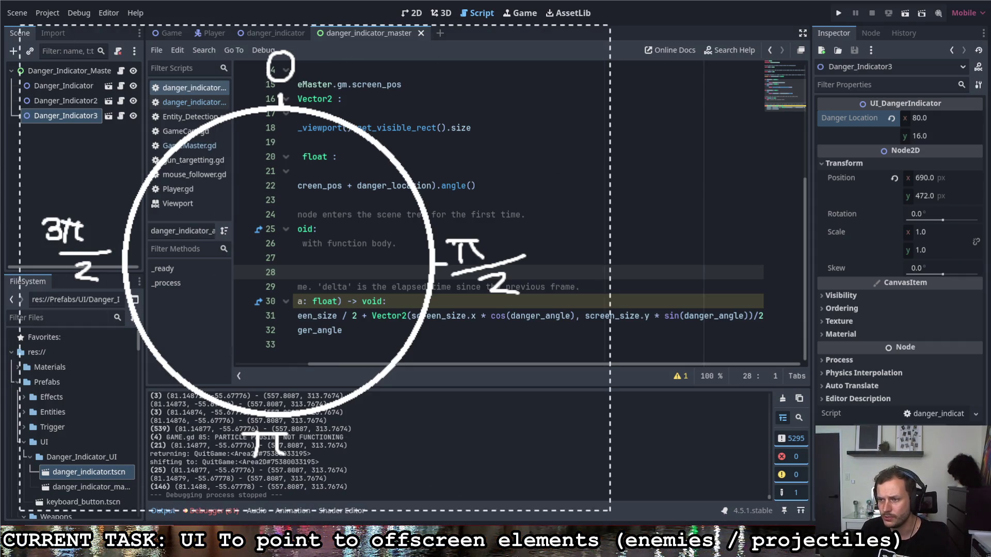
left_click_drag(310, 258, 302, 234)
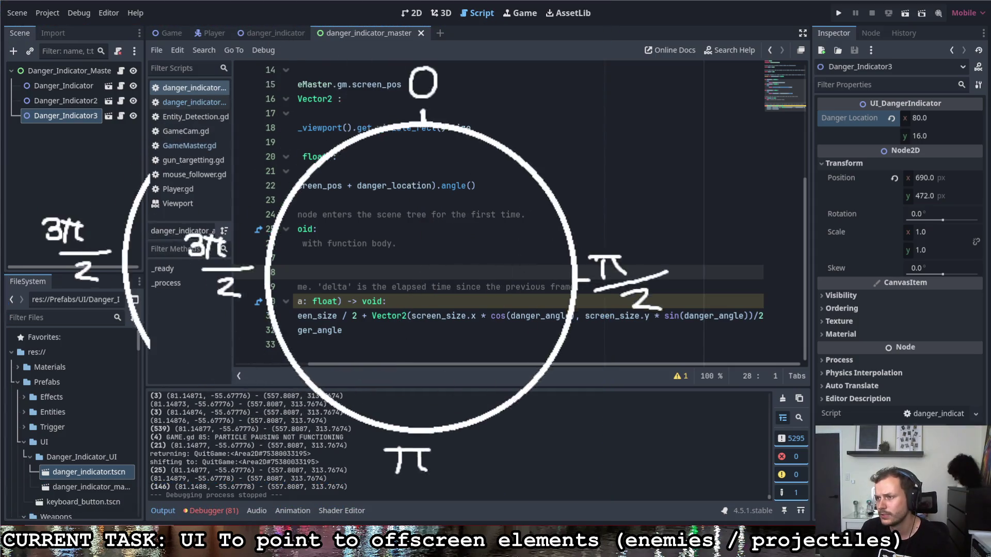
key("ctrl+c")
key("ctrl+v")
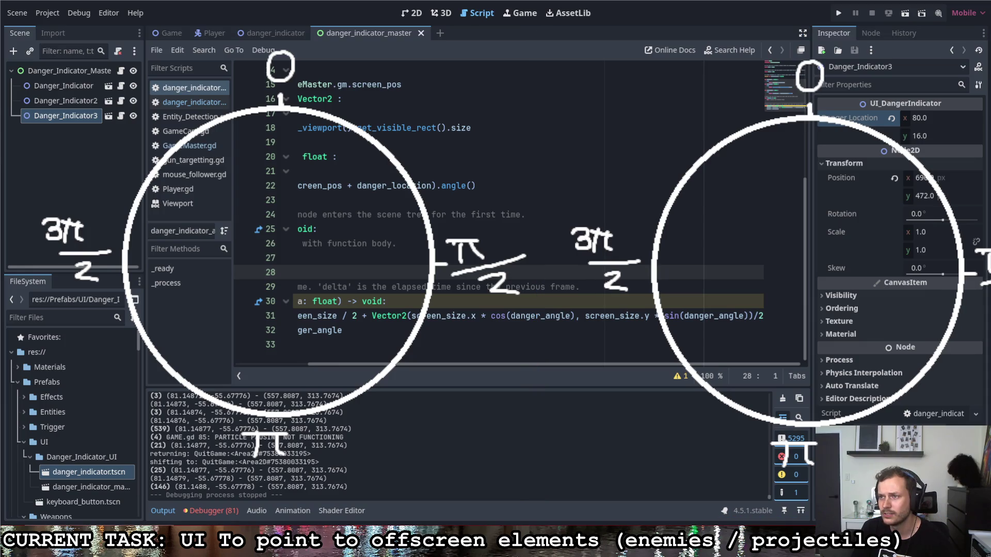
mouse_move(808, 75)
left_mouse_down()
mouse_move(913, 168)
mouse_move(917, 274)
left_mouse_up()
key("Escape")
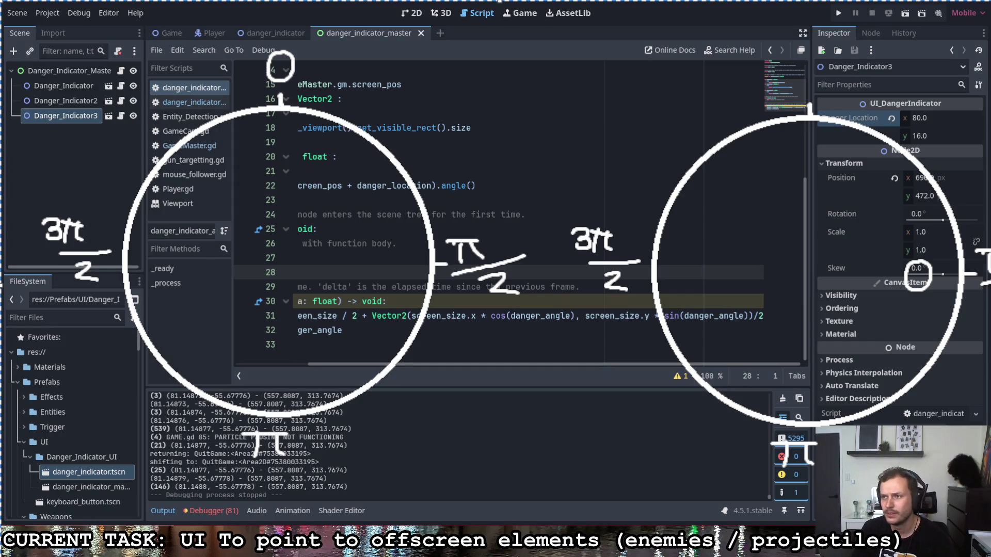
key("Escape")
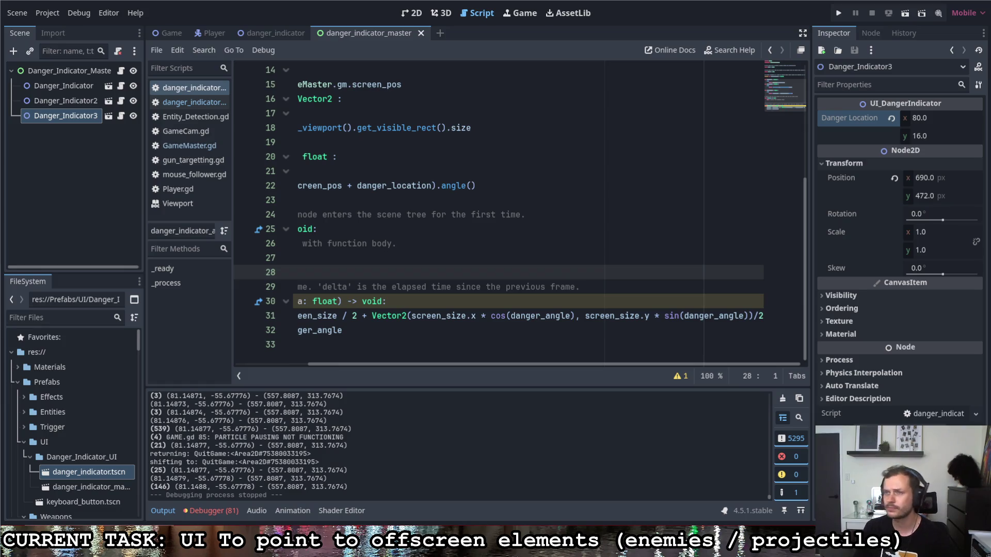
Review the position line 31 and the rotation line 32 set to danger_angle.
left_click(501, 142)
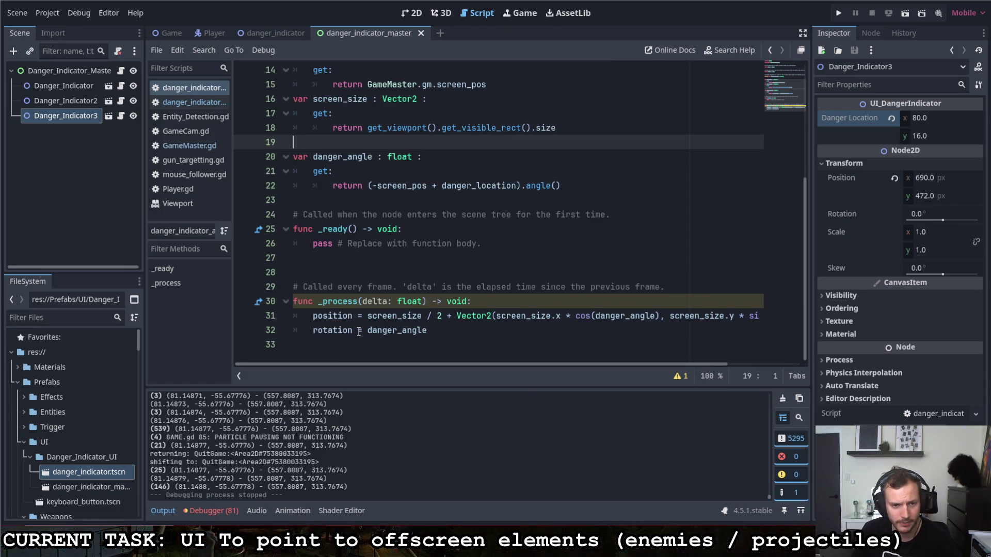
left_click(442, 336)
double_click(409, 335)
key("Right")
left_click(366, 319)
key("Down")
key("End")
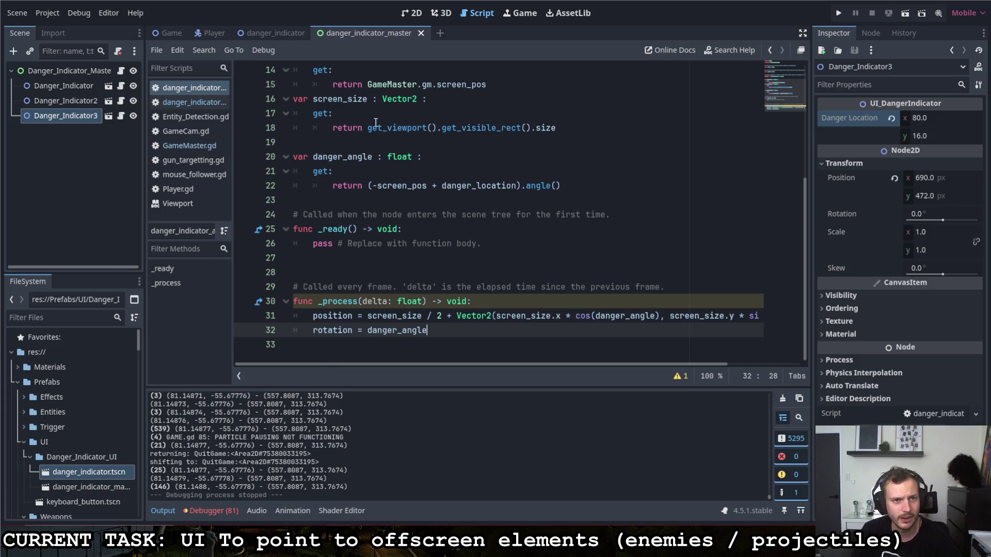
scroll(355, 169, "up", 5)
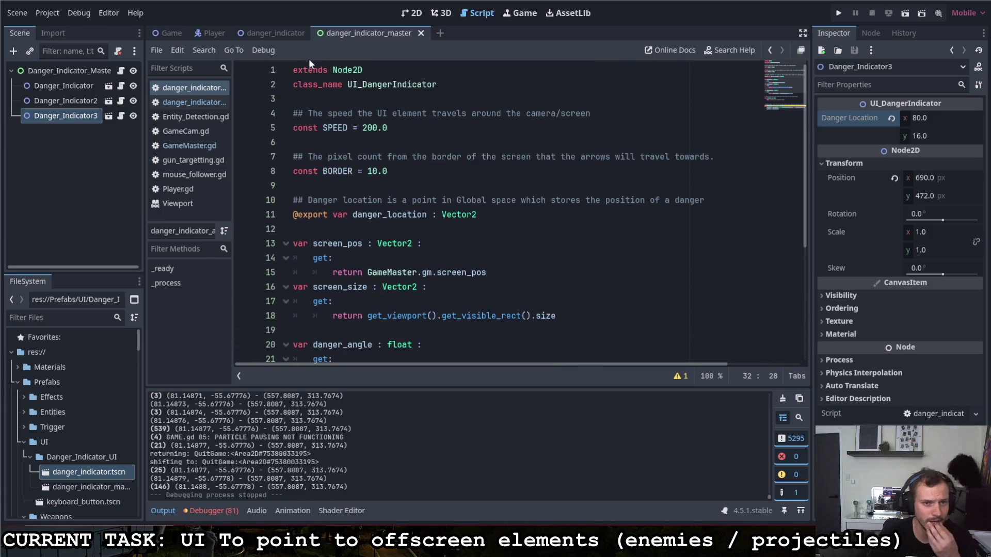
scroll(367, 266, "down", 5)
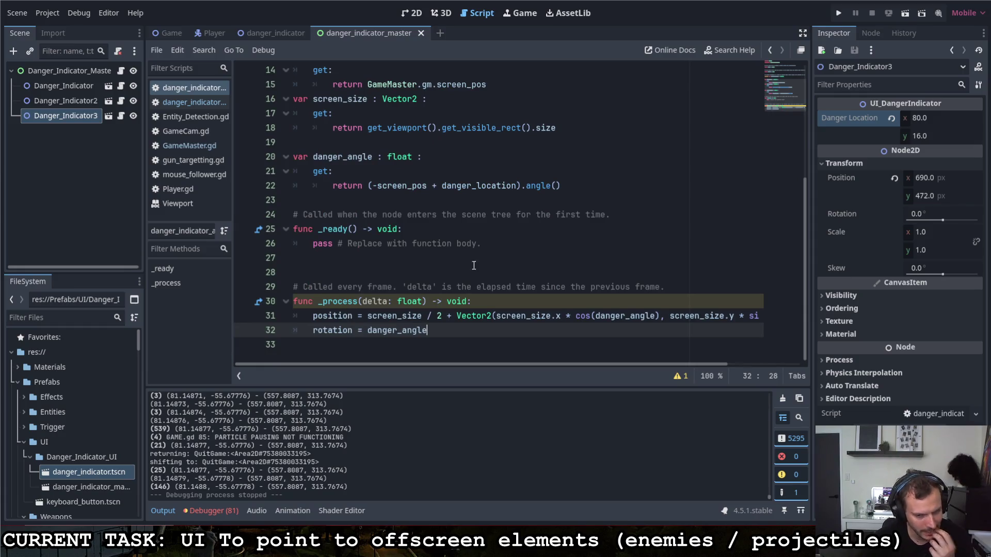
scroll(447, 209, "up", 5)
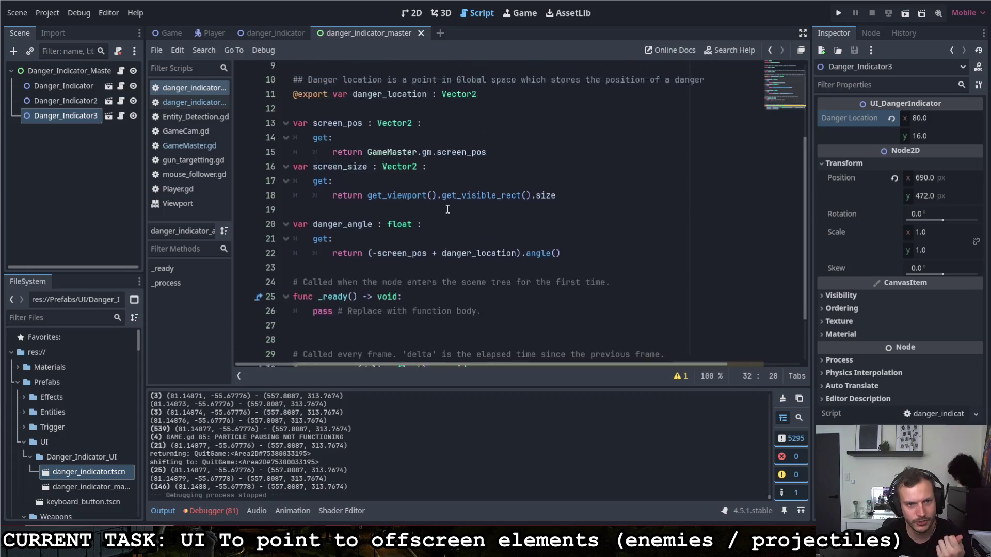
Comment out the SPEED and BORDER constants by prefixing each with ##.
left_click(294, 129)
type("##")
left_click(293, 170)
type("##")
scroll(407, 180, "down", 5)
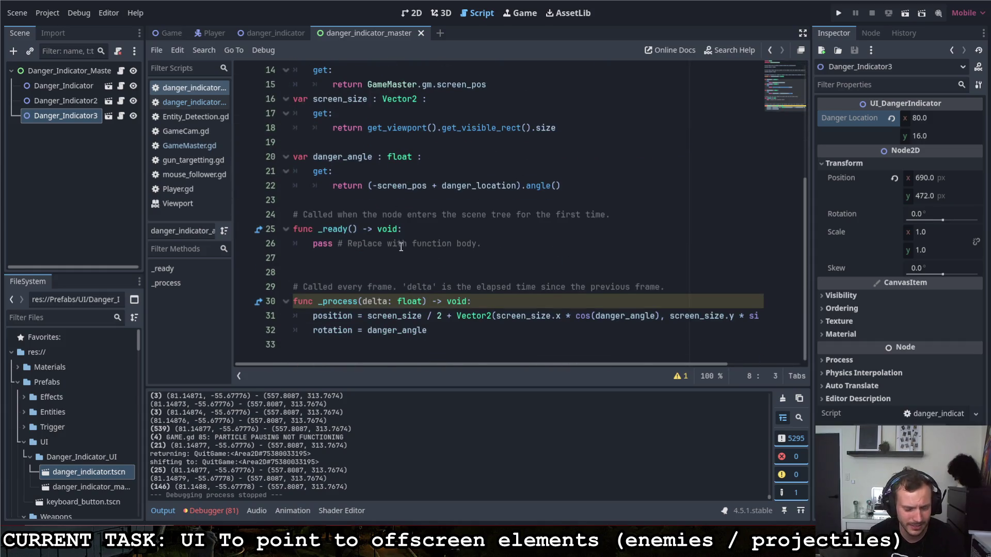
scroll(401, 247, "up", 5)
Look over the position formula, then select the Danger_Indicator_Master node in the Scene dock.
left_click(301, 128)
left_click(436, 157)
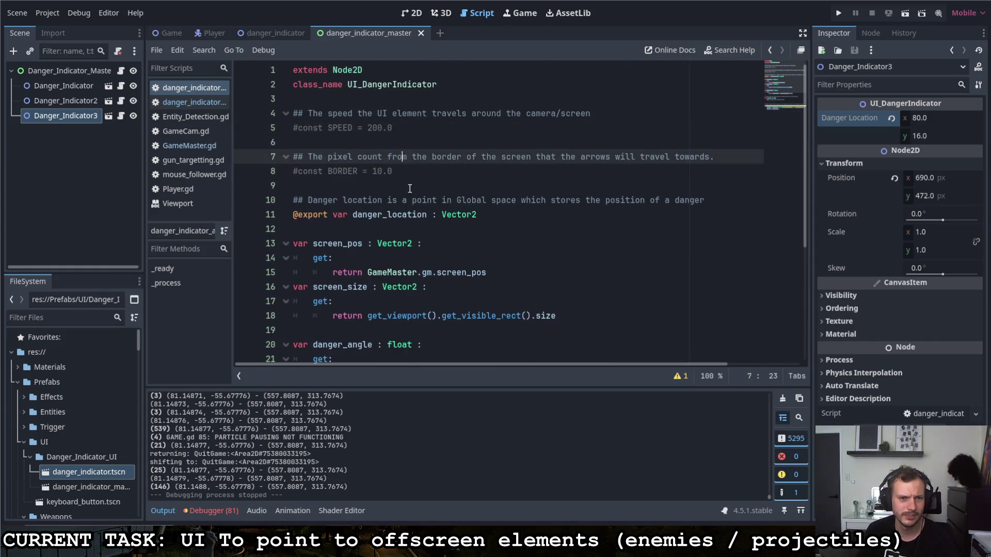
scroll(417, 248, "down", 4)
left_click_drag(480, 364, 605, 367)
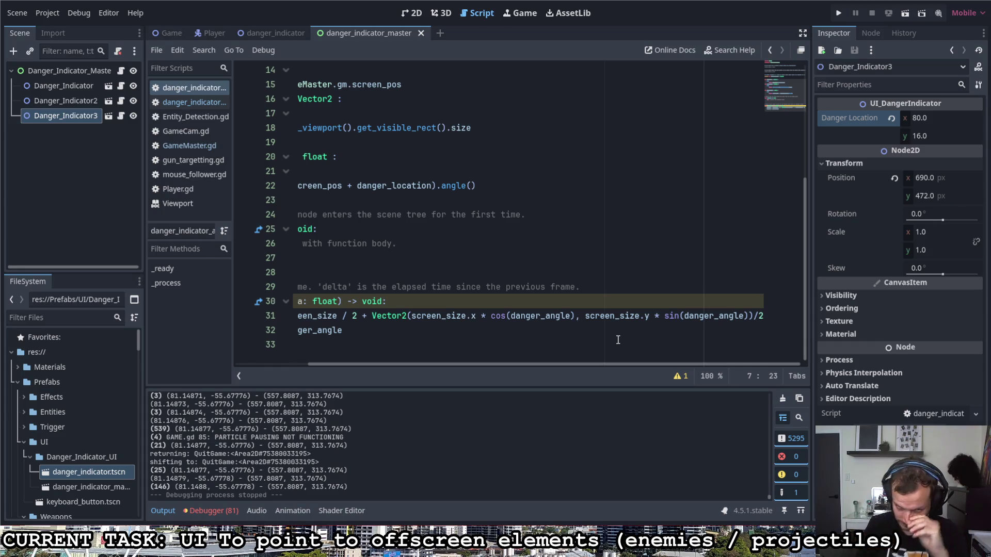
scroll(584, 364, "left", 1)
left_click_drag(584, 364, 484, 370)
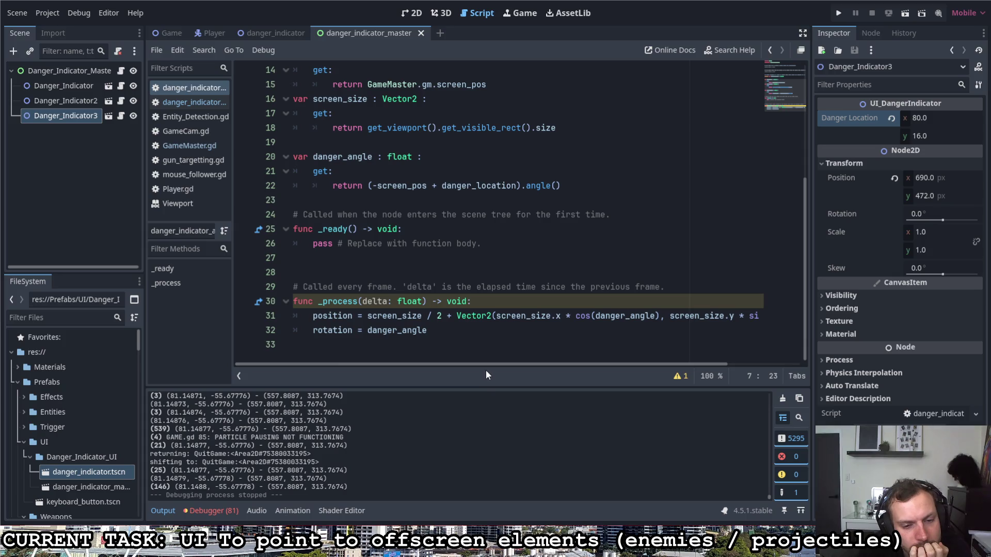
left_click(456, 332)
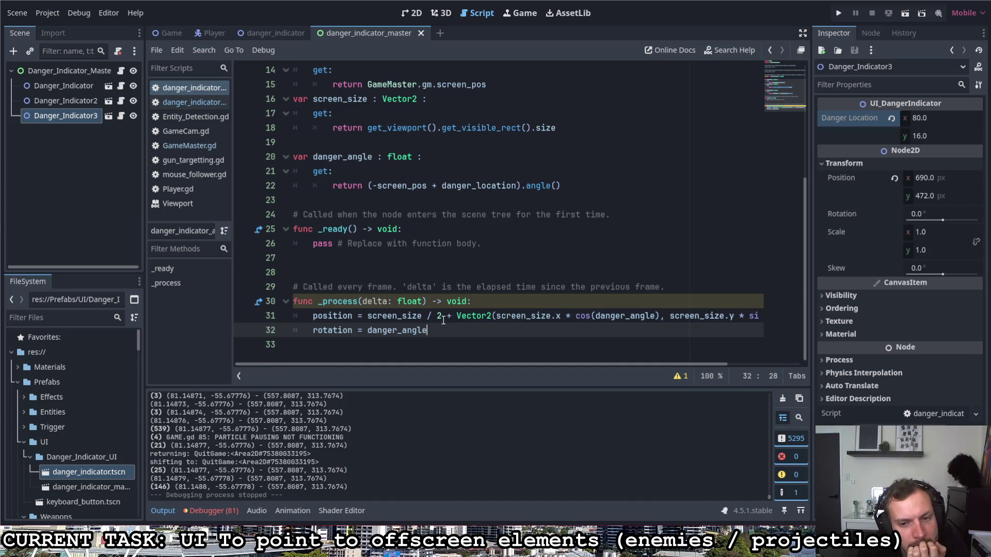
scroll(444, 328, "up", 3)
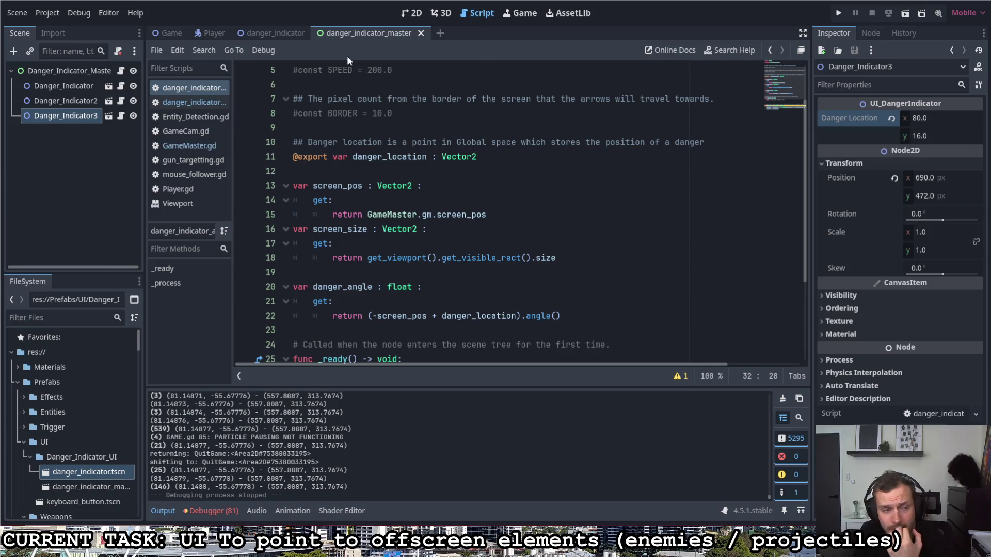
left_click(105, 72)
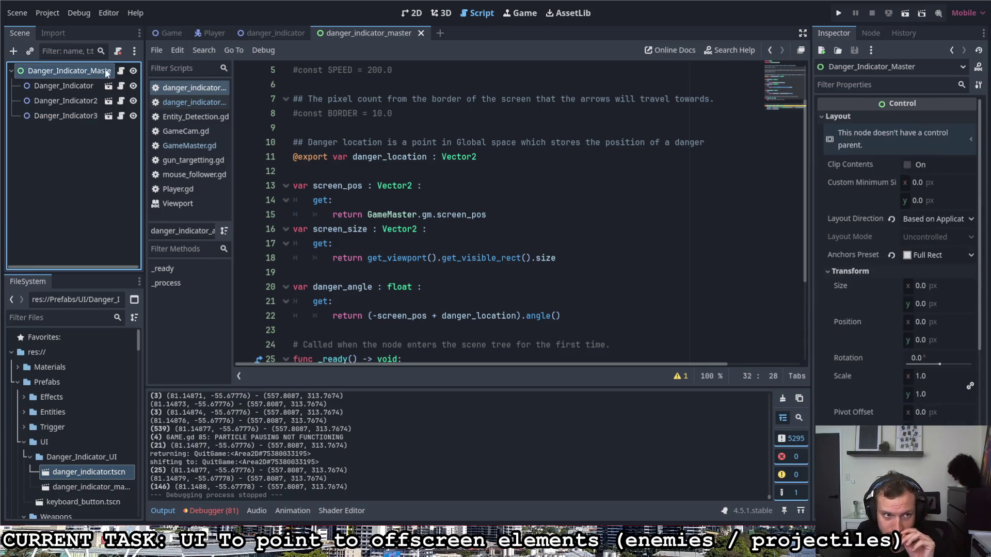
Comment out the clusters variable in danger_indicator_master.gd with Ctrl+K.
left_click(121, 70)
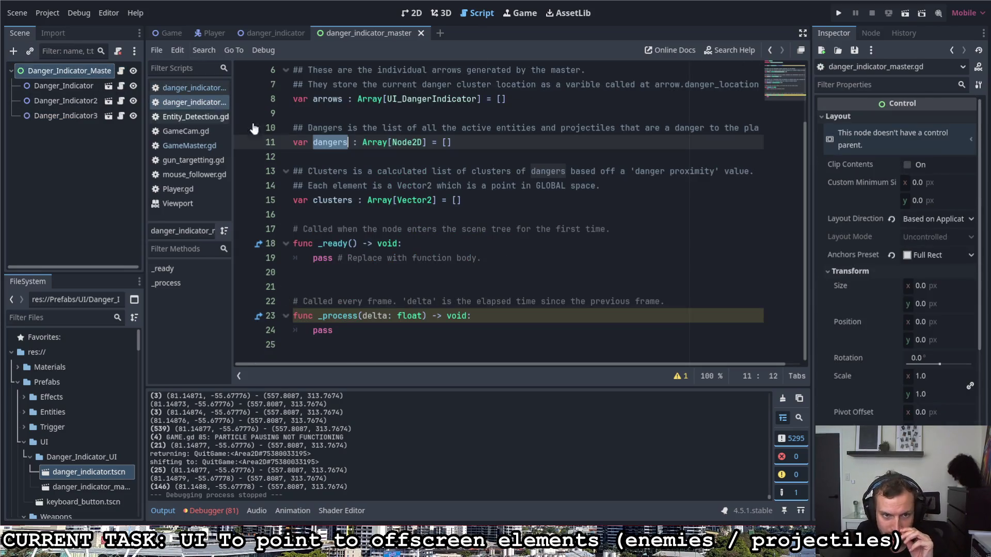
left_click(296, 199)
key("ctrl+k")
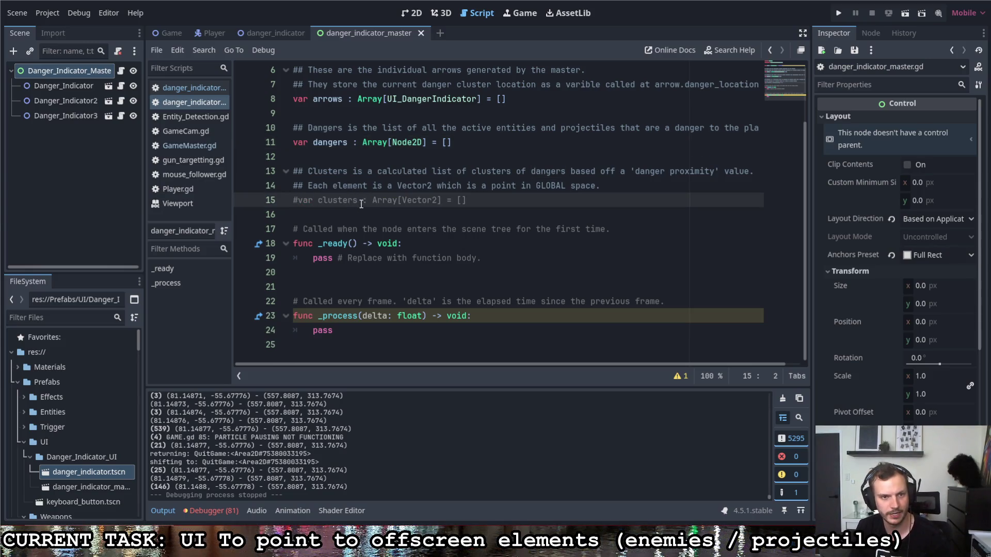
Check the arrows and dangers declarations, then switch to the danger_indicator scene.
left_click(476, 142)
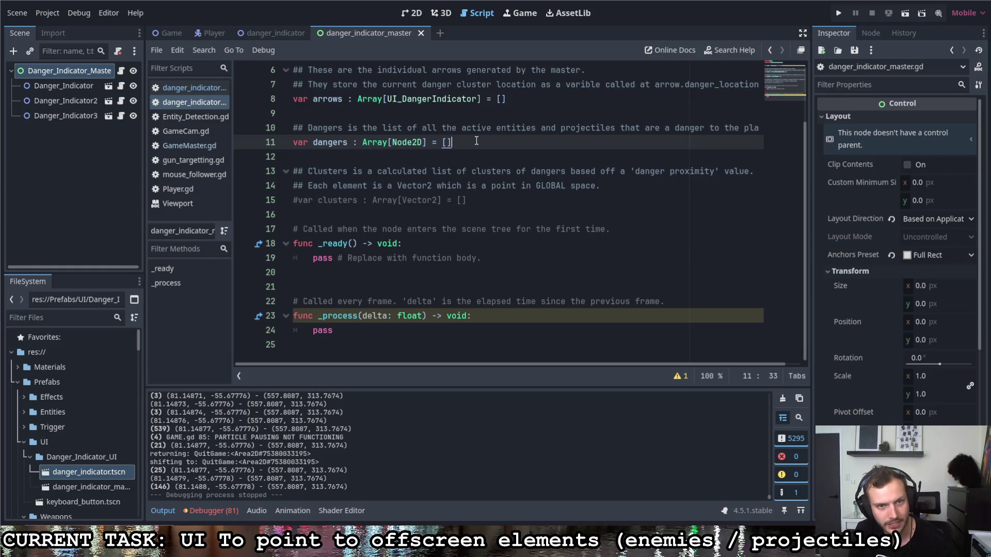
left_click(334, 100)
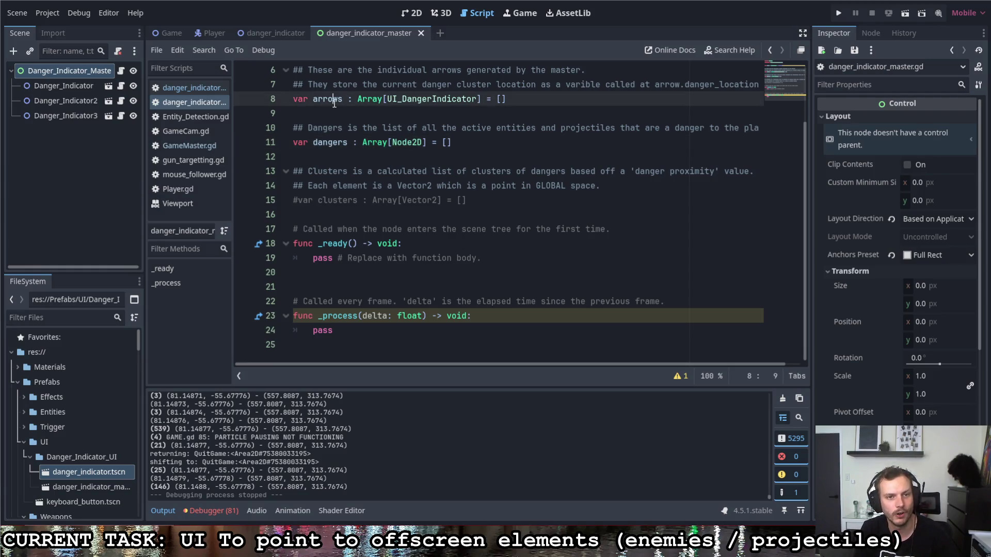
left_click(346, 142)
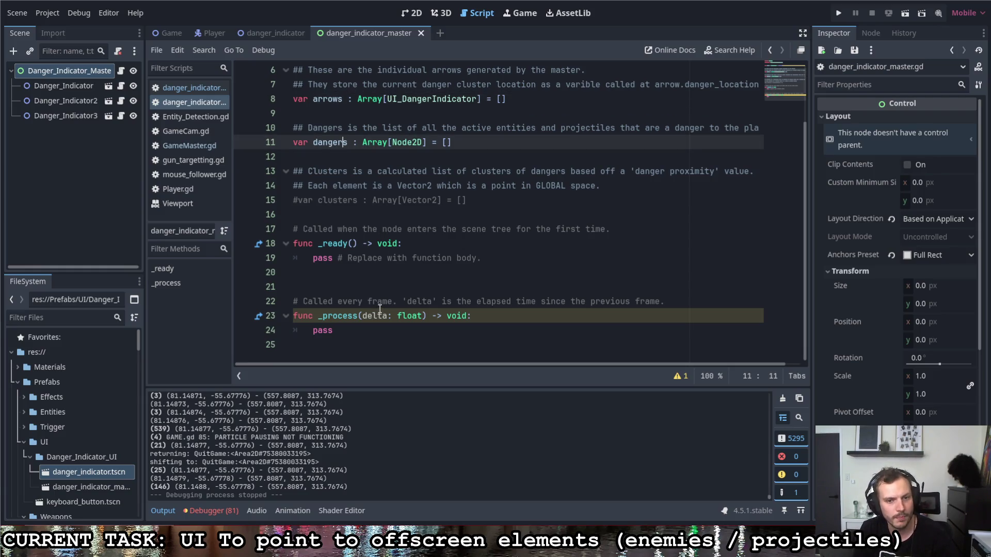
scroll(380, 308, "up", 2)
scroll(373, 287, "up", 2)
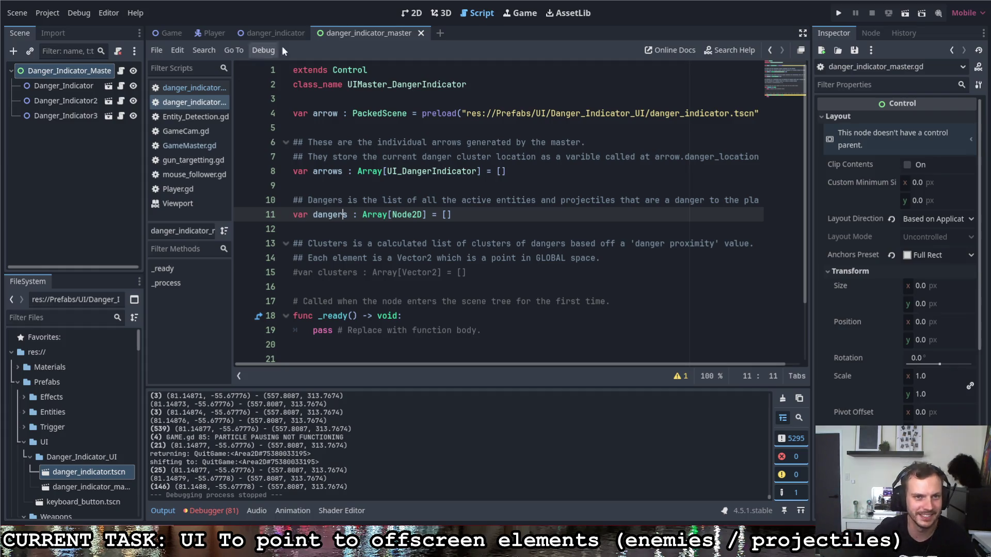
left_click(275, 35)
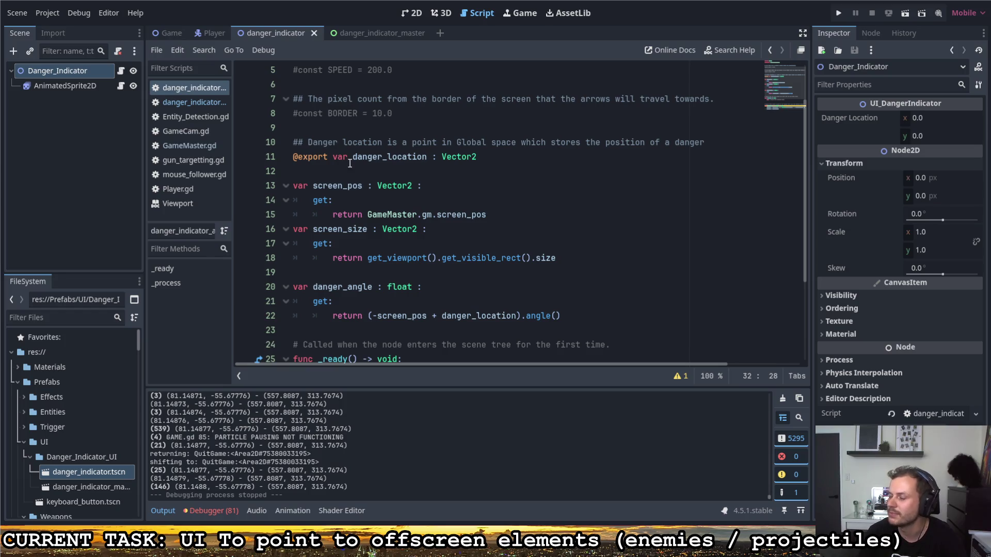
scroll(356, 165, "down", 3)
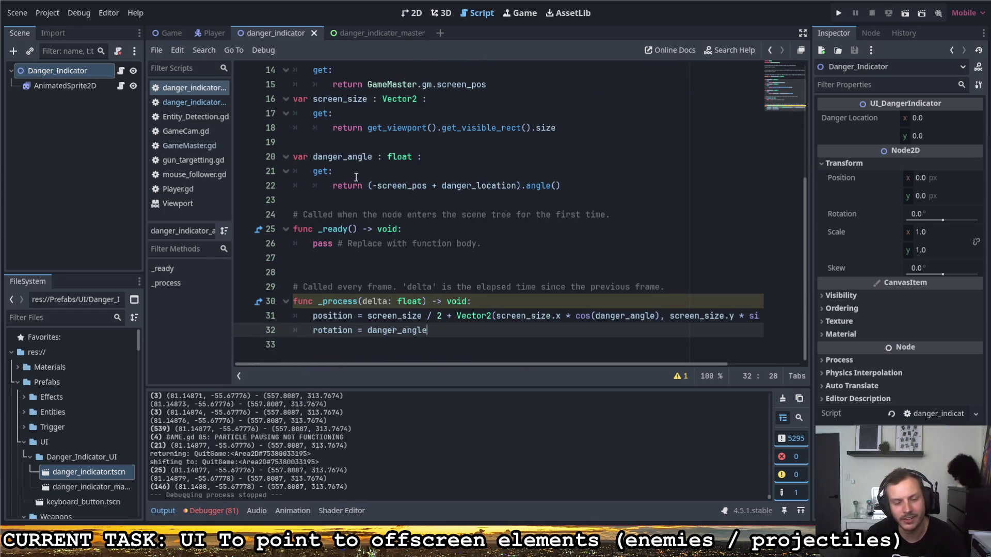
scroll(459, 260, "up", 5)
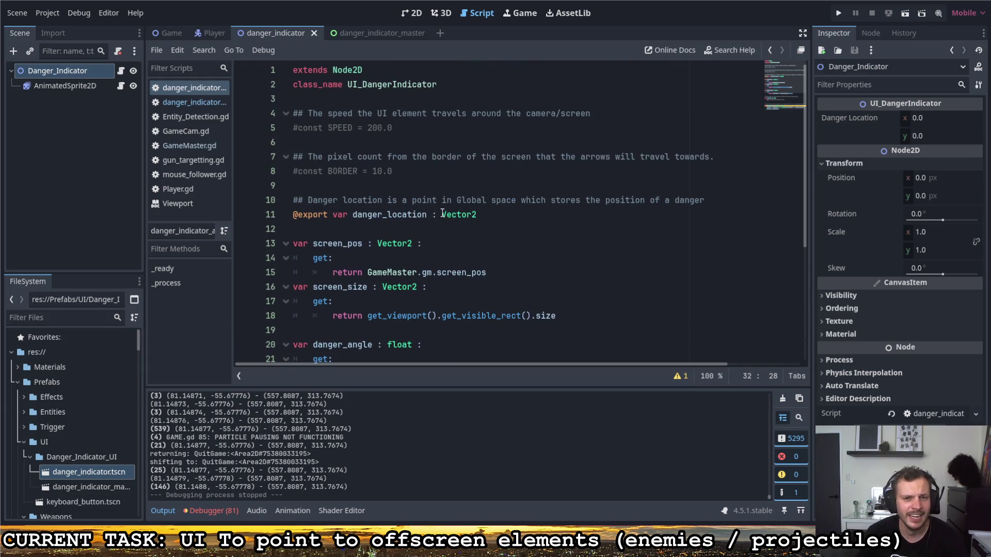
left_click(457, 214)
double_click(473, 212)
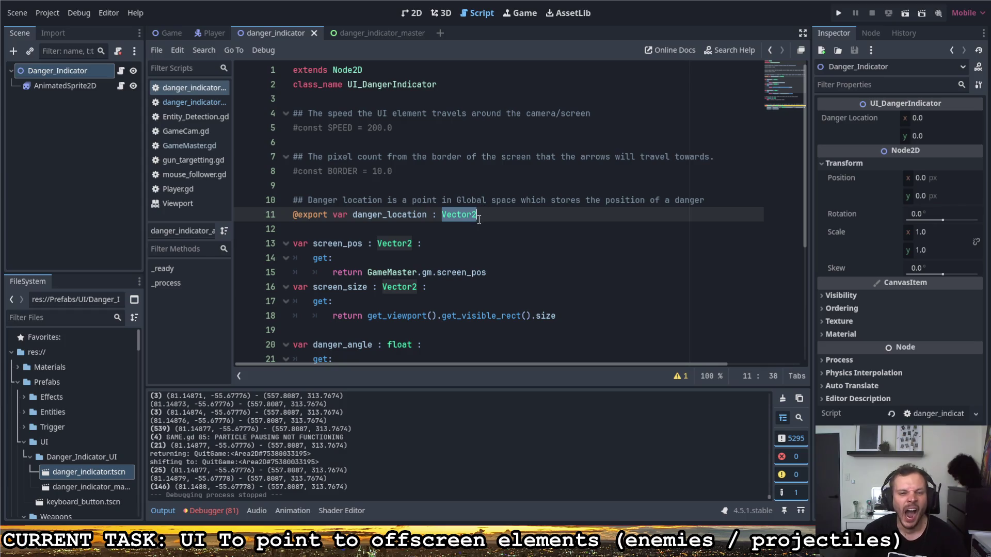
left_click_drag(427, 214, 383, 214)
left_click(470, 188)
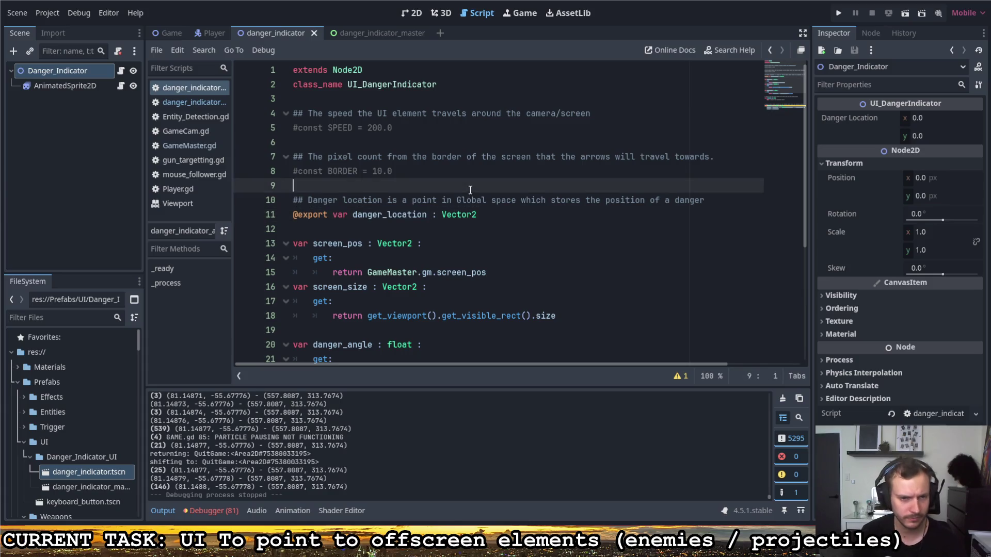
key("Return")
key("Return")
key("Up")
type("var ")
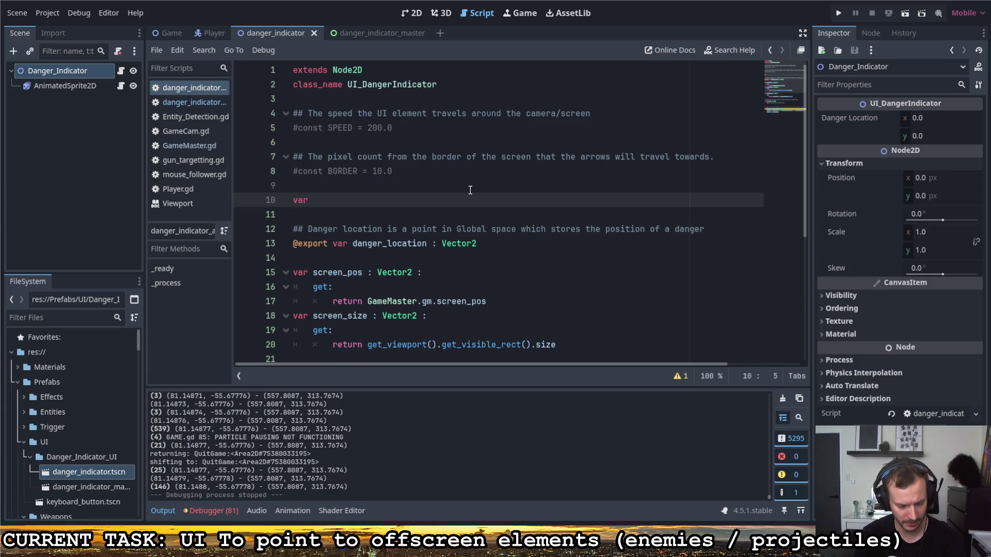
type("danger :")
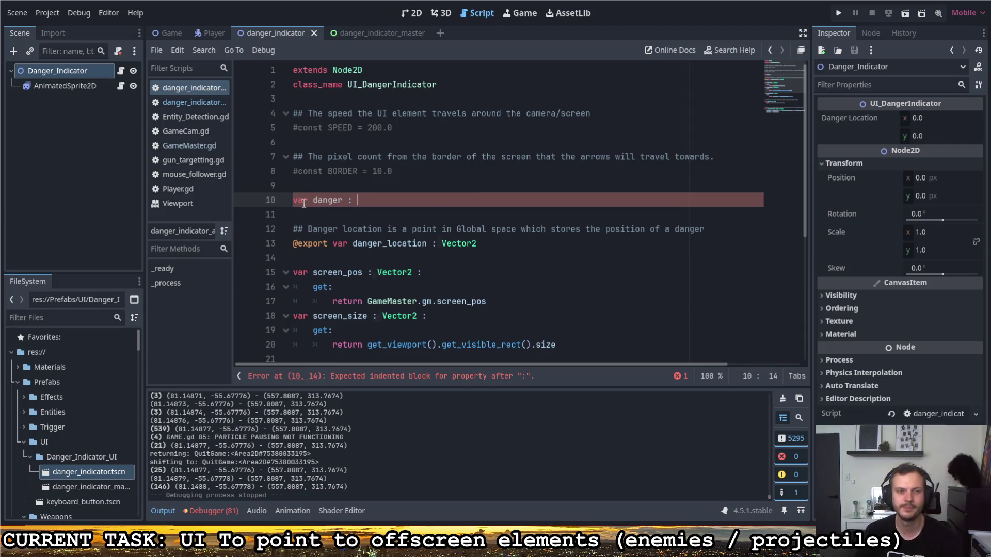
key("shift+Home")
key("BackSpace")
key("BackSpace")
key("BackSpace")
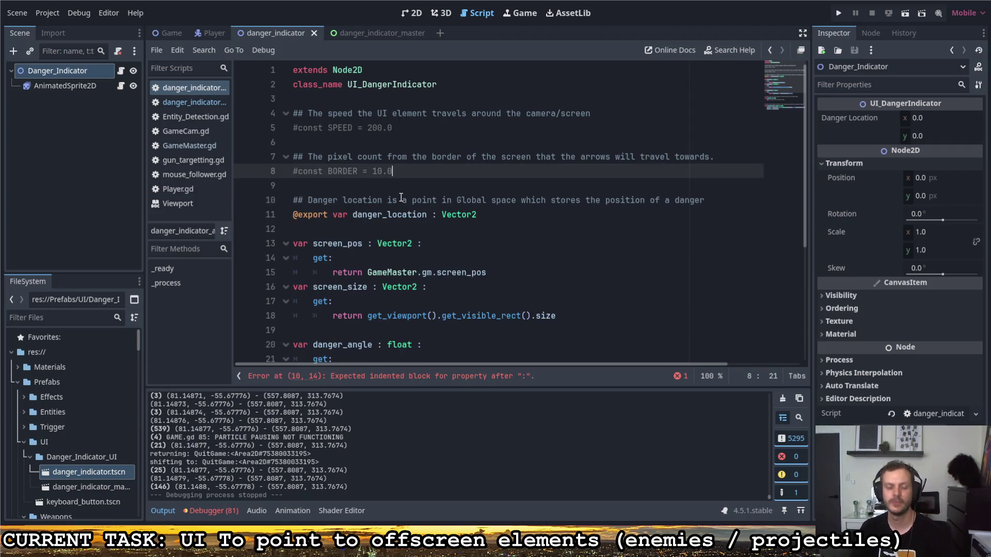
left_click(402, 188)
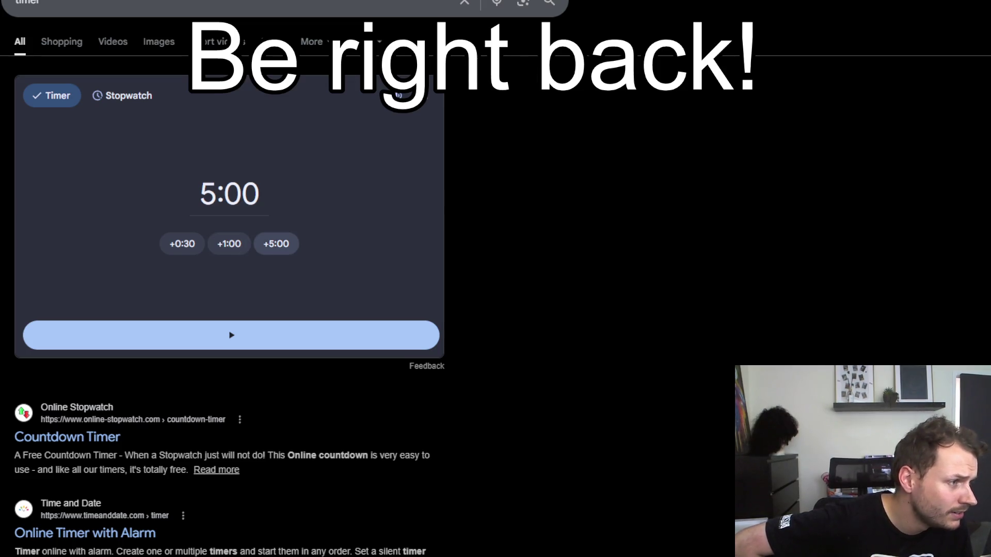
Raise the Google timer to 45:00 with +5:00, start it, and go fullscreen.
triple_click(268, 244)
double_click(269, 244)
double_click(269, 243)
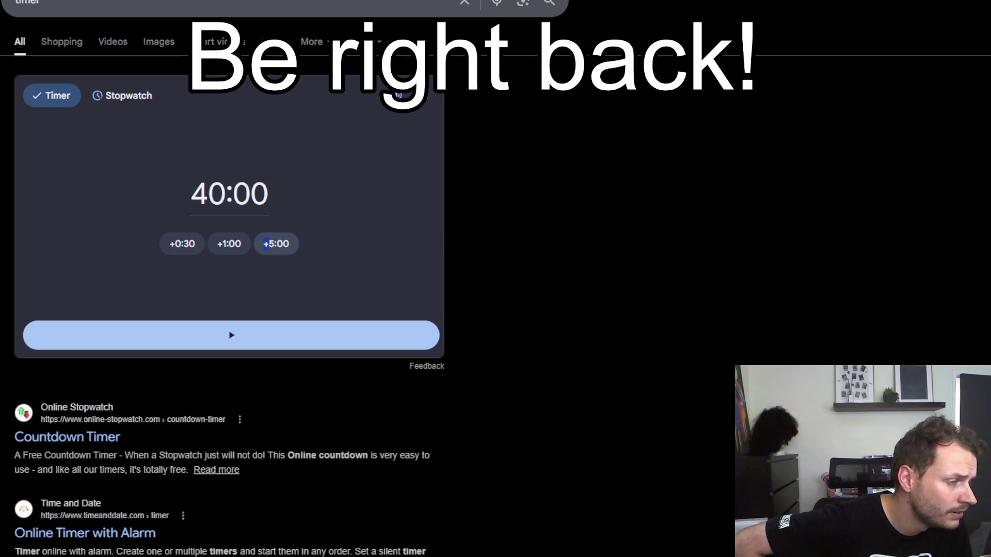
left_click(269, 244)
left_click(231, 335)
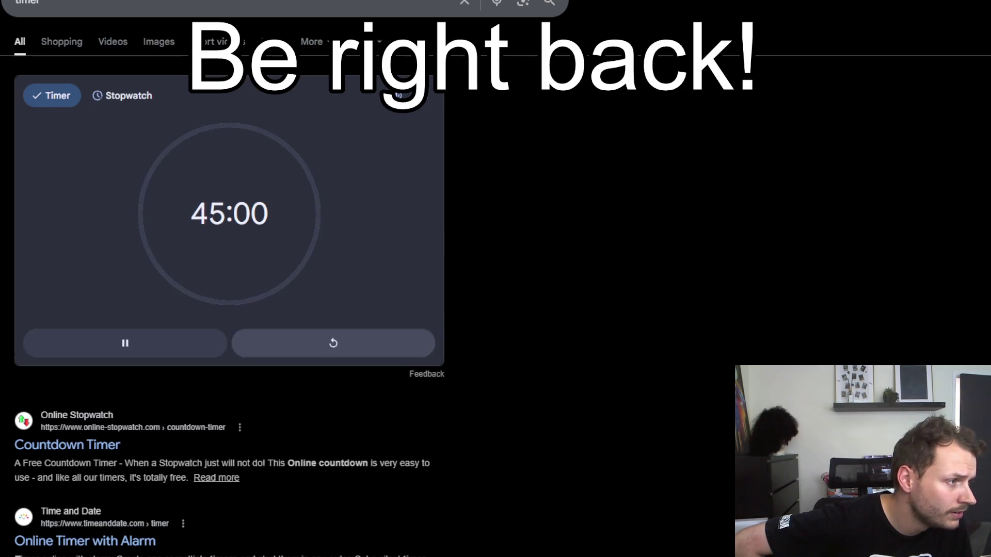
left_click(428, 96)
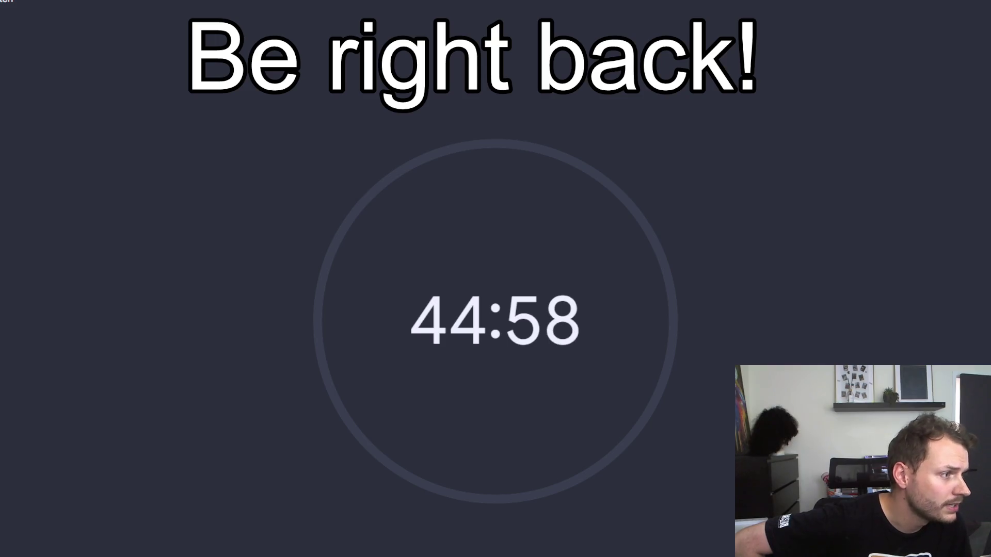